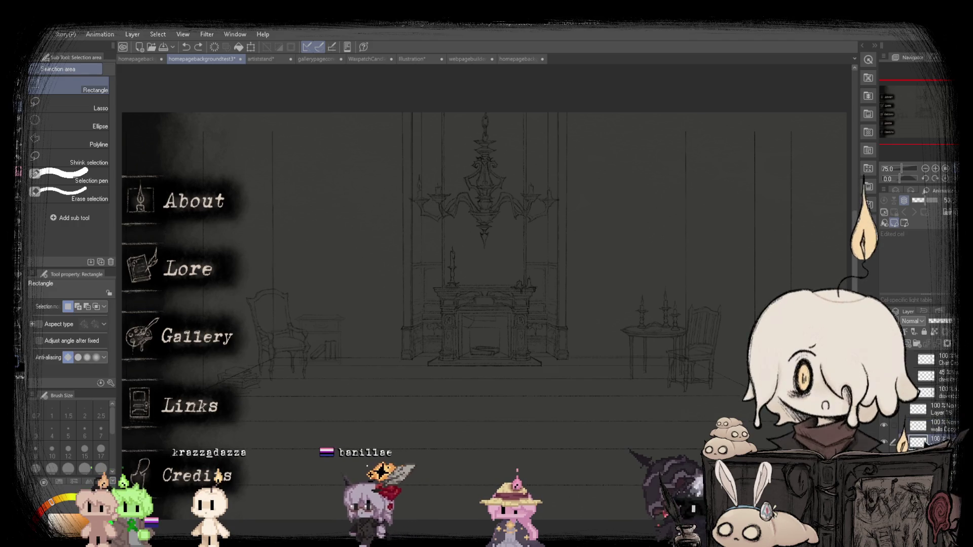
Compare the homepagebackgroundtest3backup sketch with homepagebackgroundtest2 and clear the full-canvas selection.
scroll(291, 317, "up", 4)
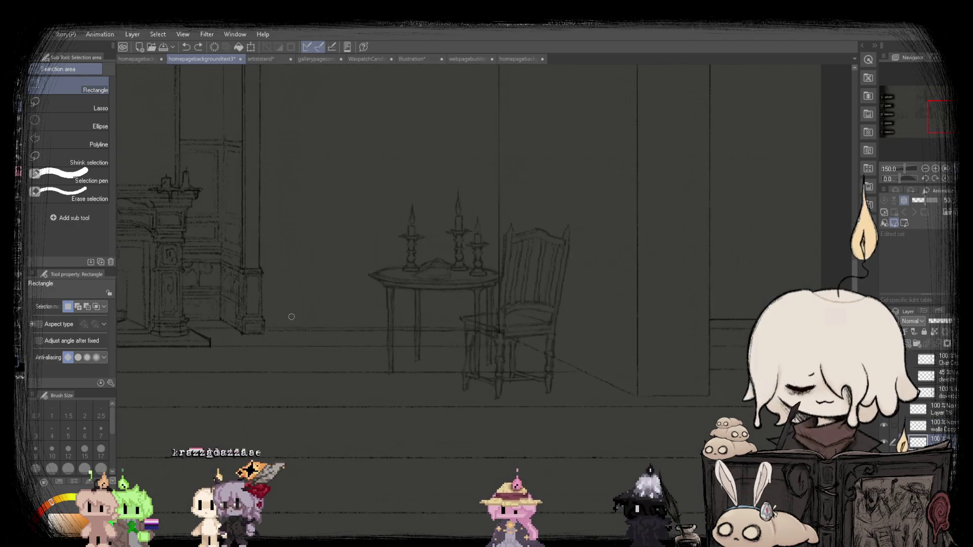
scroll(291, 317, "up", 2)
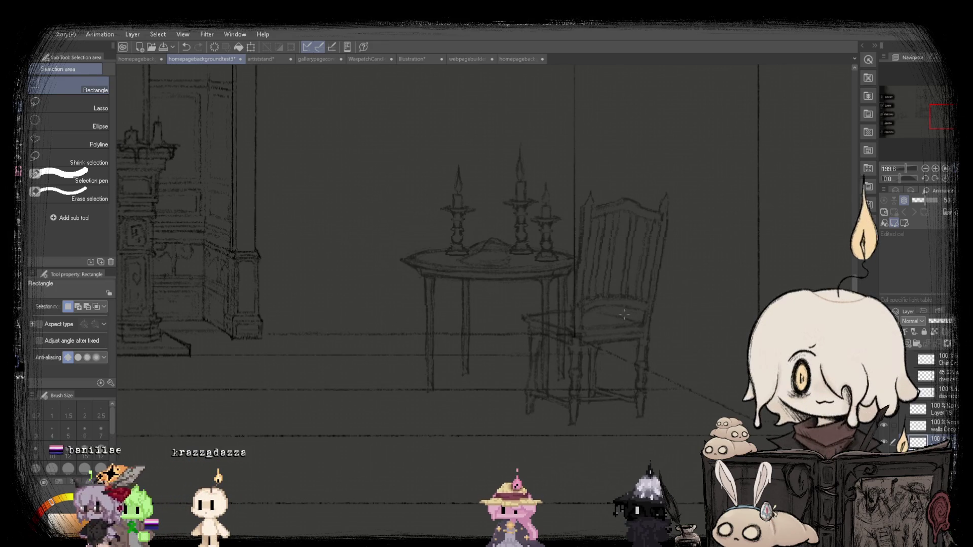
scroll(292, 317, "down", 6)
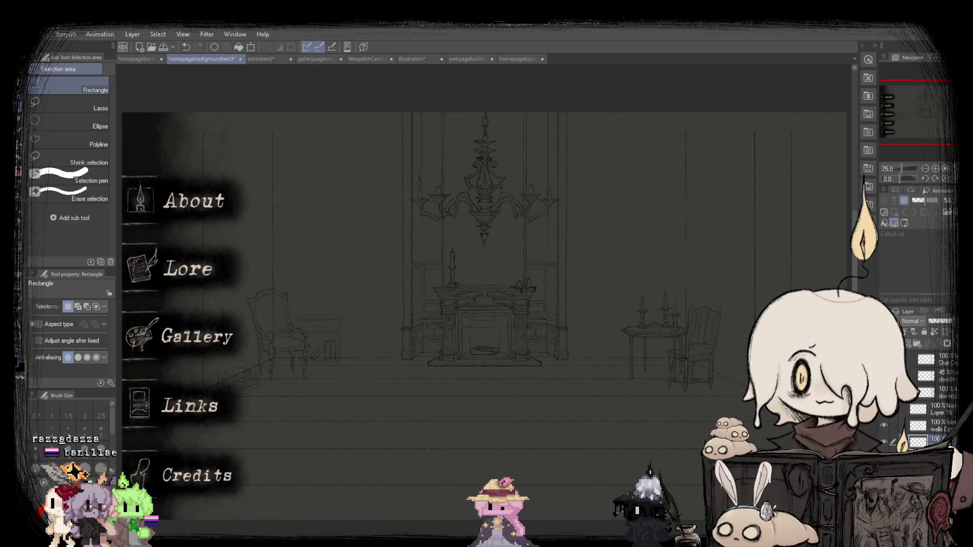
left_click(517, 60)
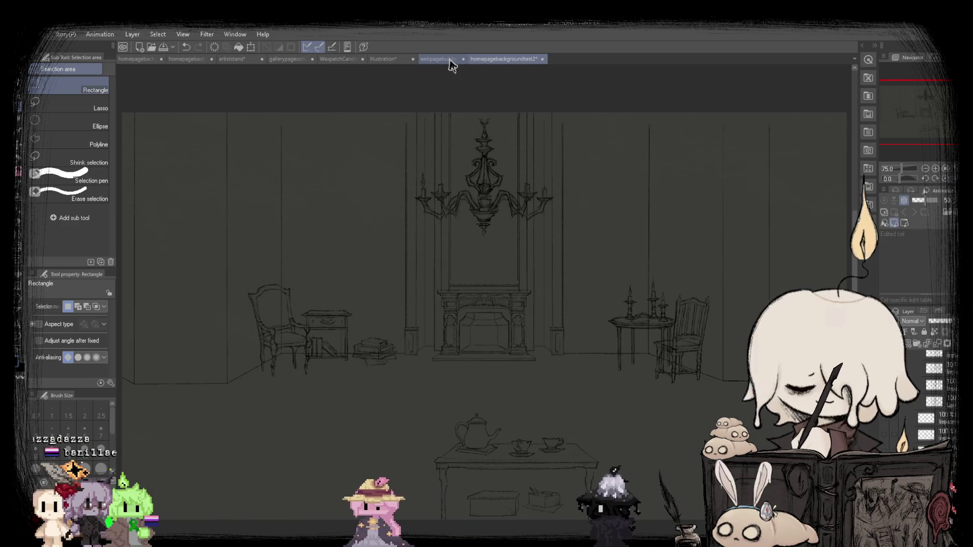
left_click(134, 59)
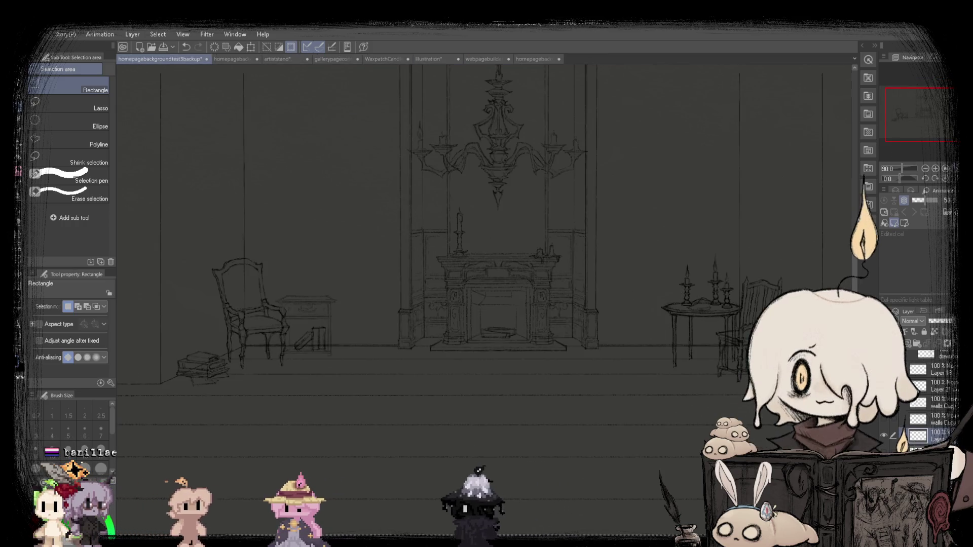
left_click(268, 76)
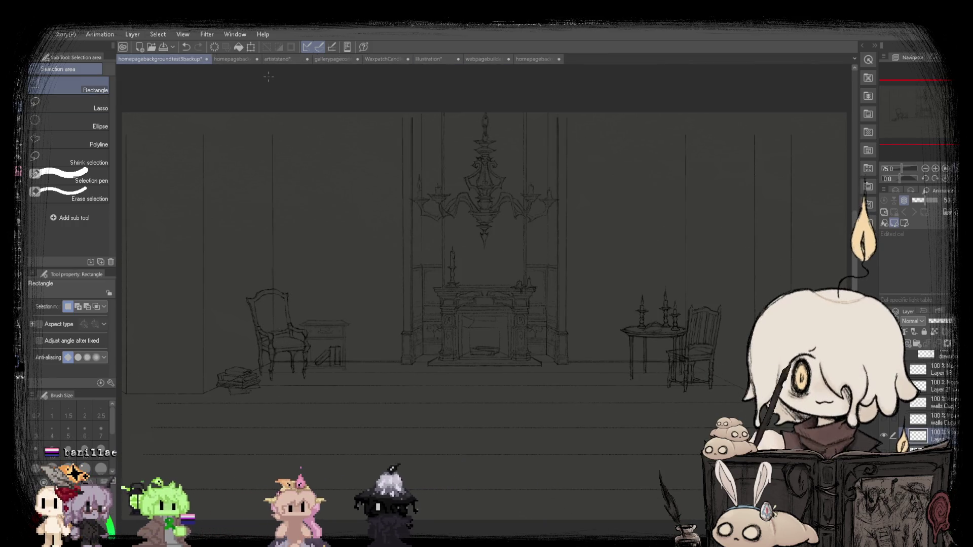
Flip between the two sketches, ending on homepagebackgroundtest2 with the view mirrored.
left_click(533, 58)
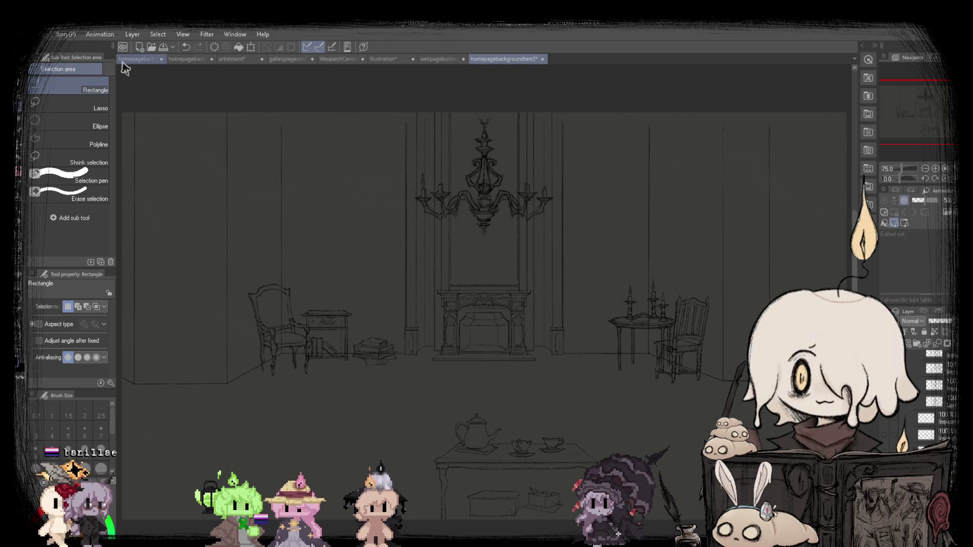
left_click(123, 61)
left_click(528, 61)
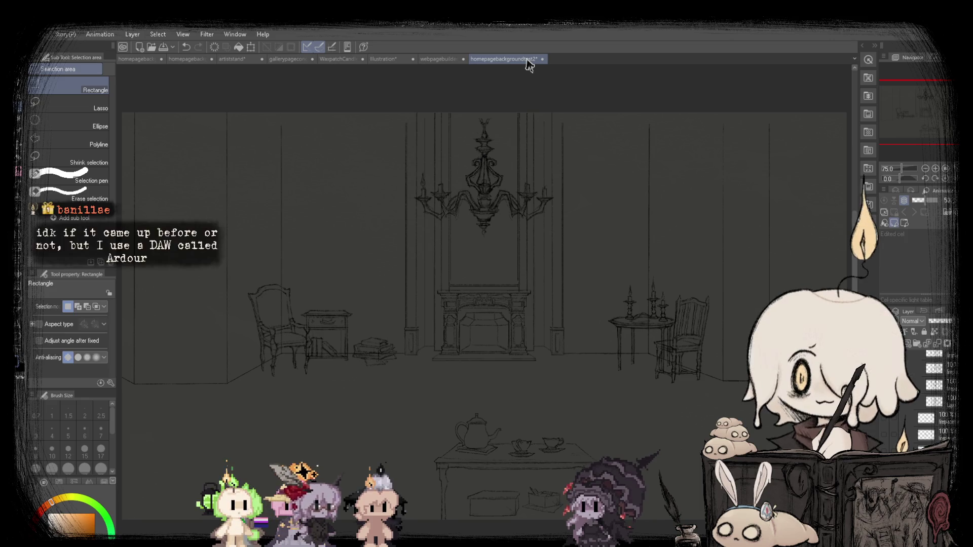
left_click(149, 59)
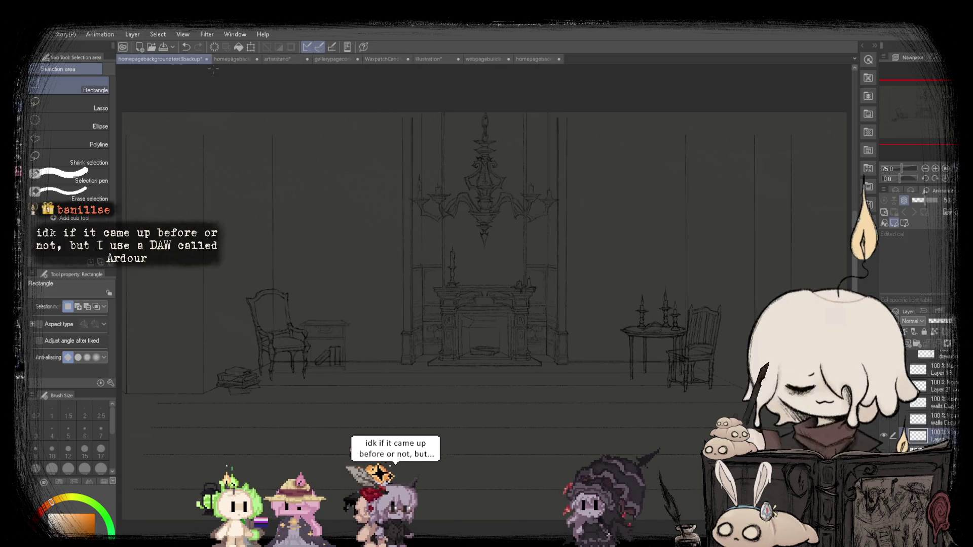
left_click(536, 59)
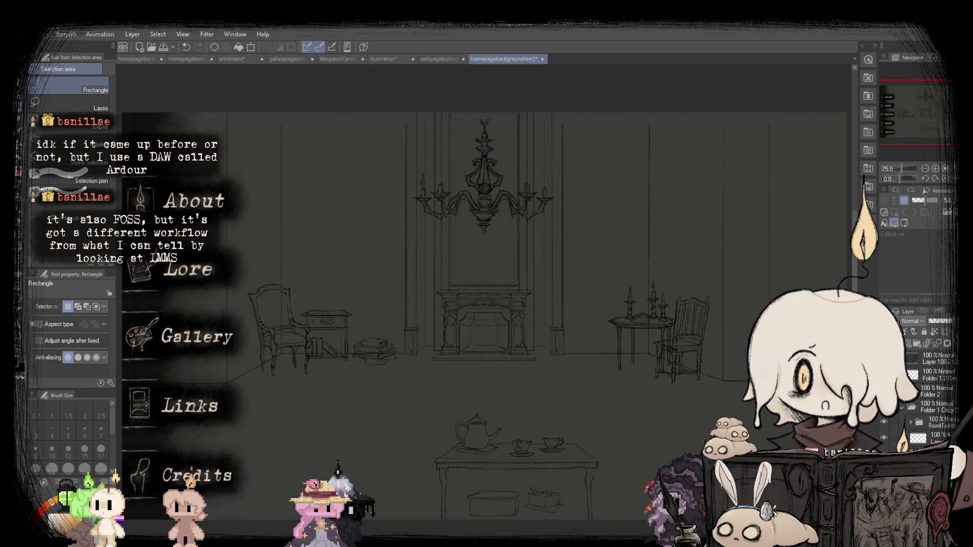
key("h")
key("h")
key("h")
key("h")
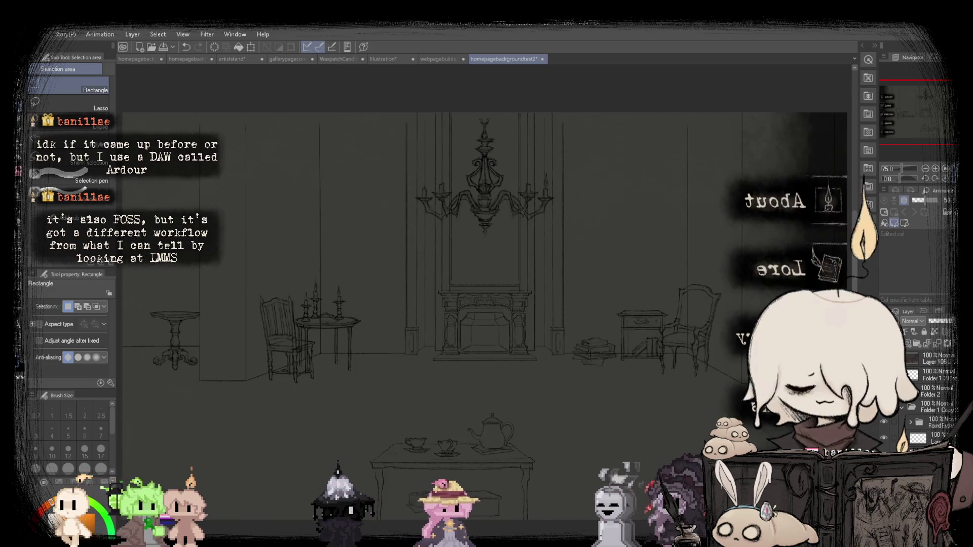
Glance at webpagebuilderbackup's rendered room, then compare the backup and test2 room sketches.
left_click(436, 59)
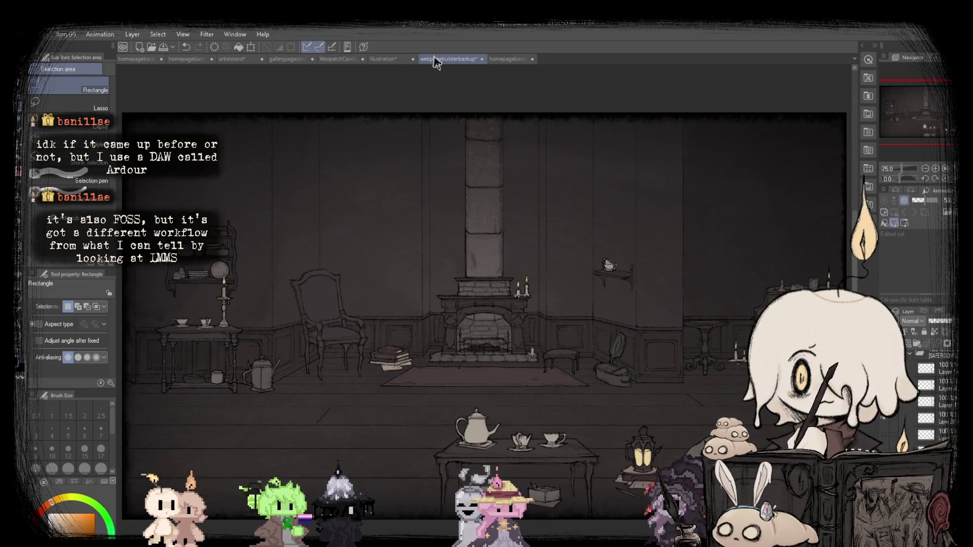
left_click(508, 59)
left_click(130, 60)
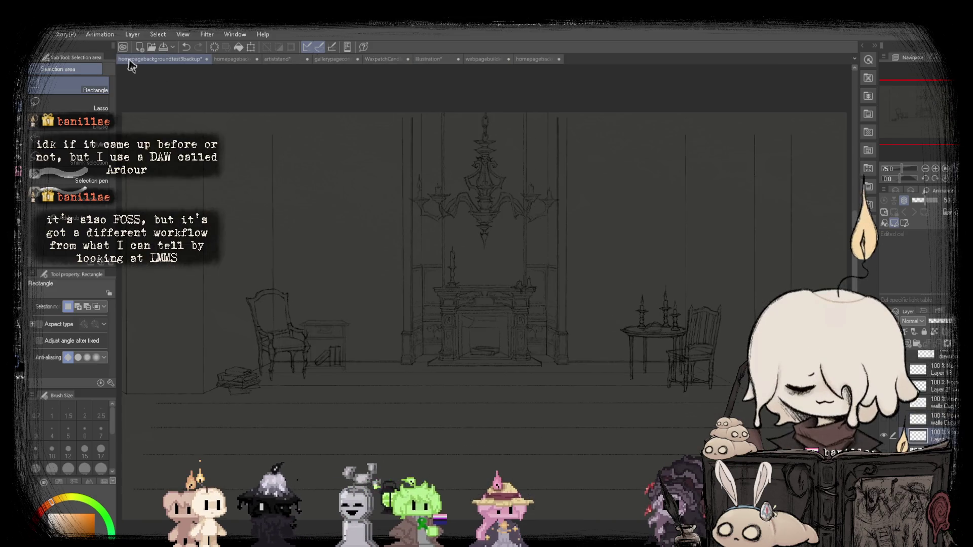
left_click(536, 60)
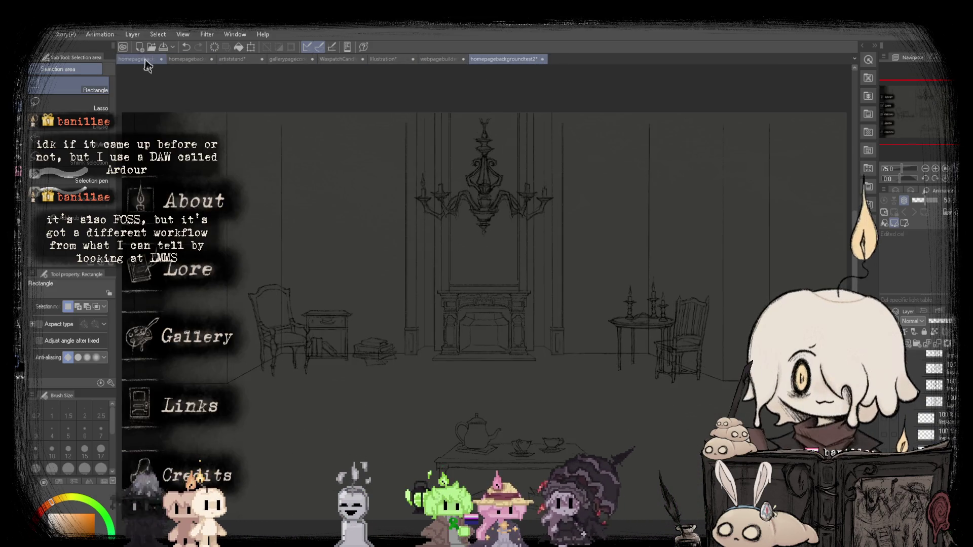
left_click(144, 59)
left_click(145, 59)
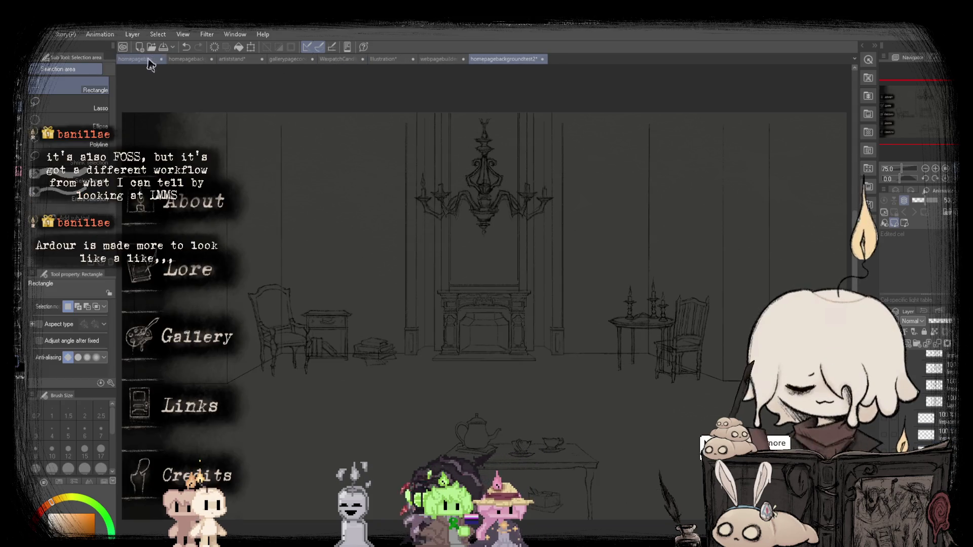
left_click(536, 59)
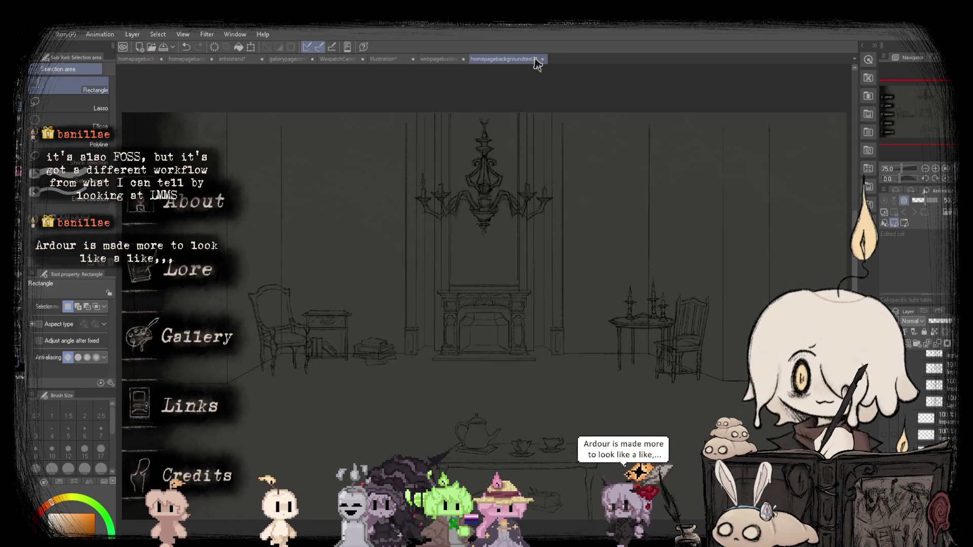
Keep alternating between homepagebackgroundtest3backup and homepagebackgroundtest2 to compare the room sketches.
left_click(129, 60)
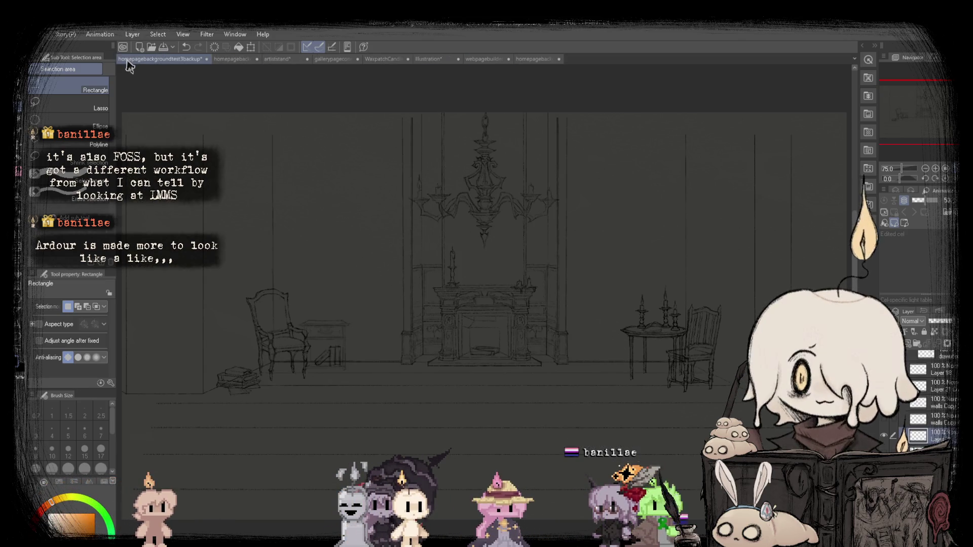
left_click(494, 60)
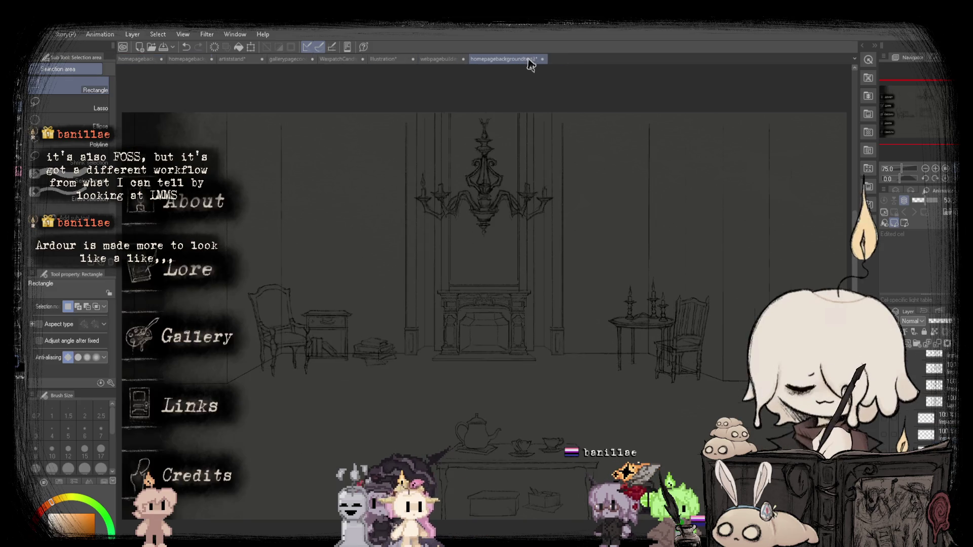
left_click(137, 60)
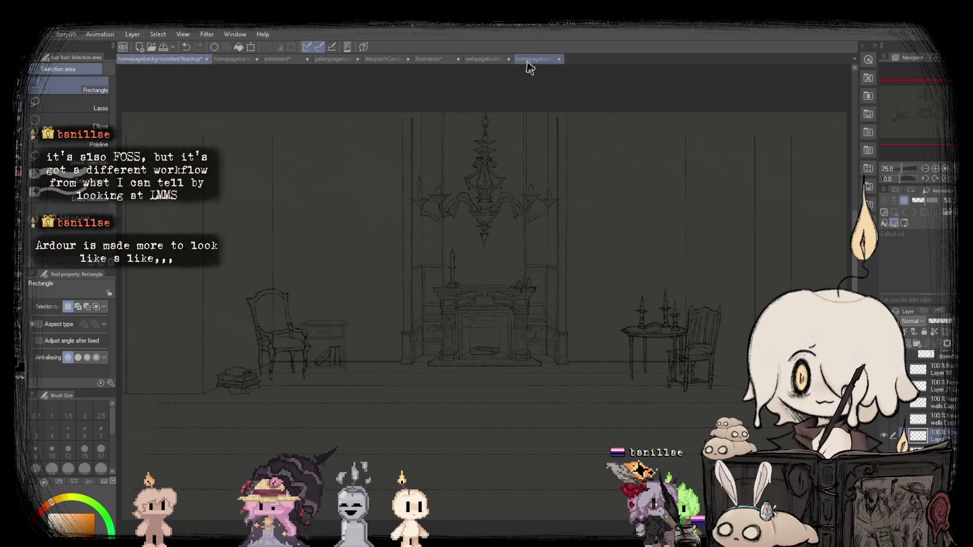
left_click(527, 60)
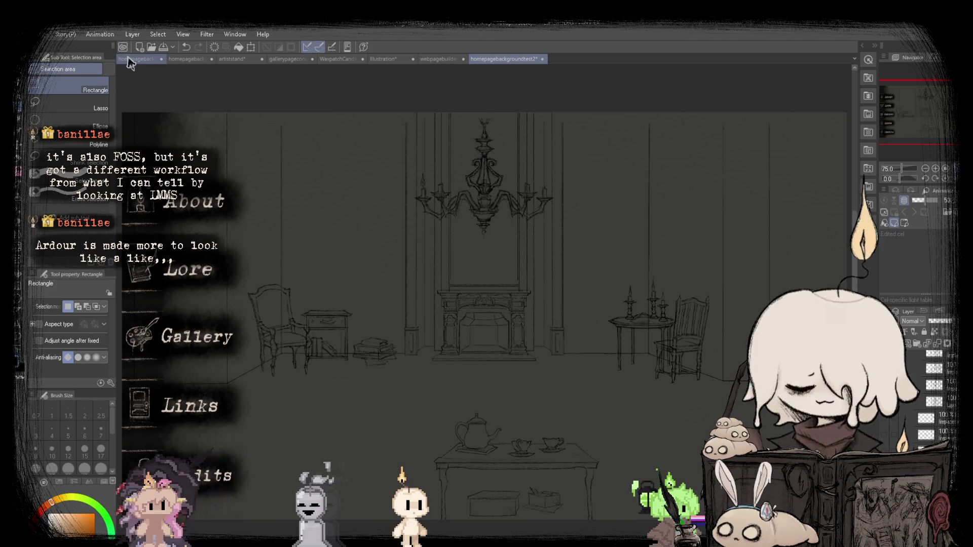
left_click(129, 59)
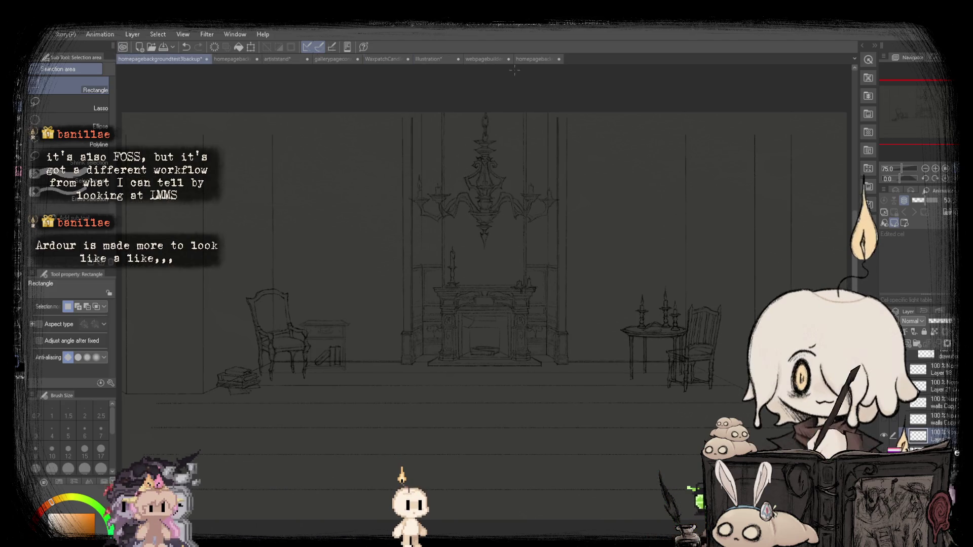
left_click(540, 65)
left_click(141, 61)
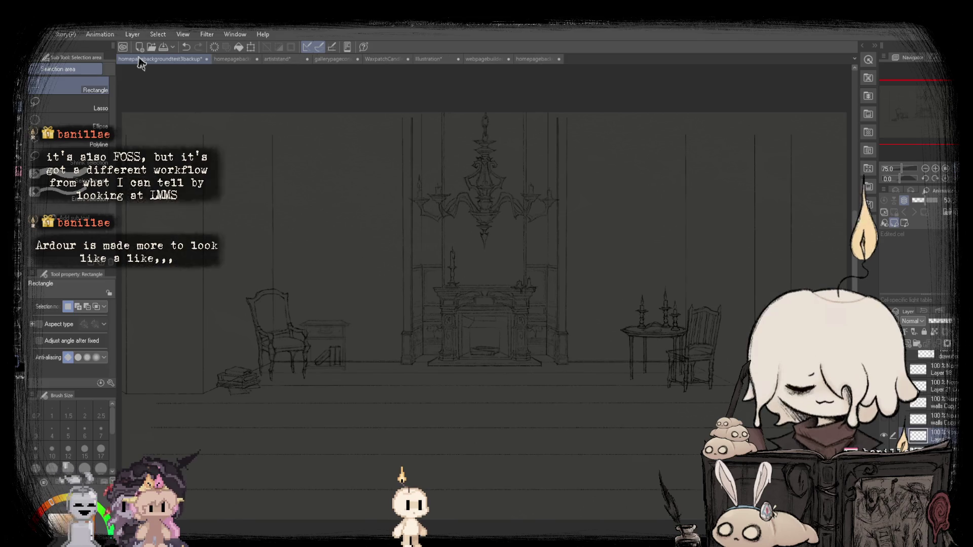
left_click(525, 59)
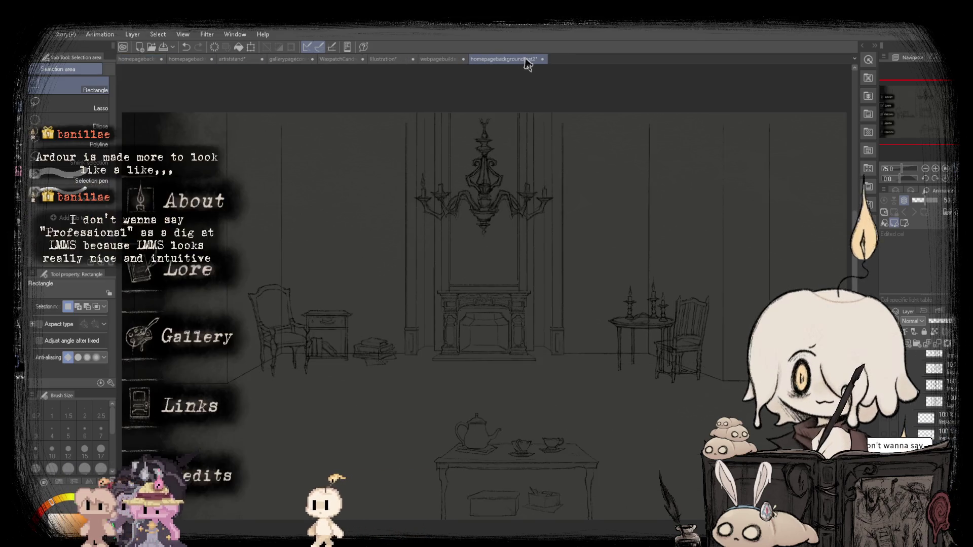
left_click(142, 60)
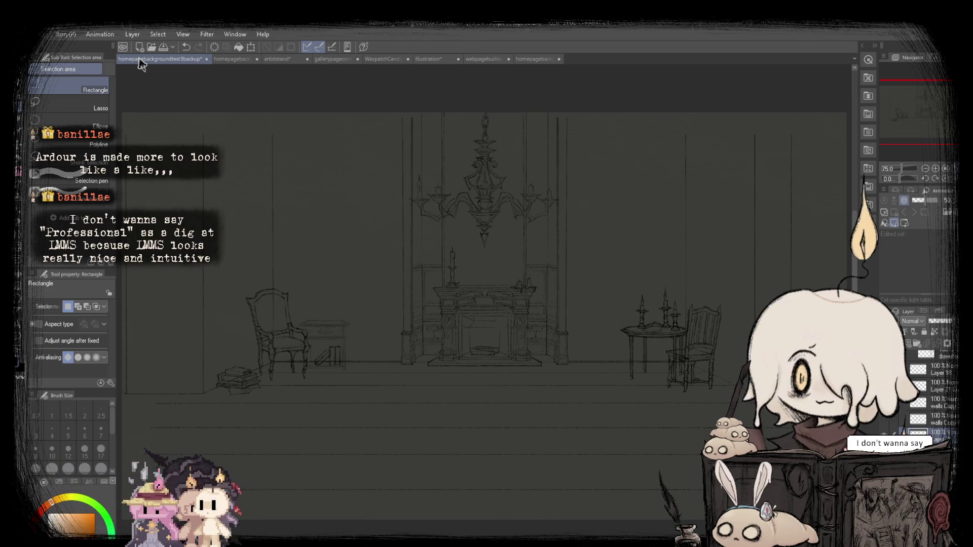
left_click(527, 59)
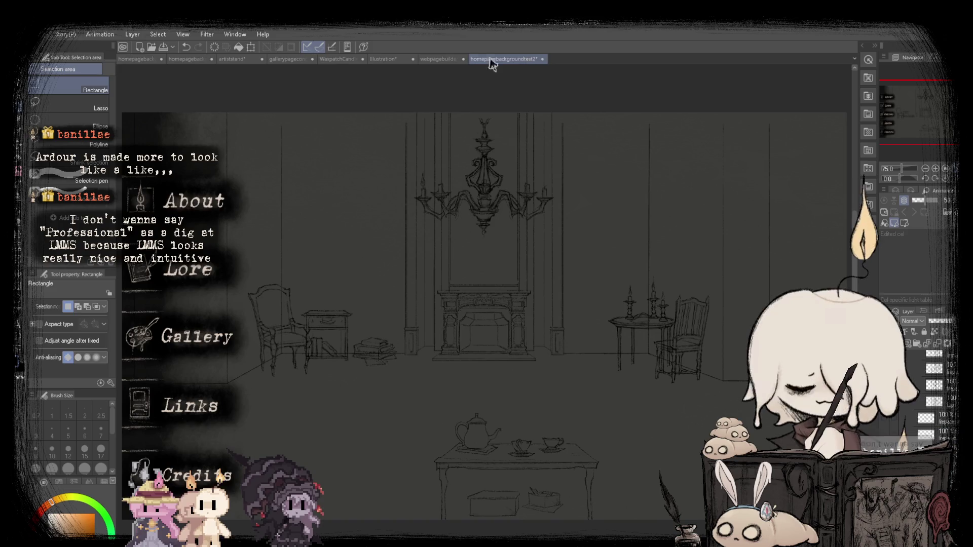
left_click(141, 61)
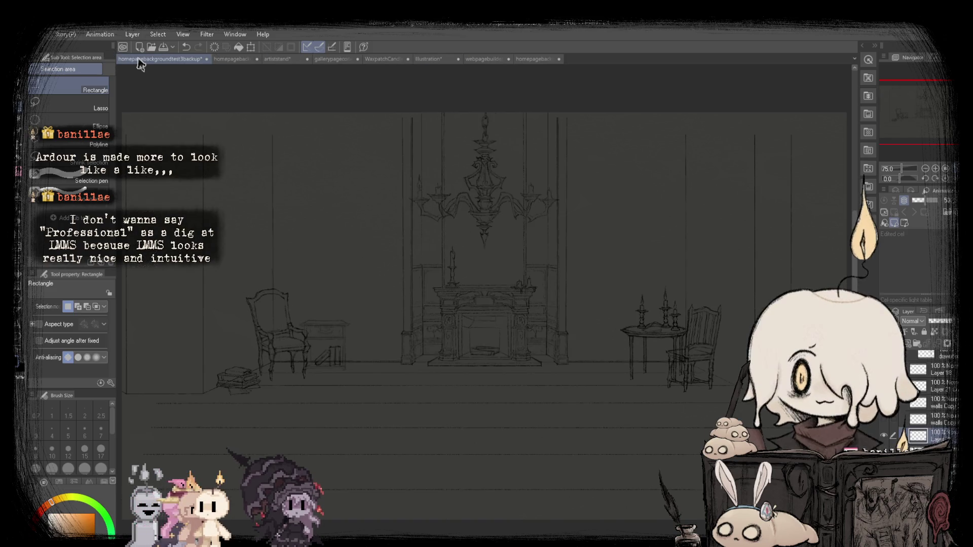
left_click(532, 60)
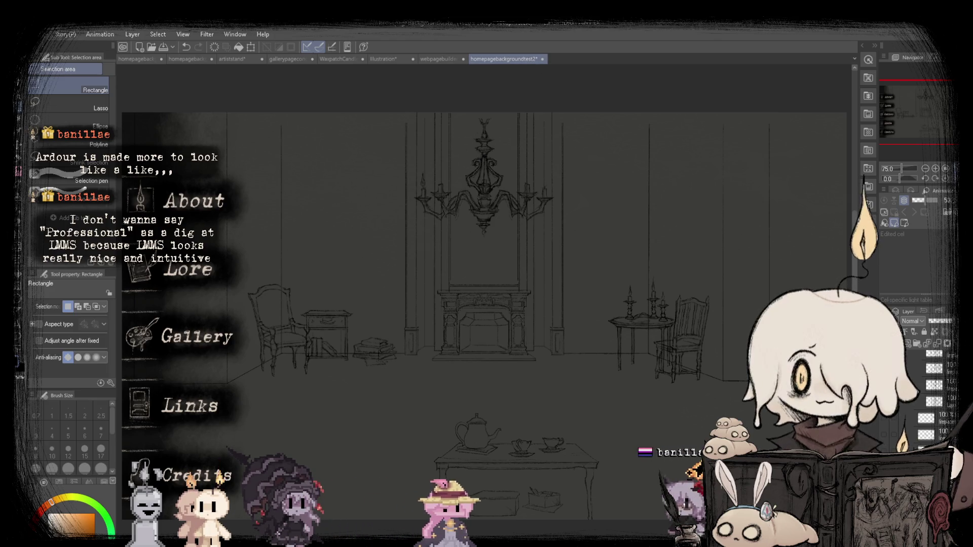
Mirror the test2 view briefly, restore it, and settle on the menu-art drawing.
key("h")
key("h")
key("h")
key("h")
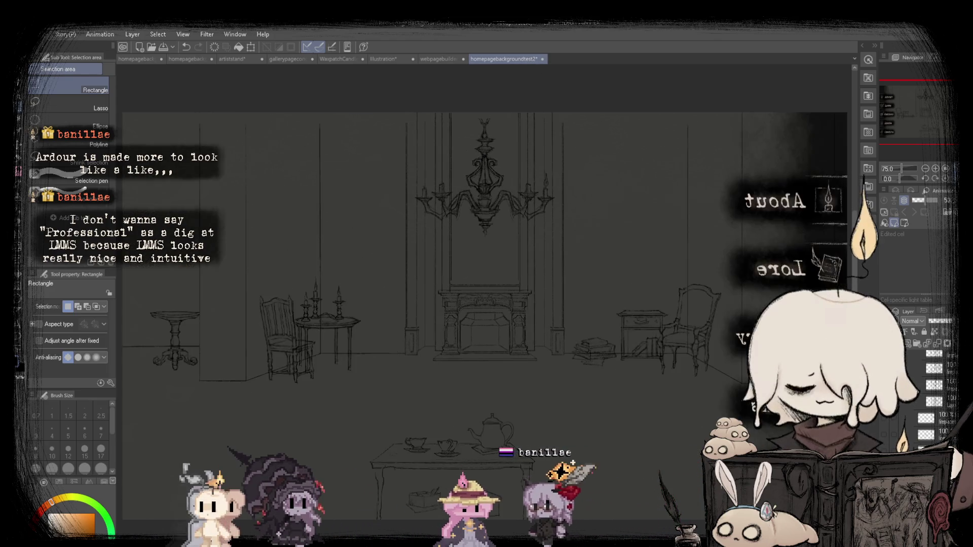
key("h")
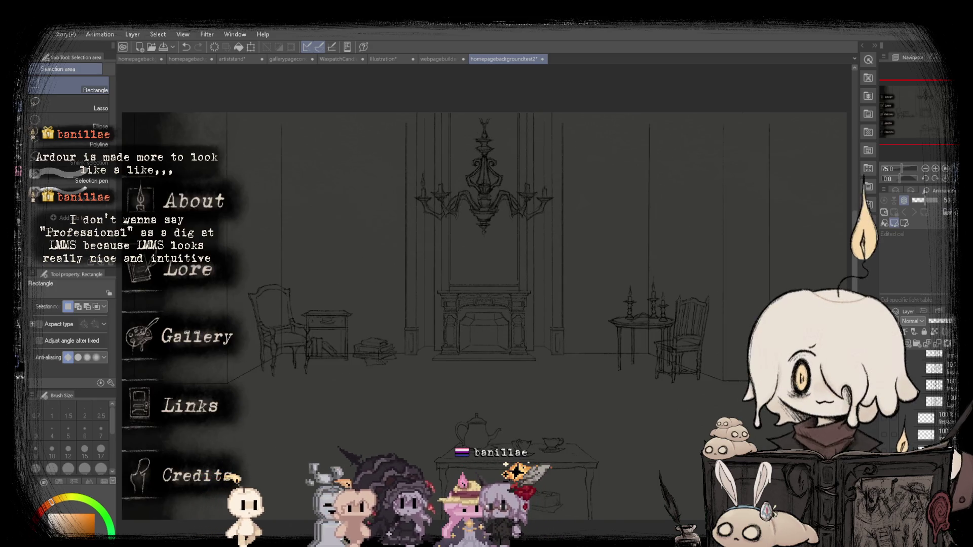
left_click(140, 60)
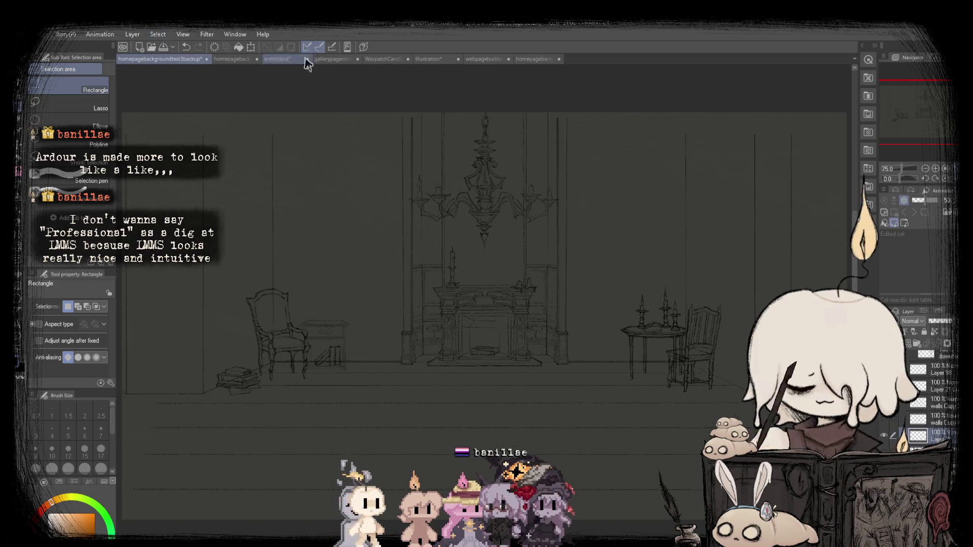
left_click(542, 59)
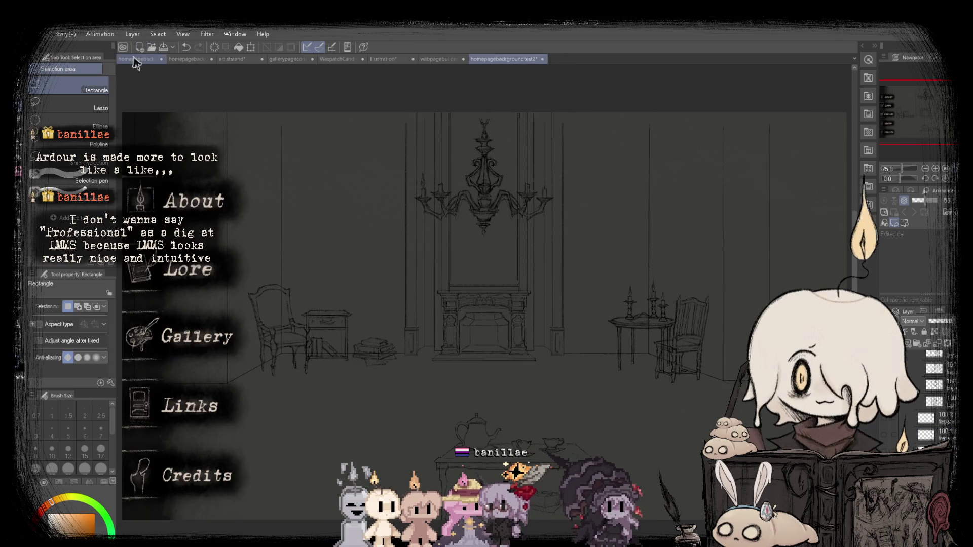
left_click(136, 60)
left_click(519, 60)
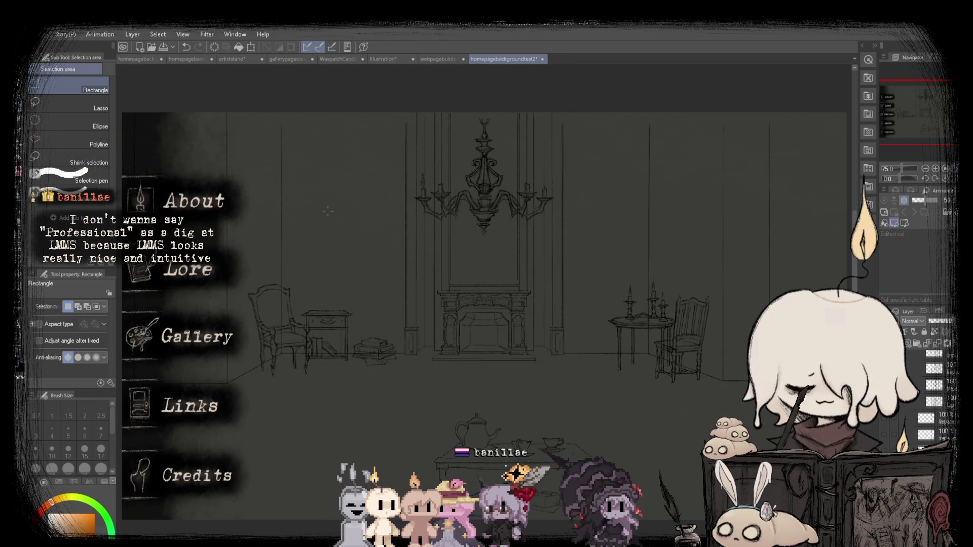
scroll(238, 357, "up", 5)
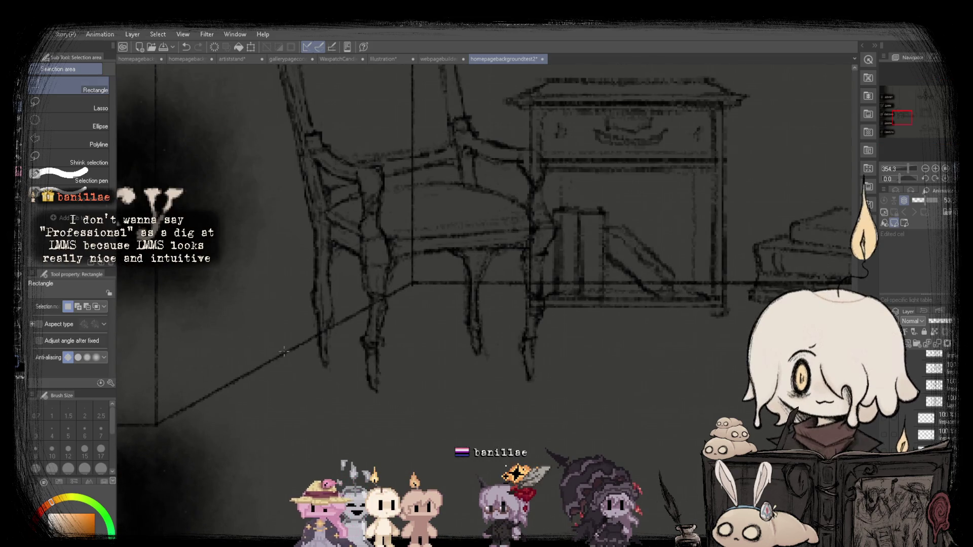
Select the whole canvas, fit the page to the window, and compare backup with test2.
scroll(349, 323, "down", 5)
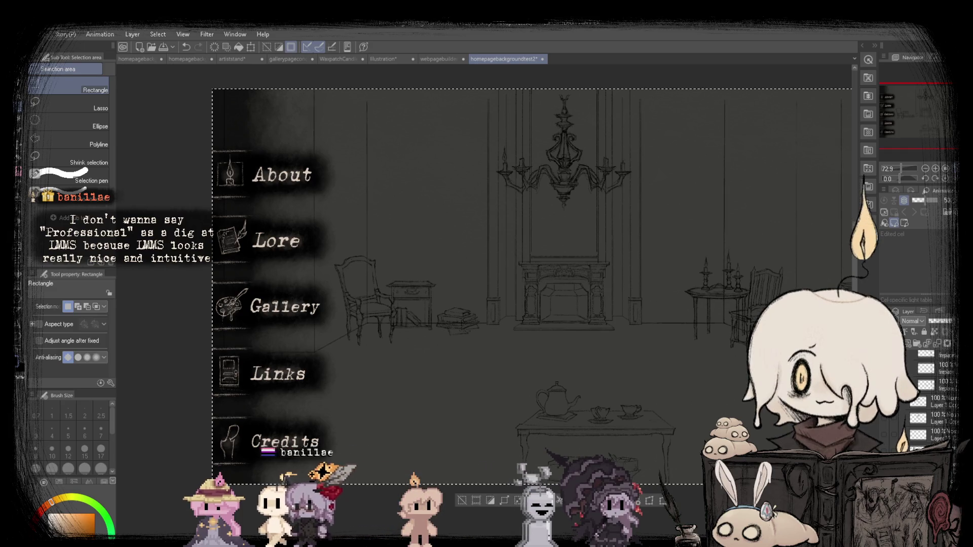
key("ctrl+a")
key("ctrl+0")
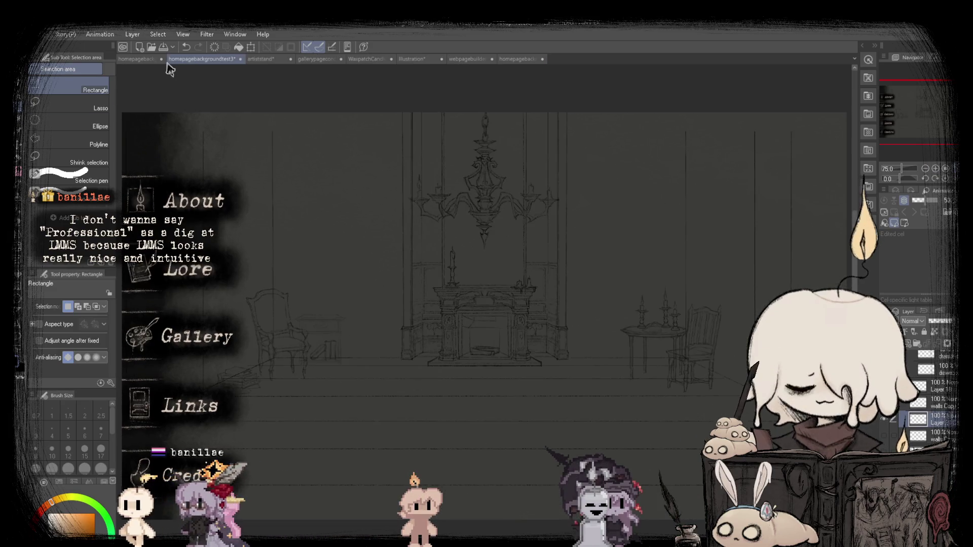
left_click(166, 62)
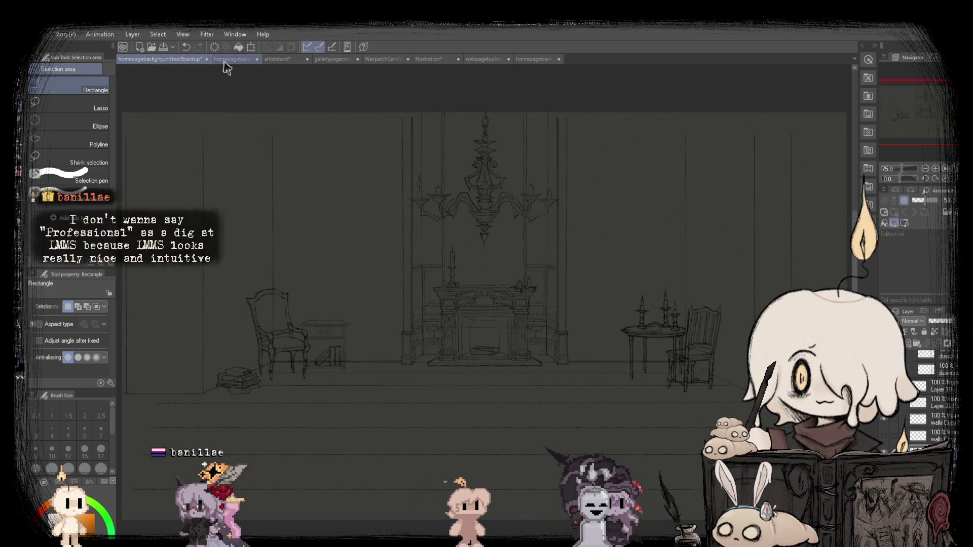
left_click(224, 59)
left_click(144, 62)
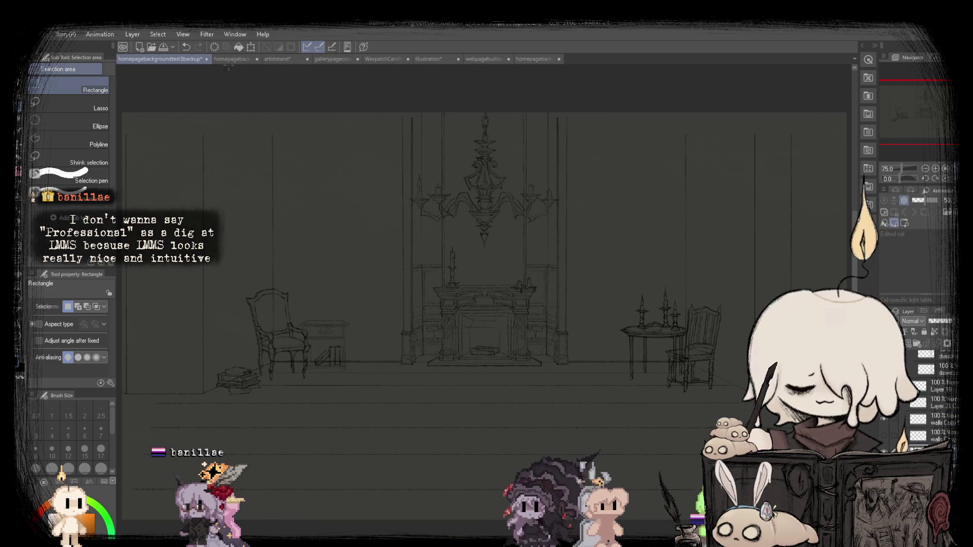
left_click(530, 57)
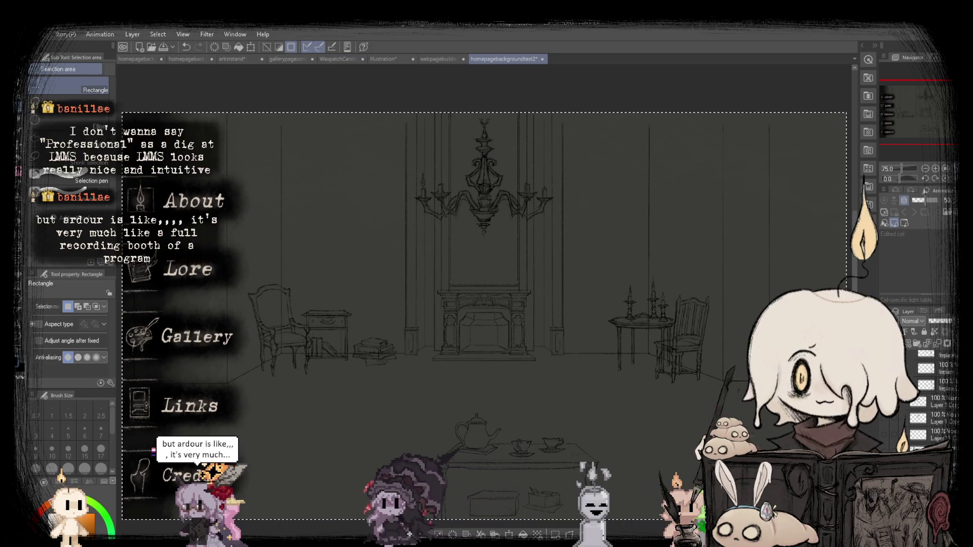
Flip between the two versions again, ending on the backup room sketch.
left_click(140, 65)
left_click(527, 60)
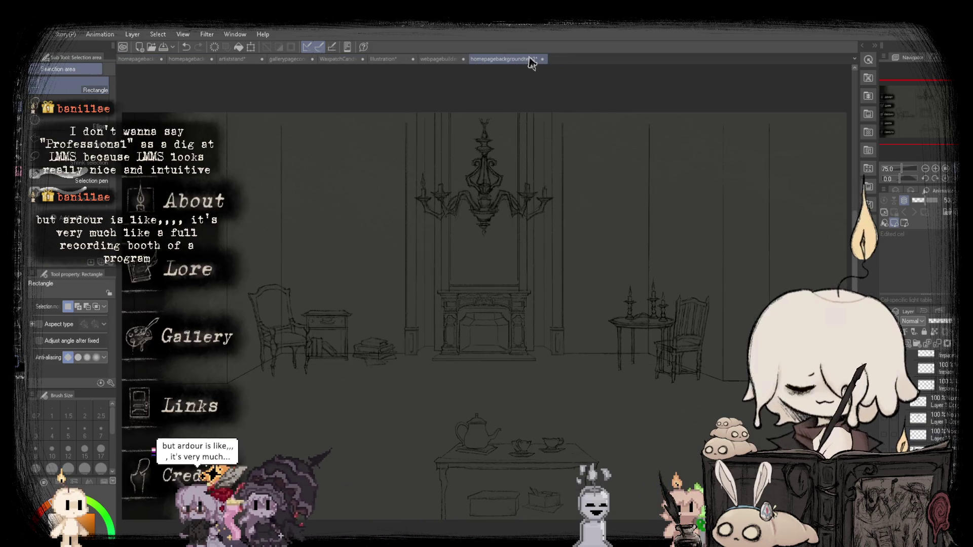
left_click(124, 64)
left_click(533, 59)
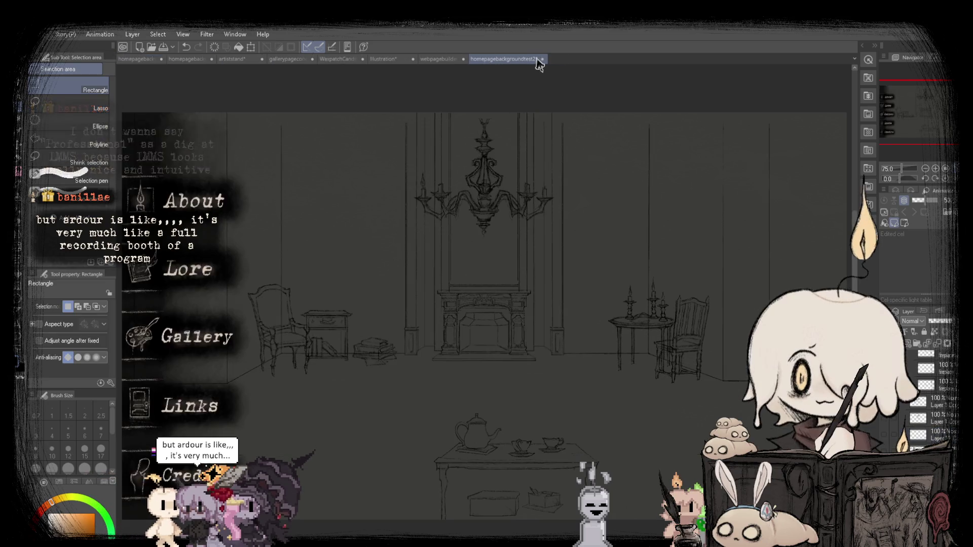
left_click(129, 60)
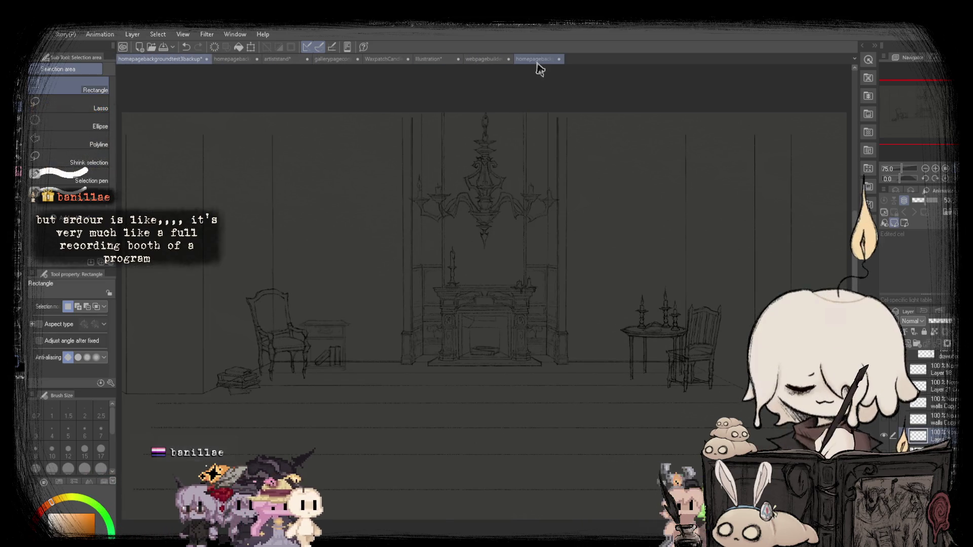
left_click(538, 60)
left_click(138, 65)
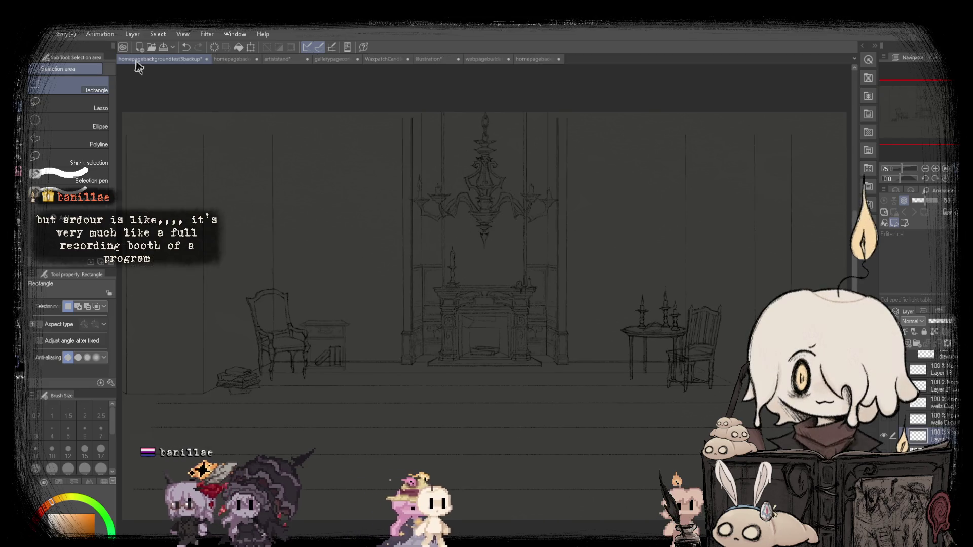
left_click(536, 59)
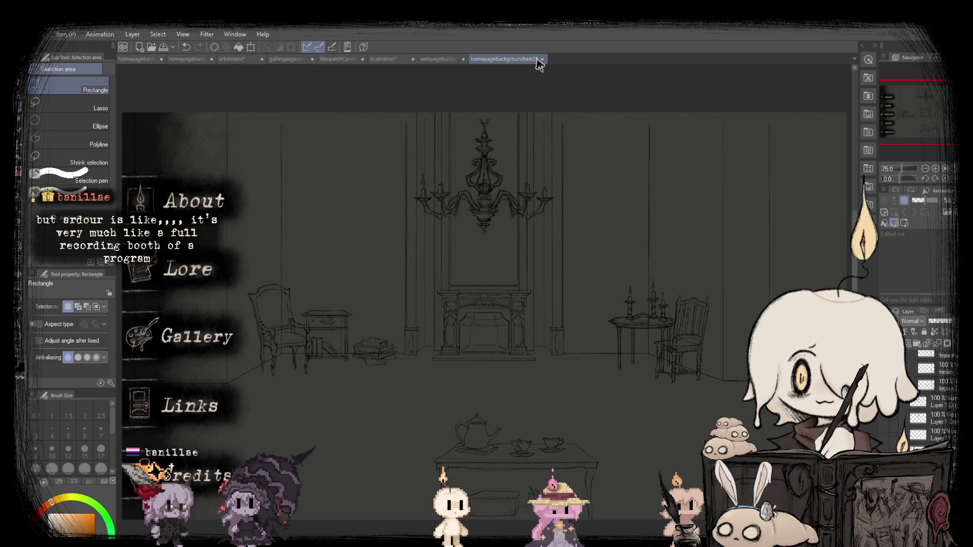
left_click(149, 58)
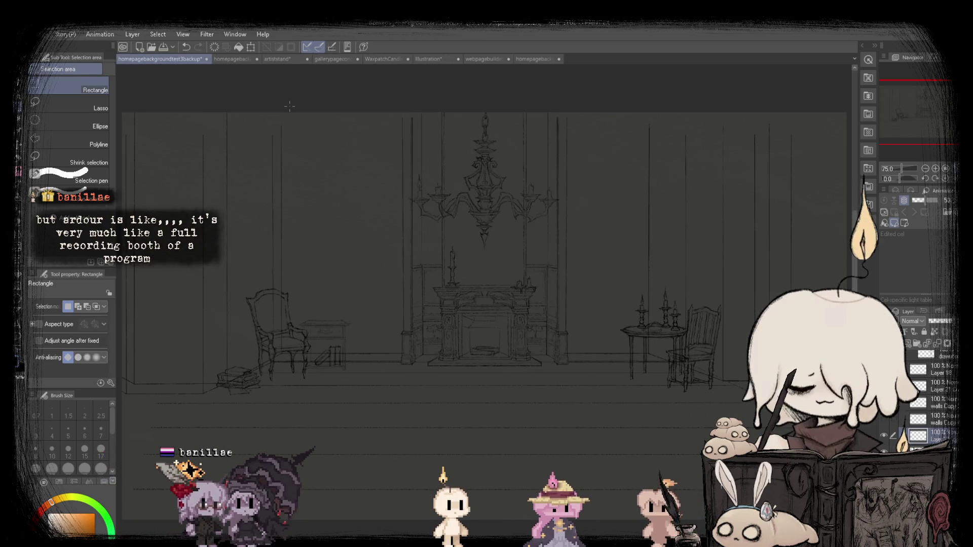
Undo and redo the guide lines, then show the wall panel lines around the fireplace.
key("ctrl+z")
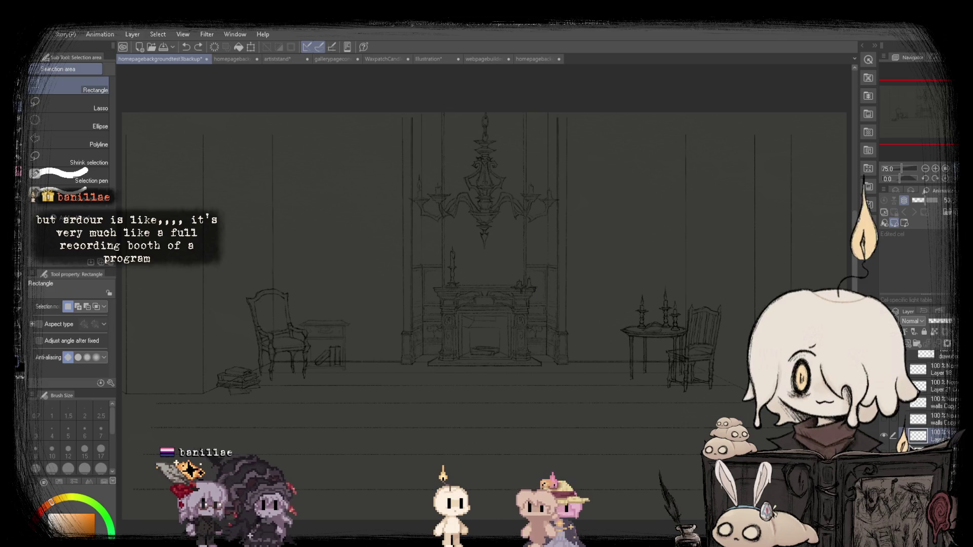
key("ctrl+y")
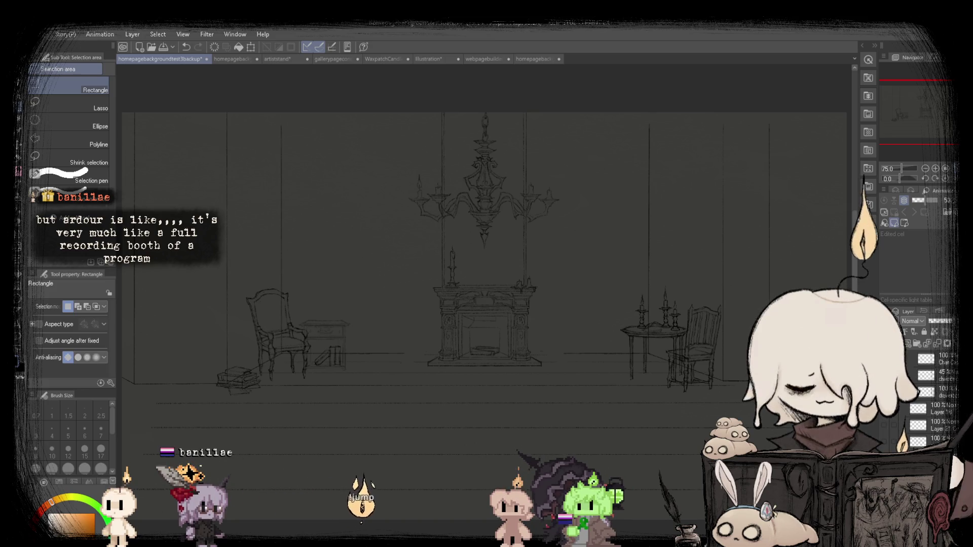
key("ctrl+z")
key("ctrl+z")
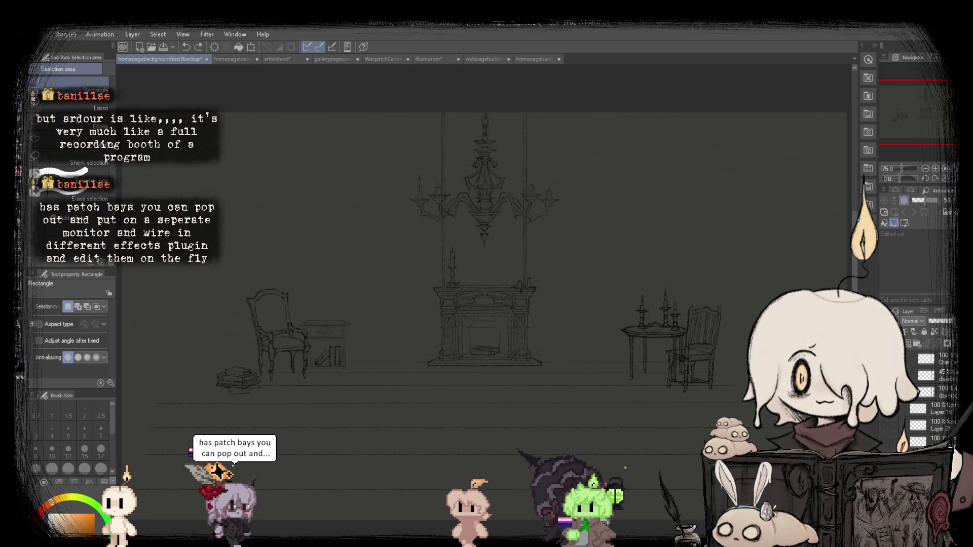
left_click(889, 446)
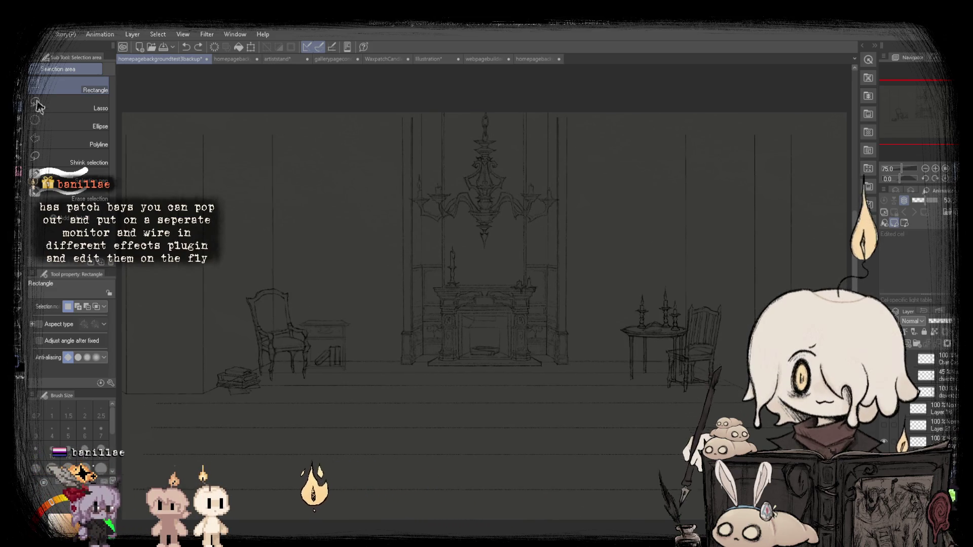
Compare the two background versions once more, finishing on homepagebackgroundtest2 with the menu art.
left_click(235, 59)
left_click(145, 60)
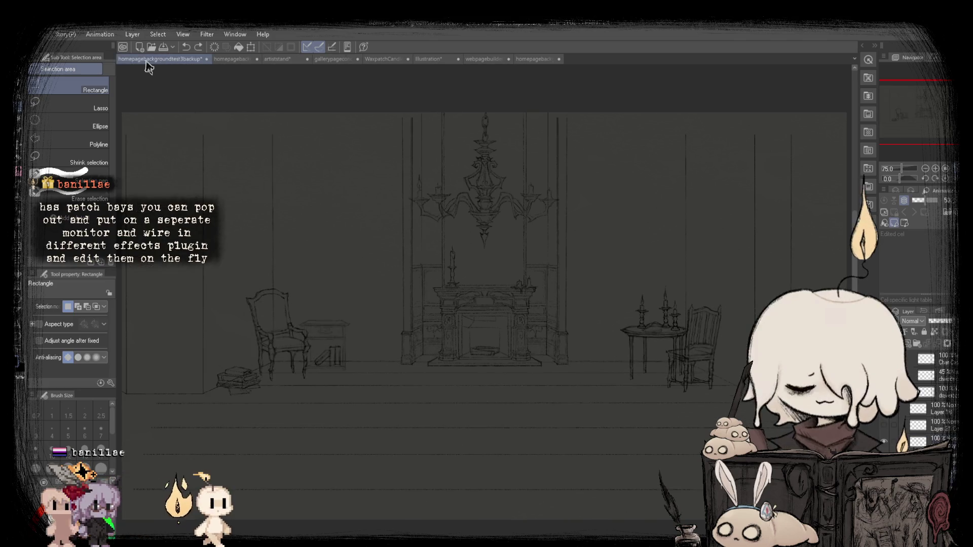
left_click(223, 61)
left_click(144, 60)
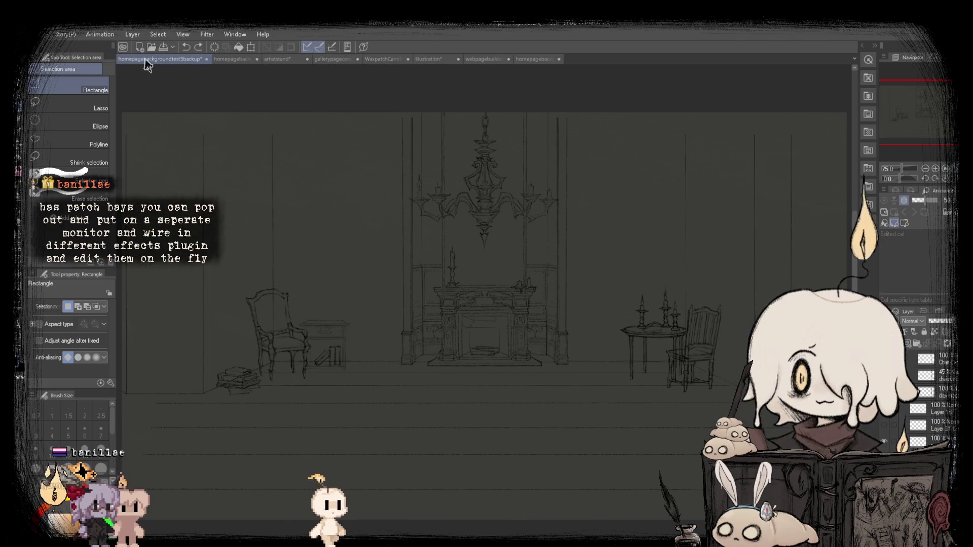
left_click(221, 60)
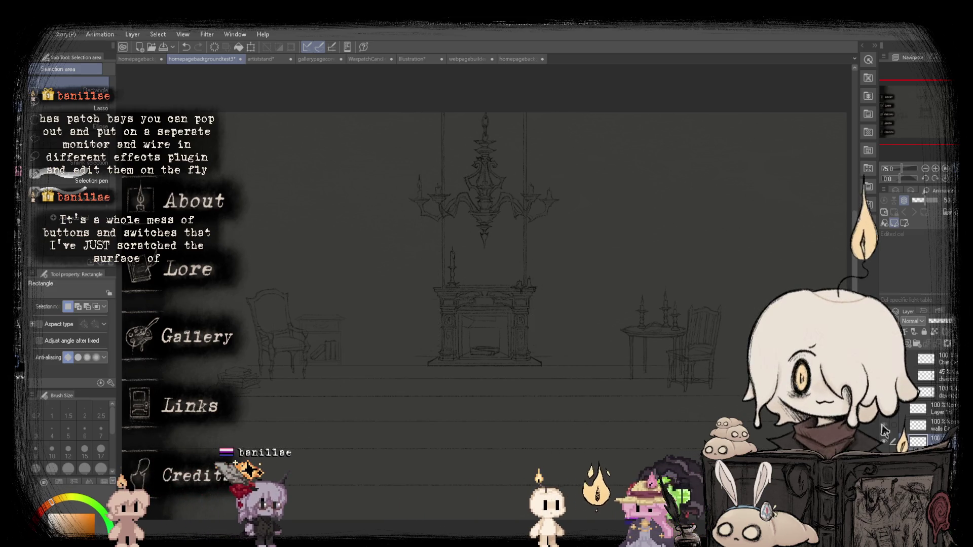
left_click(142, 60)
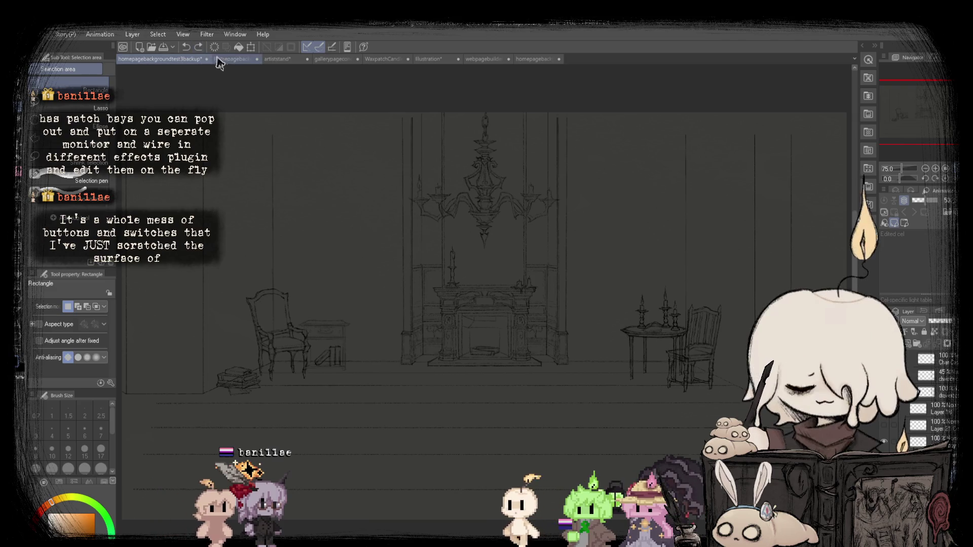
left_click(224, 58)
left_click(138, 60)
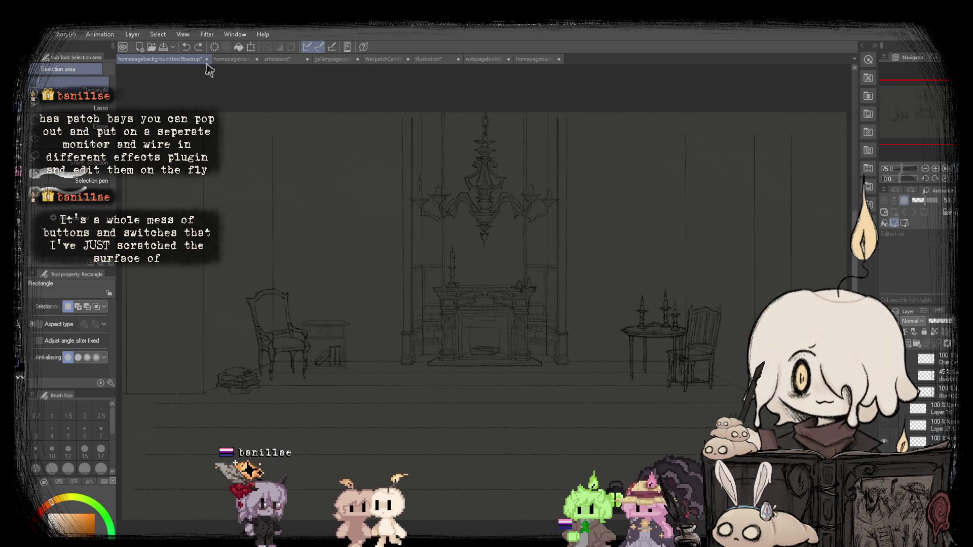
left_click(535, 59)
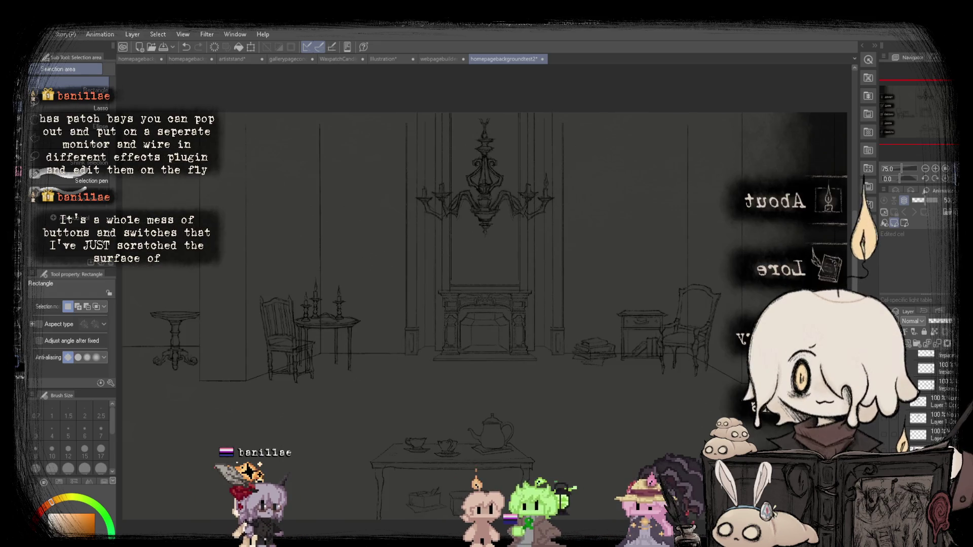
Toggle the horizontal flip several times, leaving the test2 parlor view unmirrored with readable labels.
key("h")
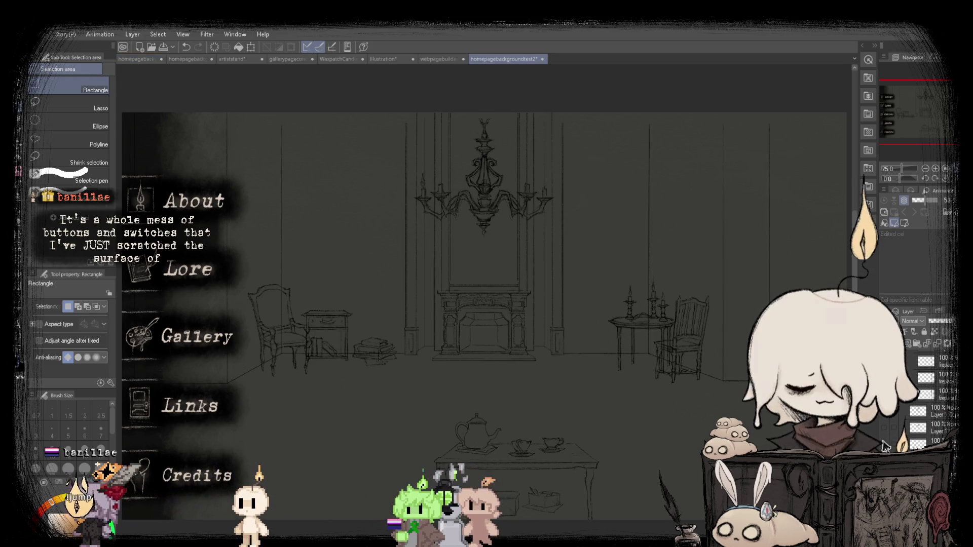
key("h")
key("h")
key("h")
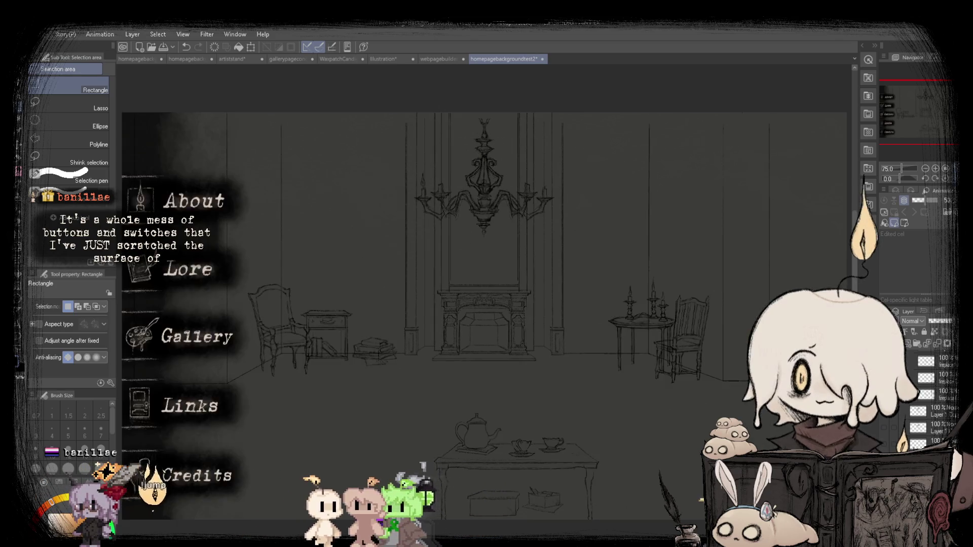
key("h")
key("h")
key("h")
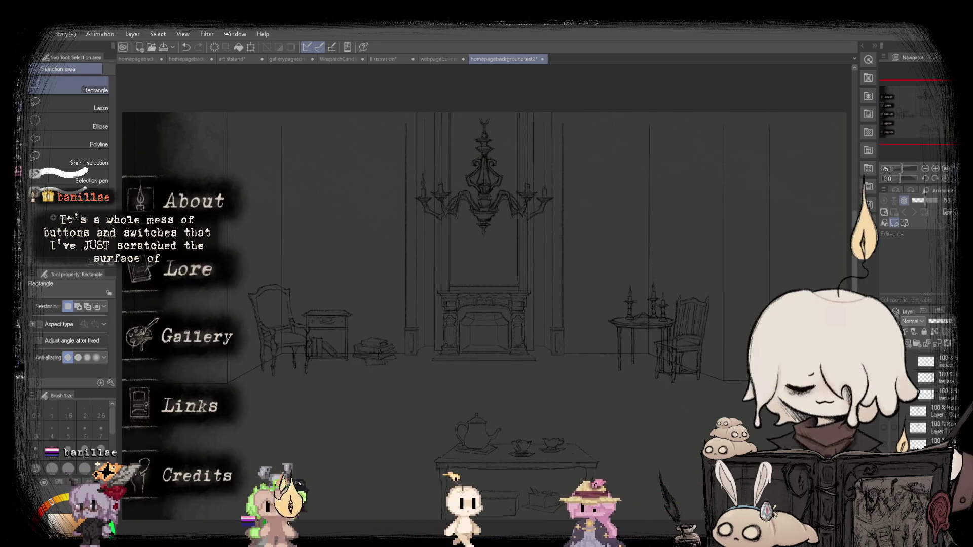
key("h")
key("h")
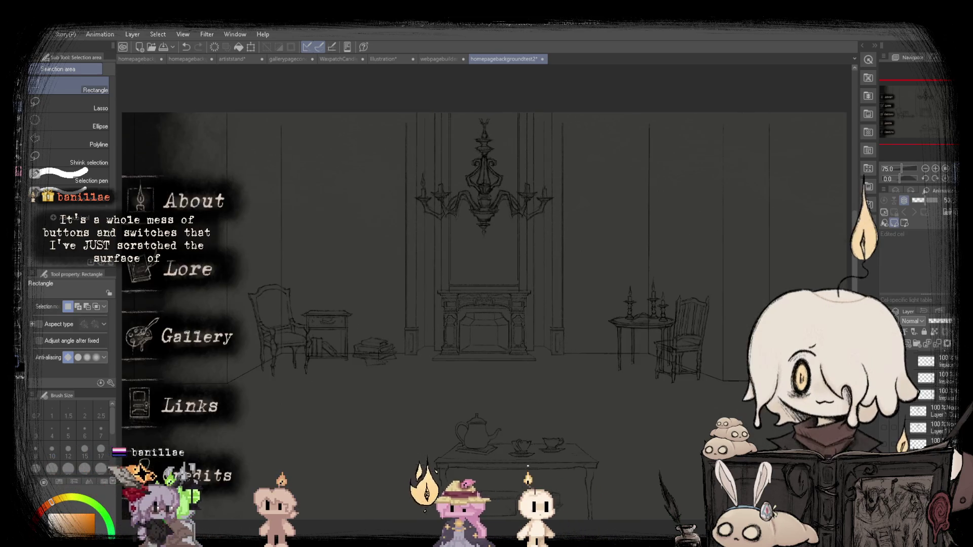
key("h")
key("h")
key("h")
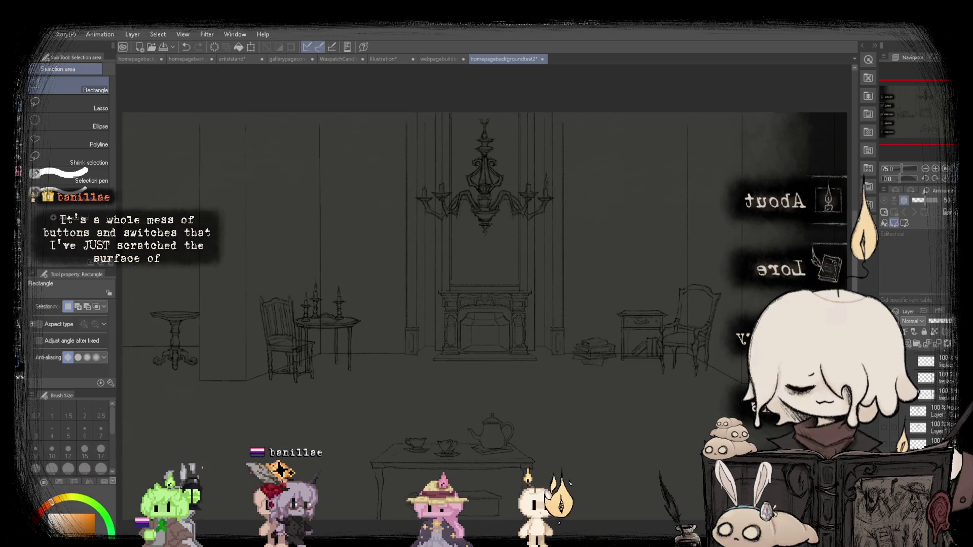
key("h")
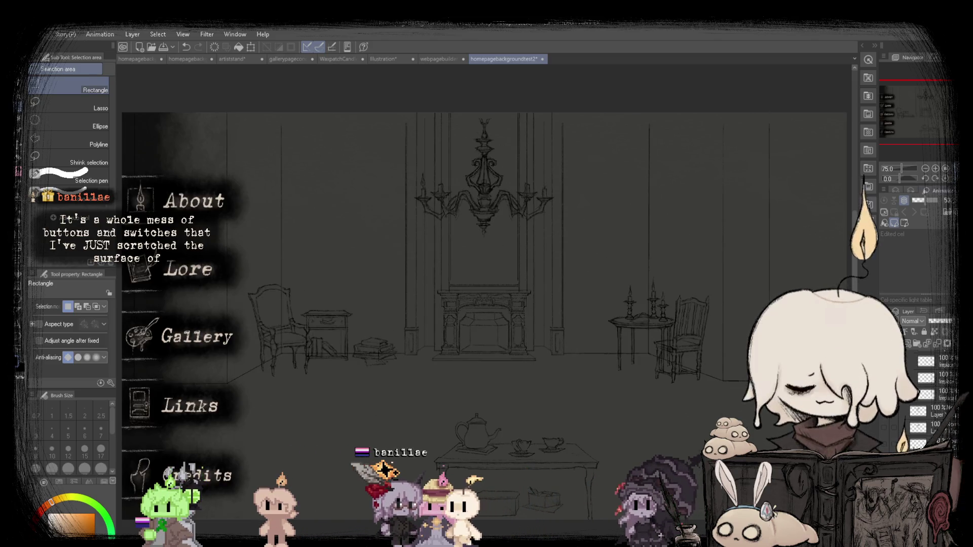
Hide the side menu layer, then paste the menu graphic back as new Layer 105.
scroll(717, 374, "up", 5)
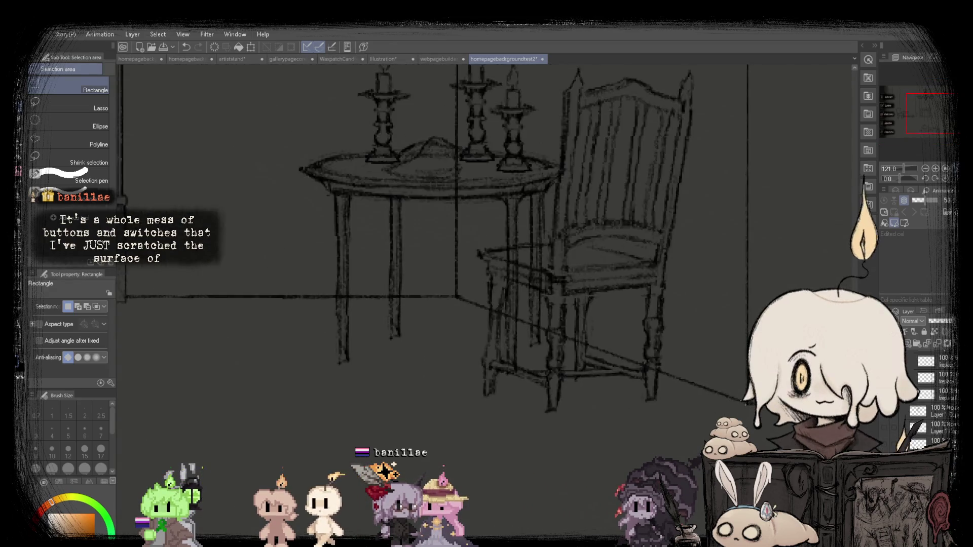
left_click(946, 168)
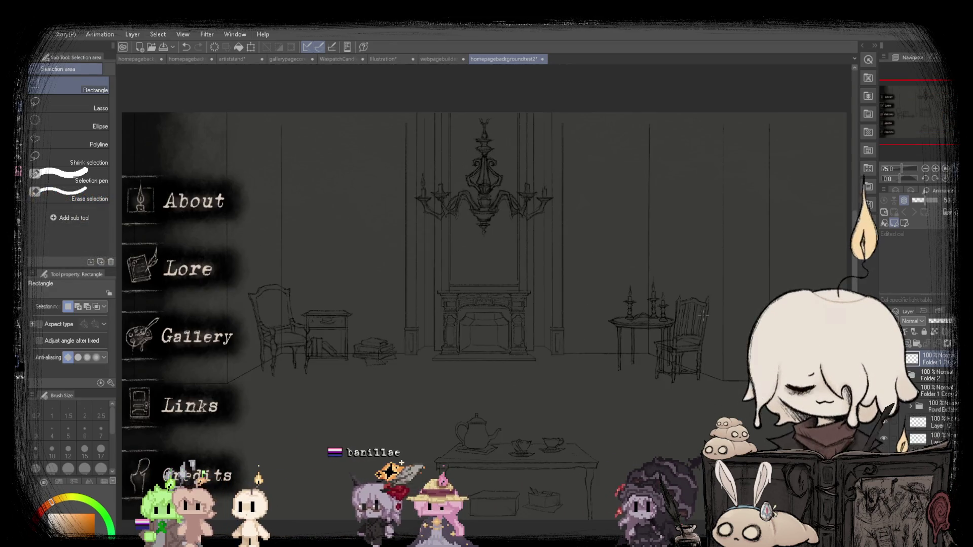
left_click(884, 359)
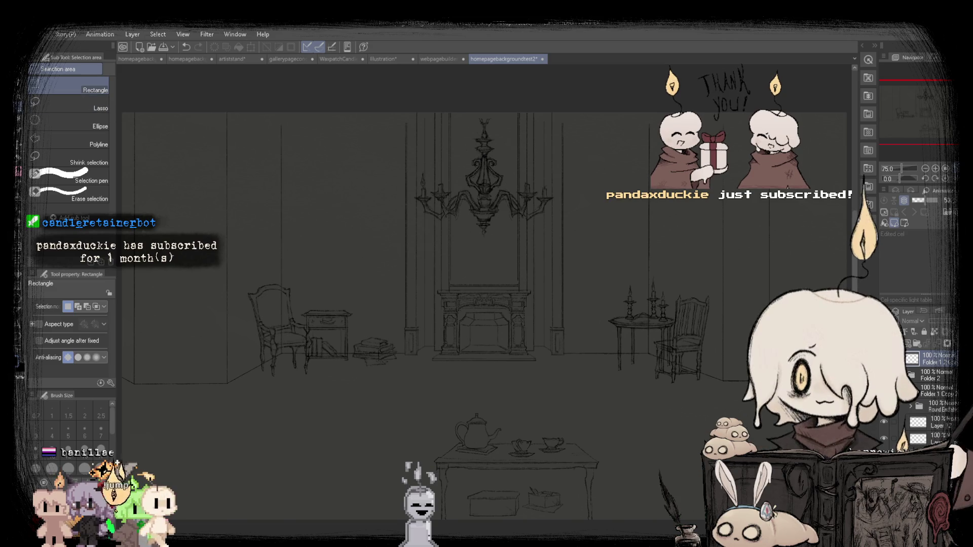
key("h")
key("h")
key("h")
key("h")
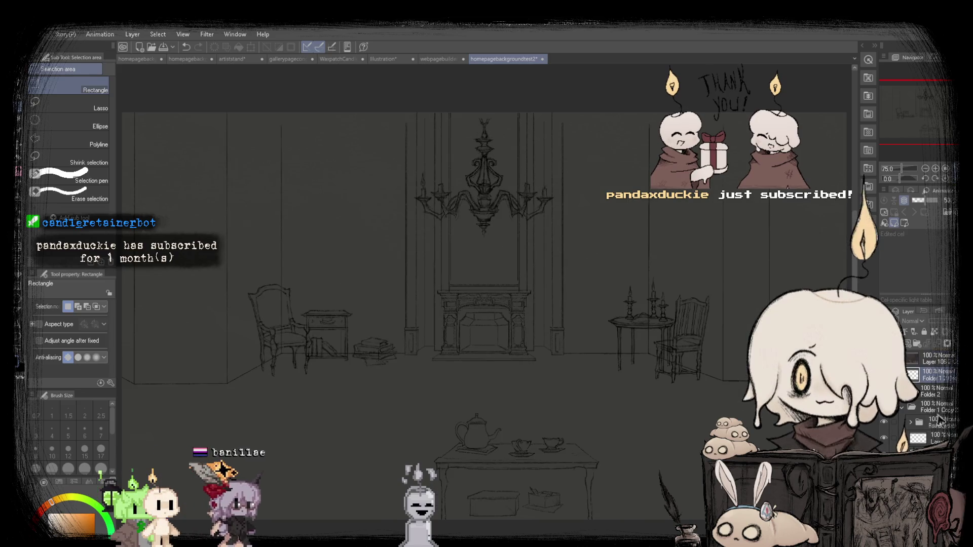
key("ctrl+v")
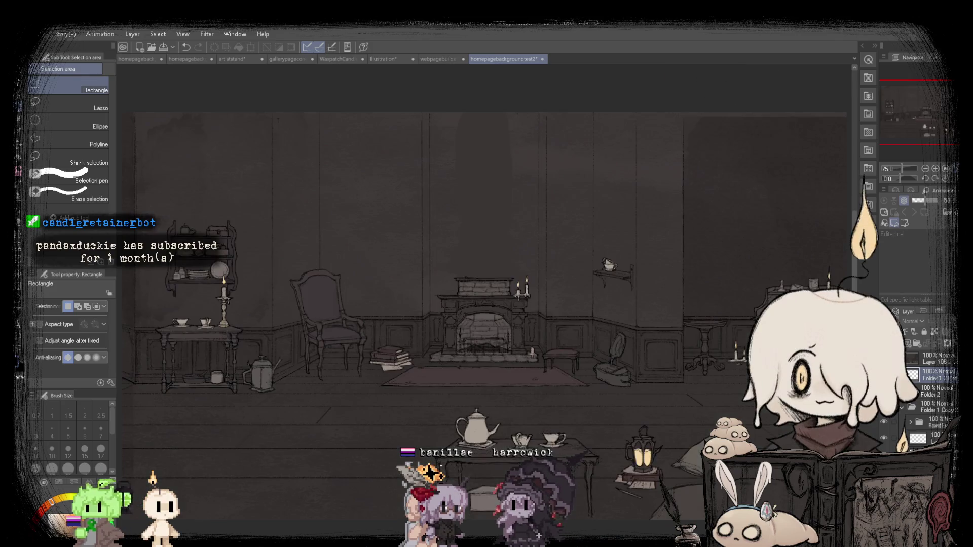
Switch to the homepagebackgroundtest3backup document showing the line-sketch parlor.
left_click(127, 60)
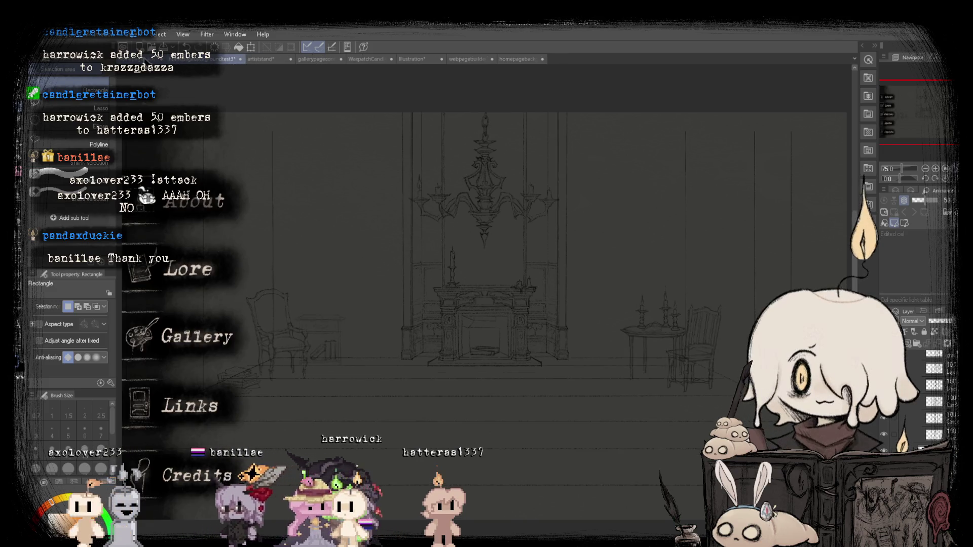
Browse the girl-at-desk, artiststand and gallerypageconcept documents, then close WaxpatchCandle.
left_click(228, 59)
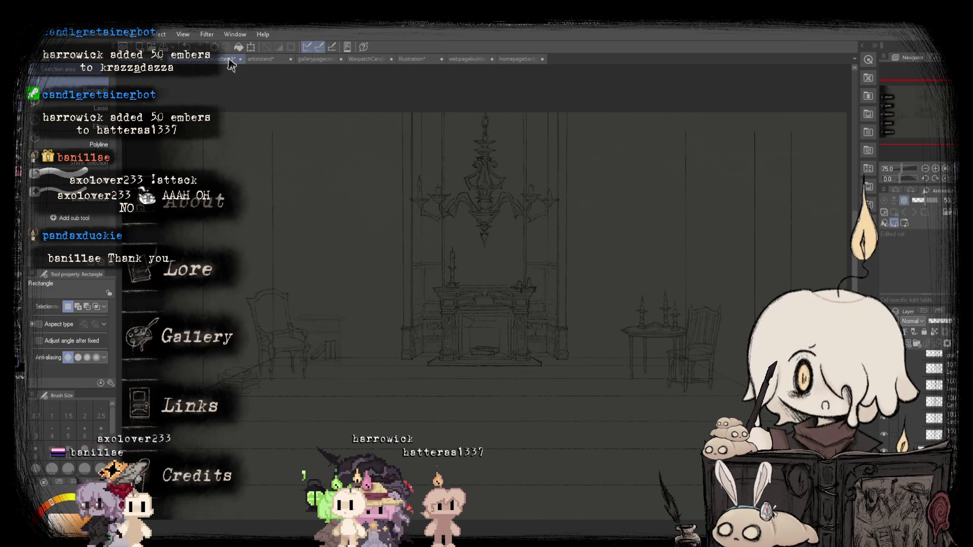
left_click(228, 60)
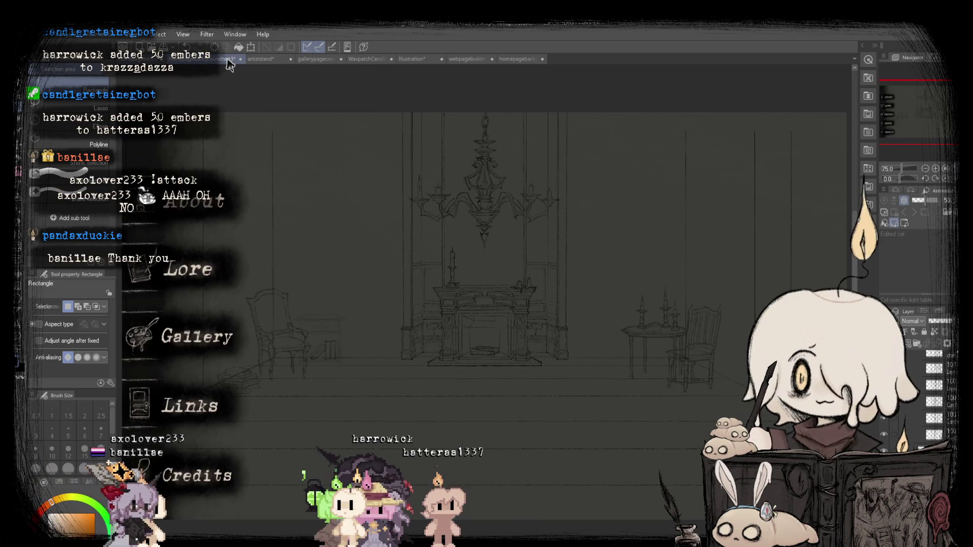
left_click(283, 59)
left_click(226, 60)
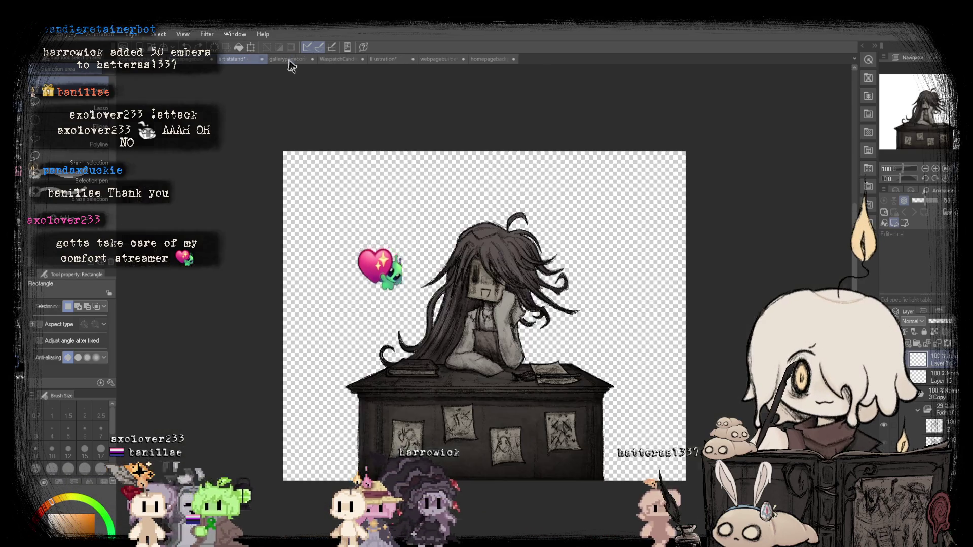
left_click(270, 60)
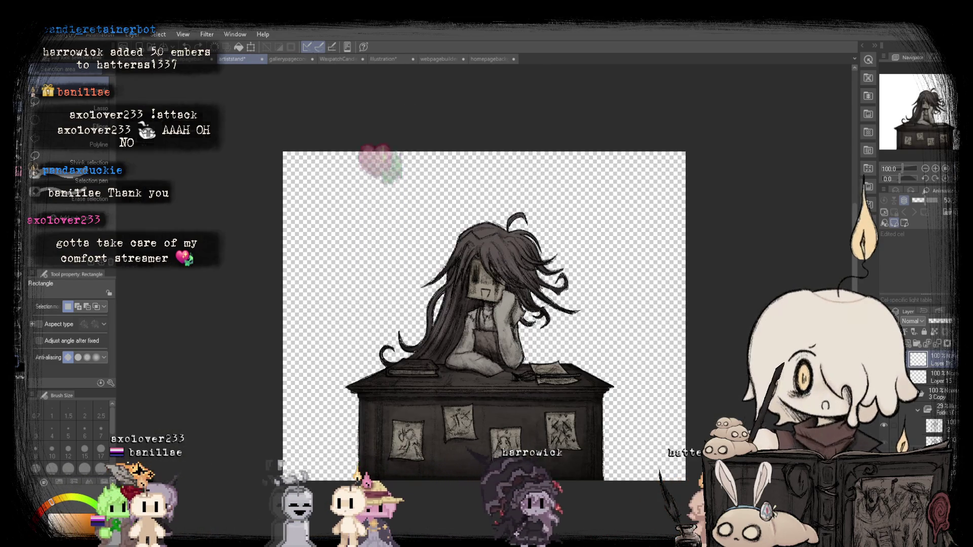
left_click(274, 60)
left_click(350, 59)
left_click(304, 60)
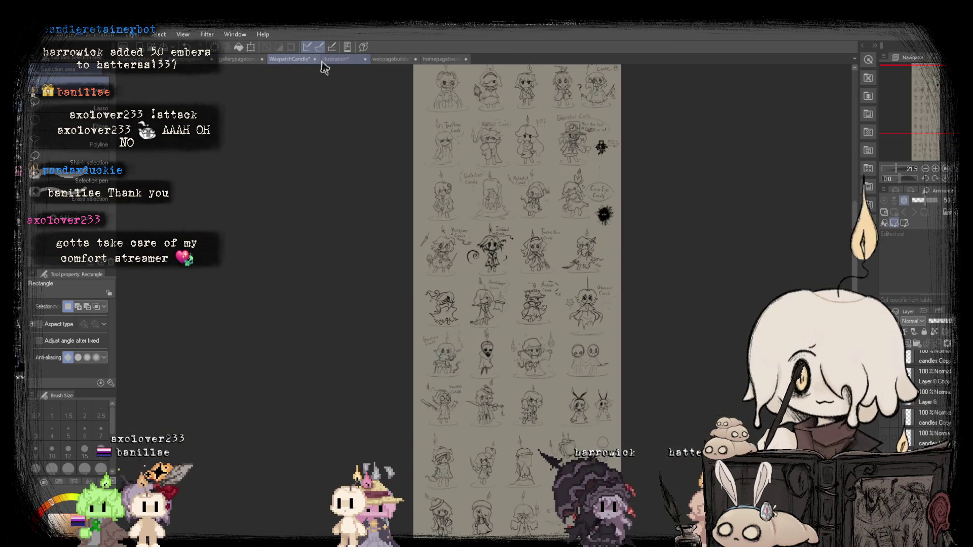
left_click(314, 59)
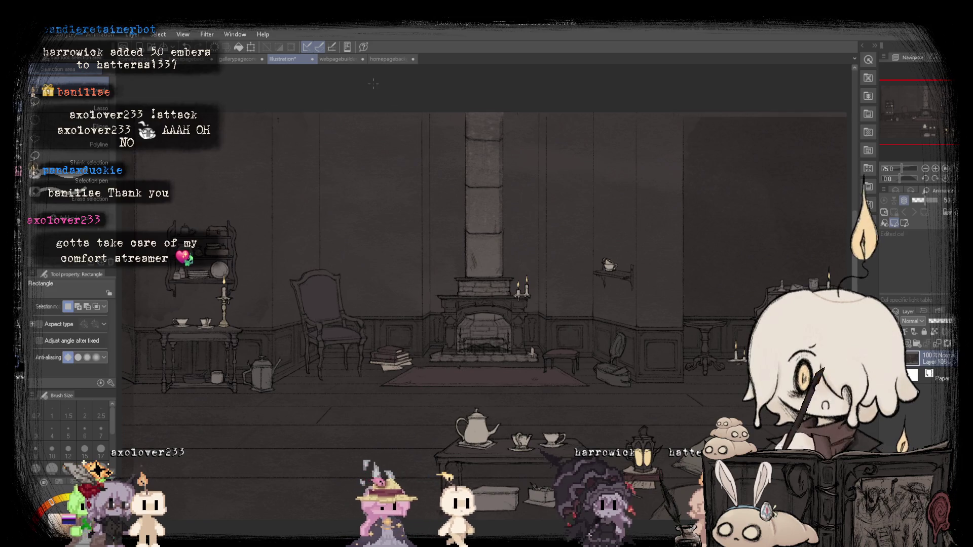
Glance at webpagebuilderbackup and return to the homepagebackgroundtest3backup parlor sketch.
left_click(193, 60)
left_click(373, 59)
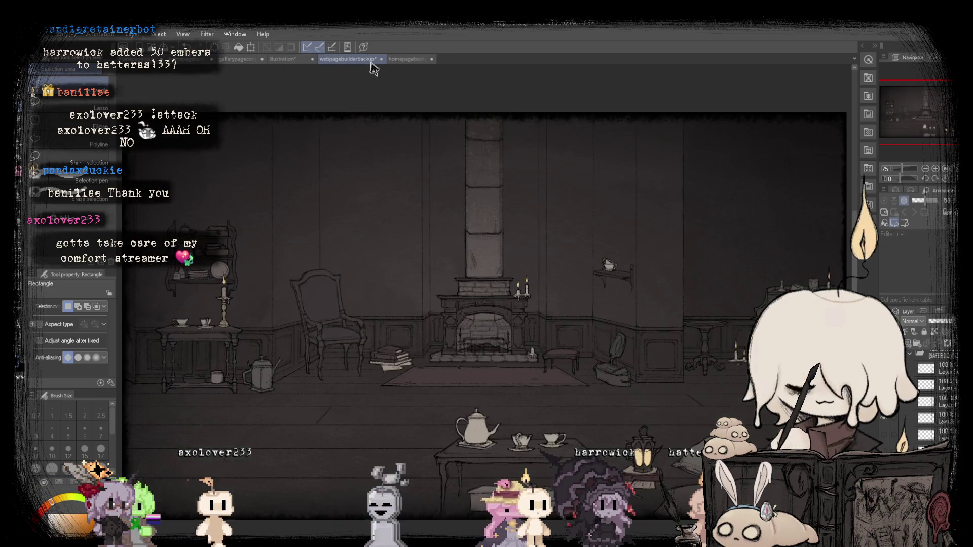
left_click(189, 63)
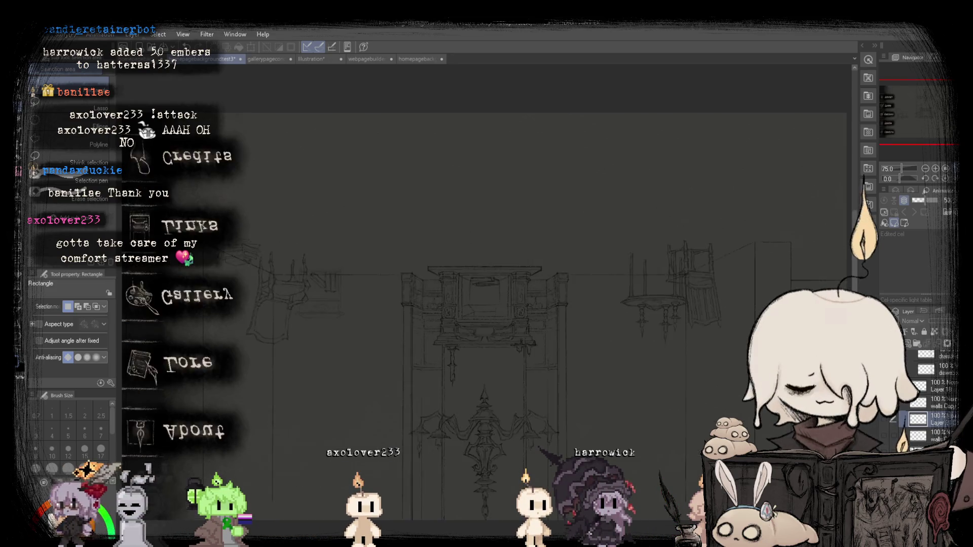
left_click(175, 60)
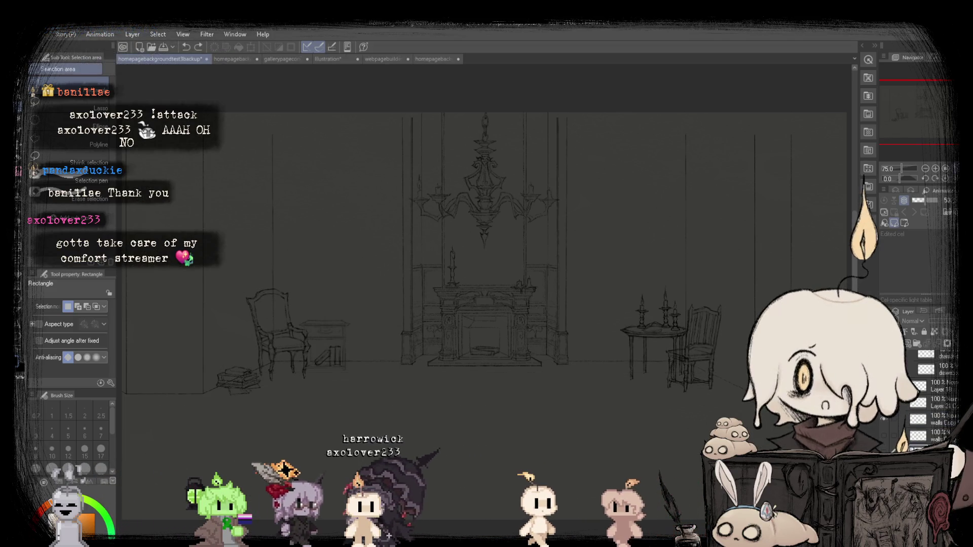
Look through homepagebackgroundtest3, webpagebuilderbackup and test2, then close the Illustration document.
left_click(230, 59)
left_click(310, 60)
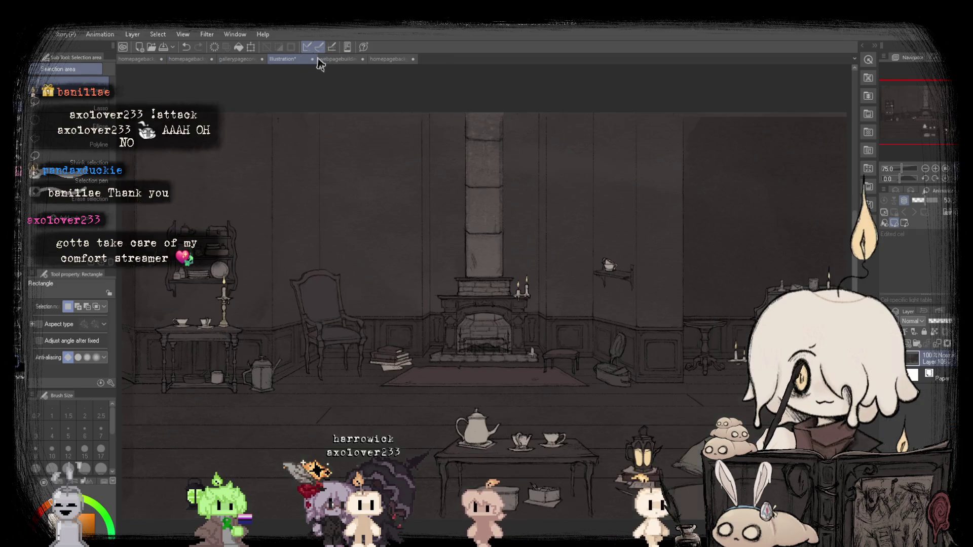
left_click(350, 64)
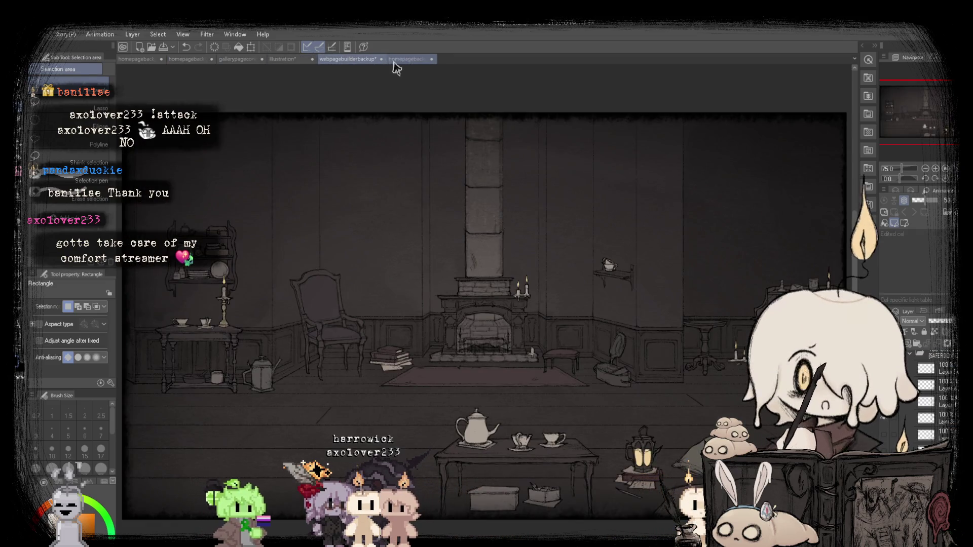
left_click(394, 61)
left_click(284, 59)
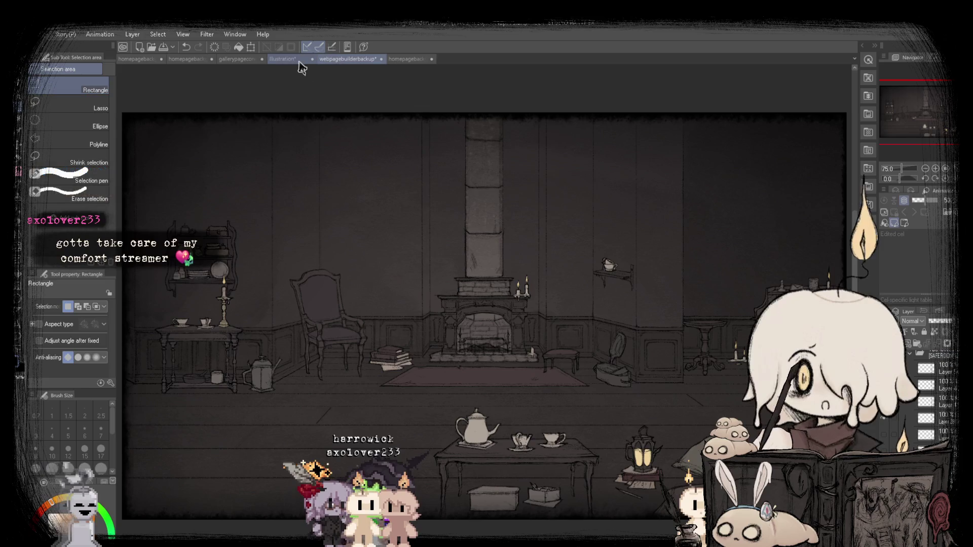
left_click(348, 61)
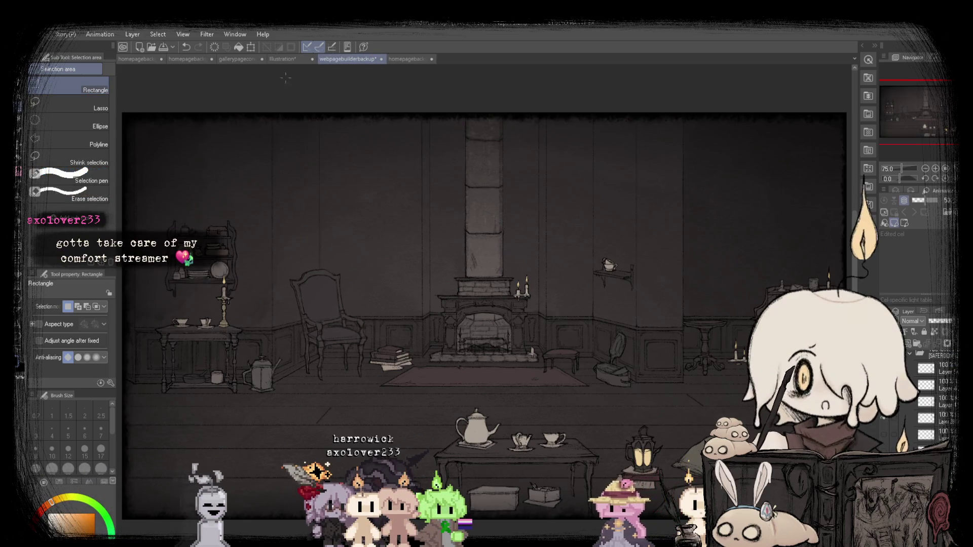
left_click(306, 61)
key("ctrl+w")
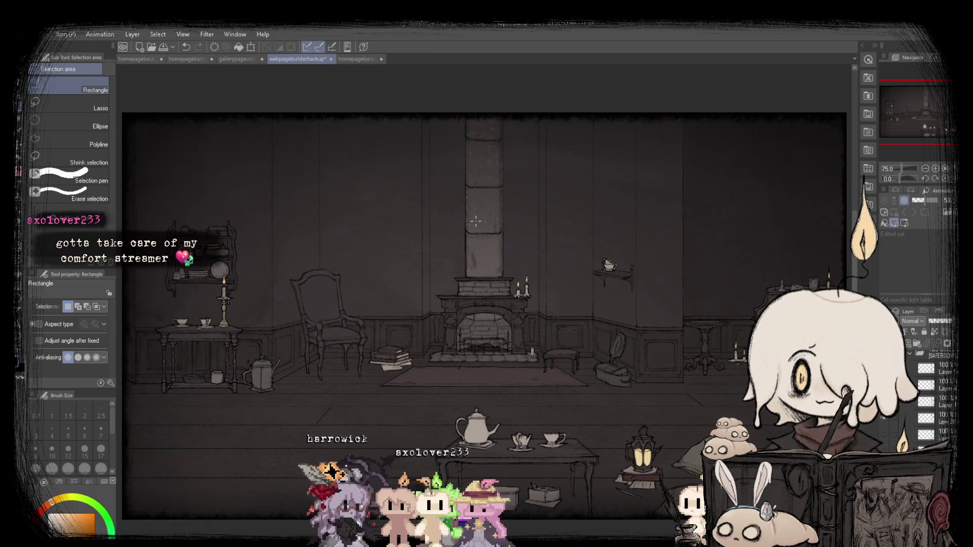
Compare with webpagebuilderbackup and settle on the homepagebackgroundtest2 chandelier sketch.
left_click(356, 61)
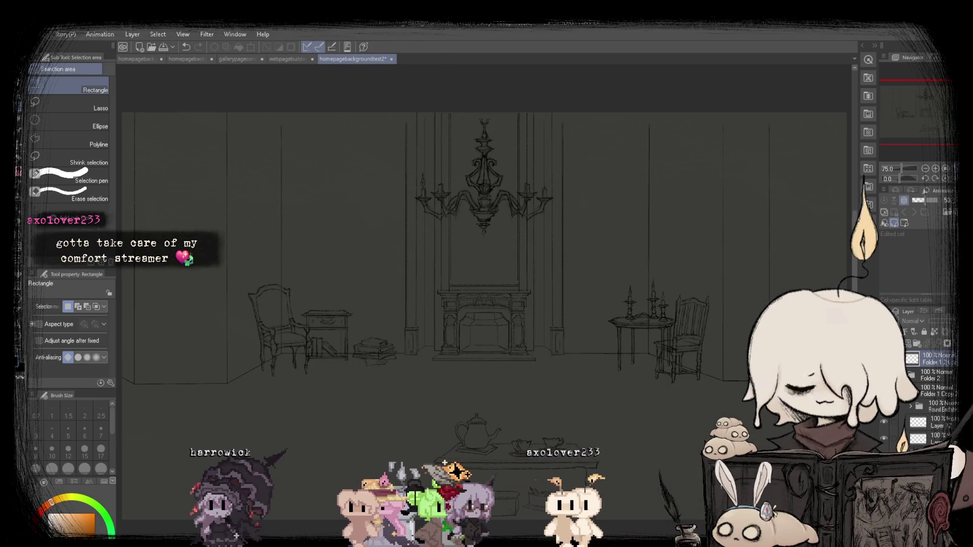
left_click(276, 60)
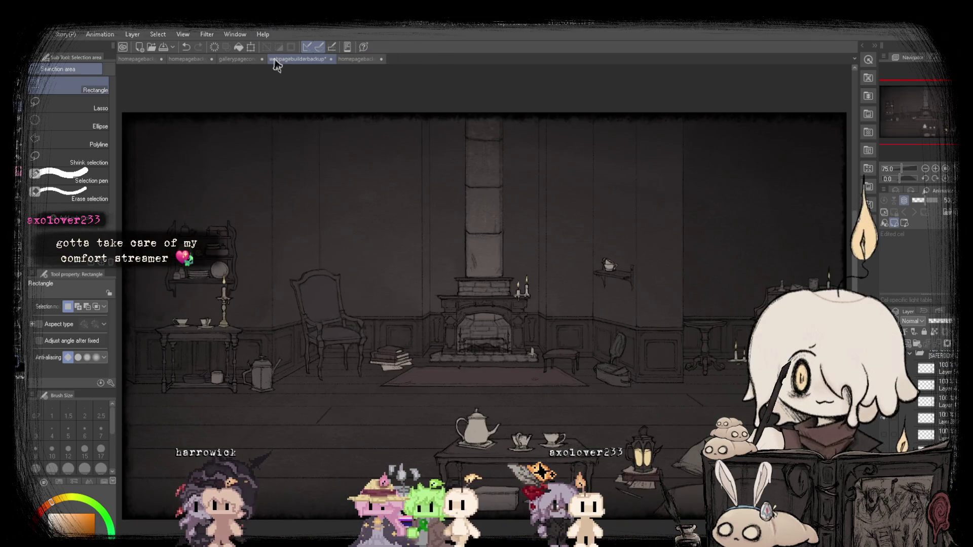
left_click(354, 61)
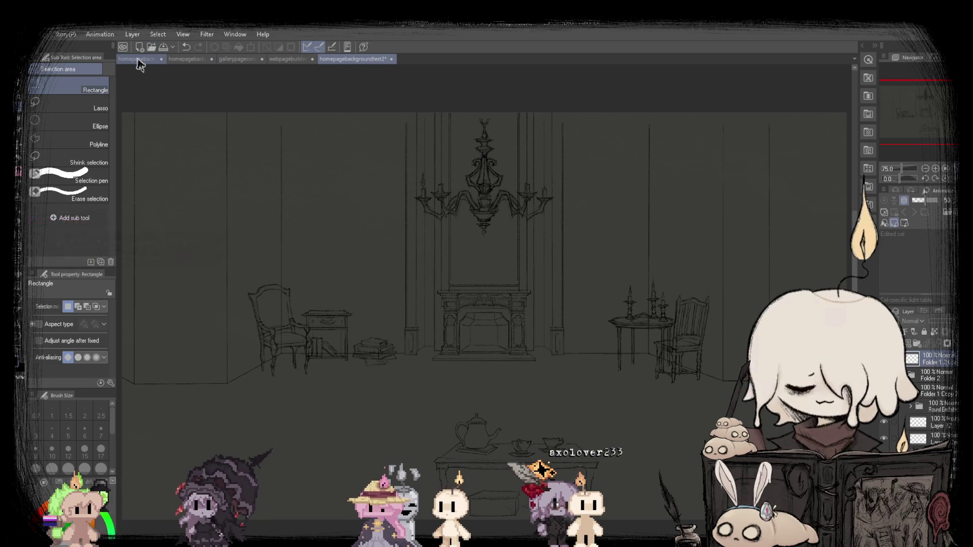
Paste the side menu graphic as a new layer into homepagebackgroundtest2 and the backup sketch.
left_click(141, 60)
left_click(233, 60)
left_click(369, 61)
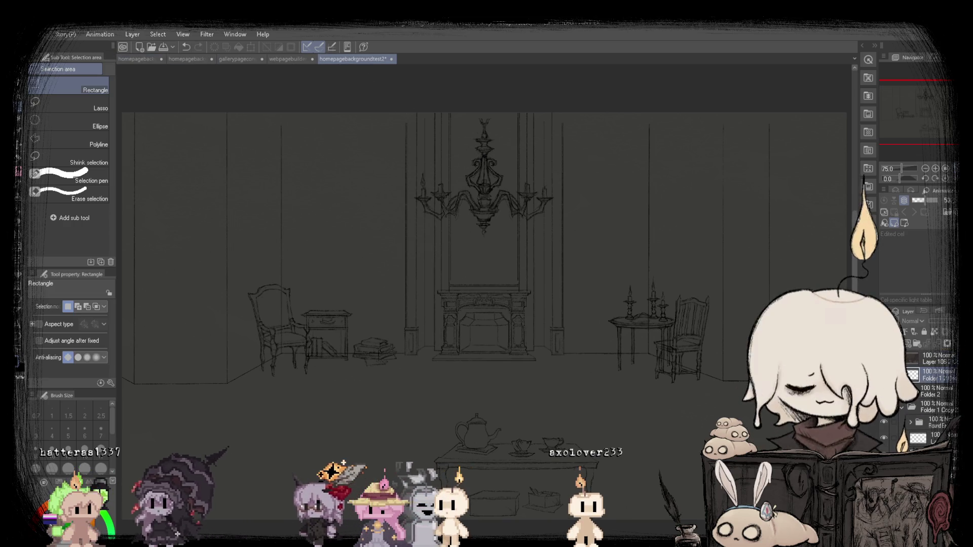
key("ctrl+v")
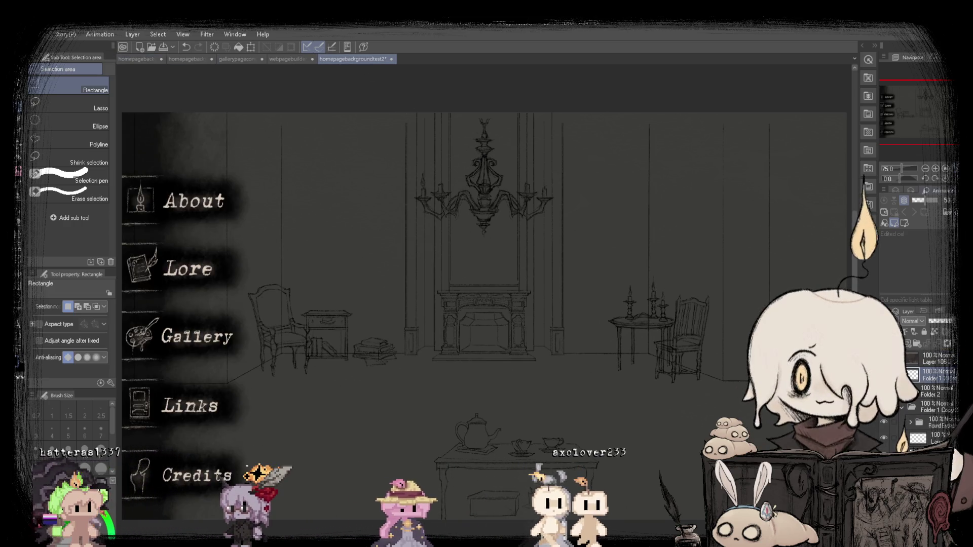
left_click(136, 60)
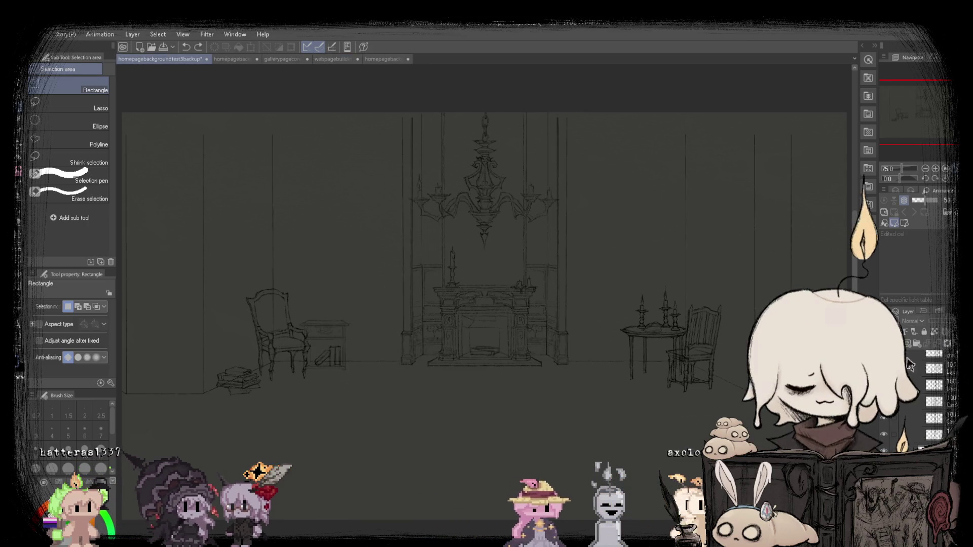
key("ctrl+v")
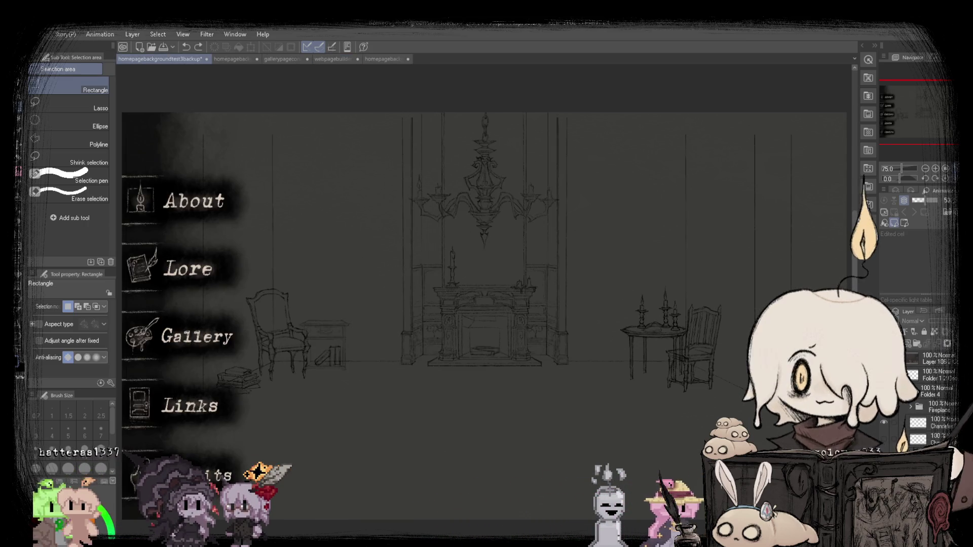
Compare homepagebackgroundtest3 against the homepagebackgroundtest3backup sketch.
left_click(219, 60)
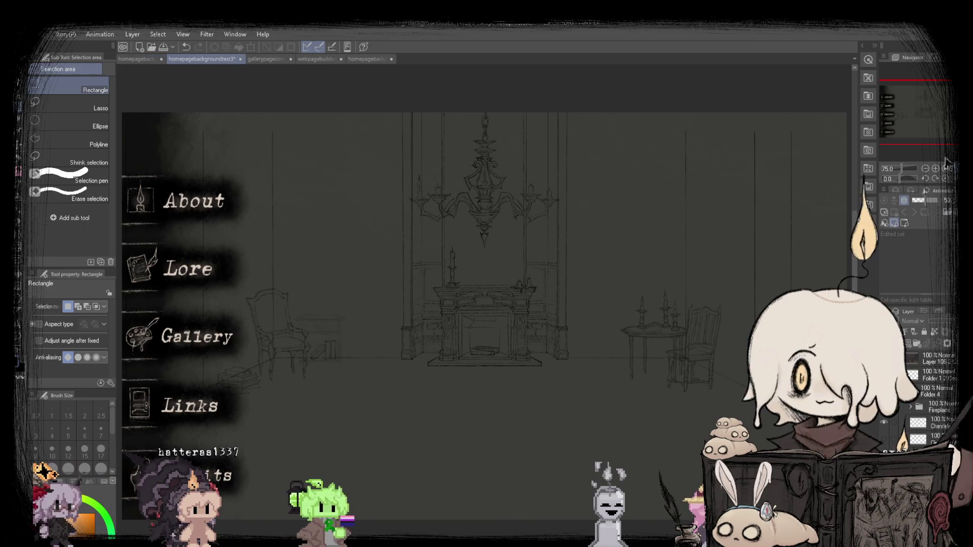
left_click(134, 60)
left_click(219, 61)
left_click(145, 59)
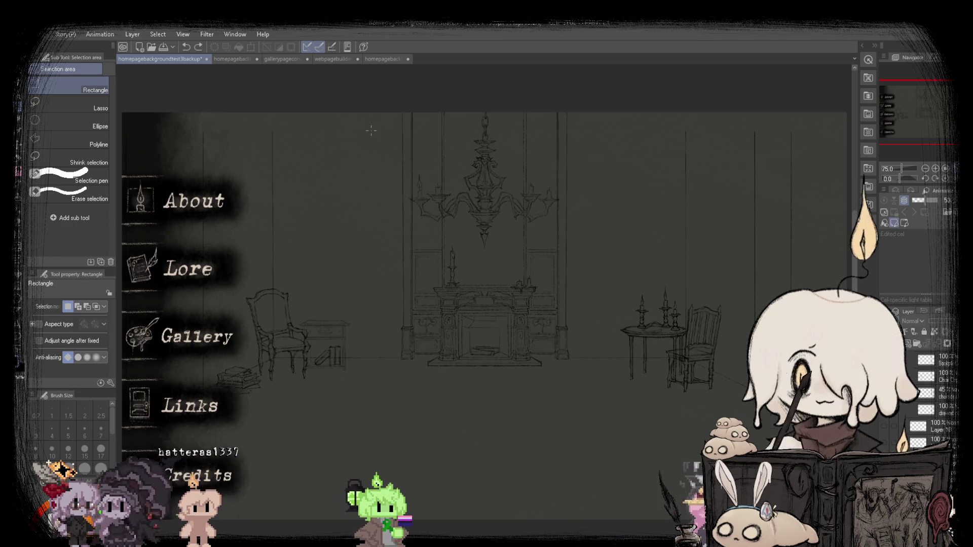
left_click(223, 58)
left_click(142, 59)
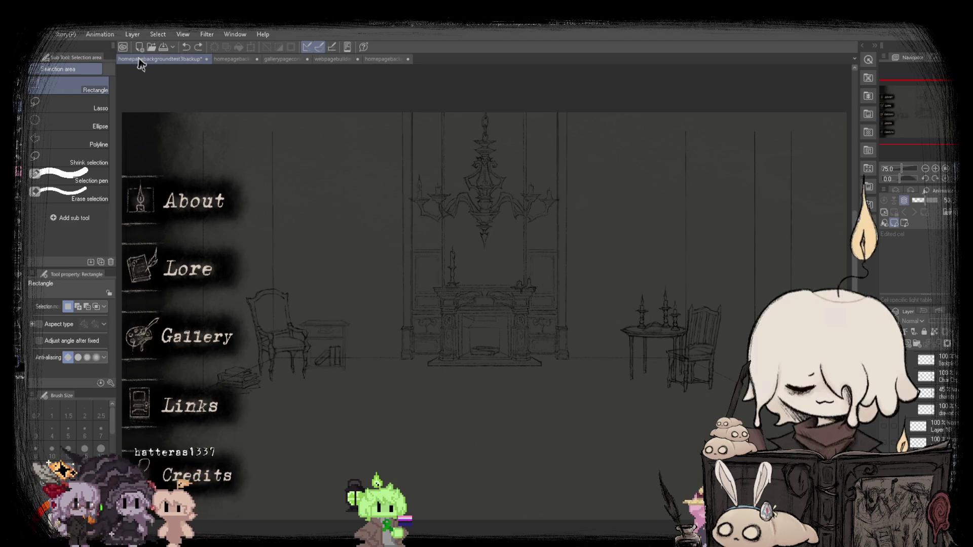
left_click(223, 60)
left_click(160, 59)
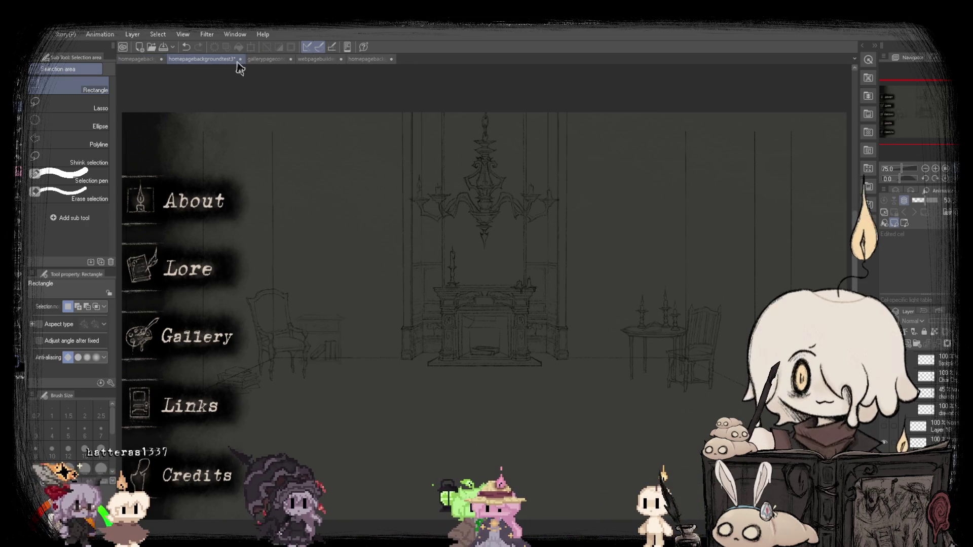
Flick between homepagebackgroundtest2 and the backup sketch, then mirror the view.
left_click(375, 59)
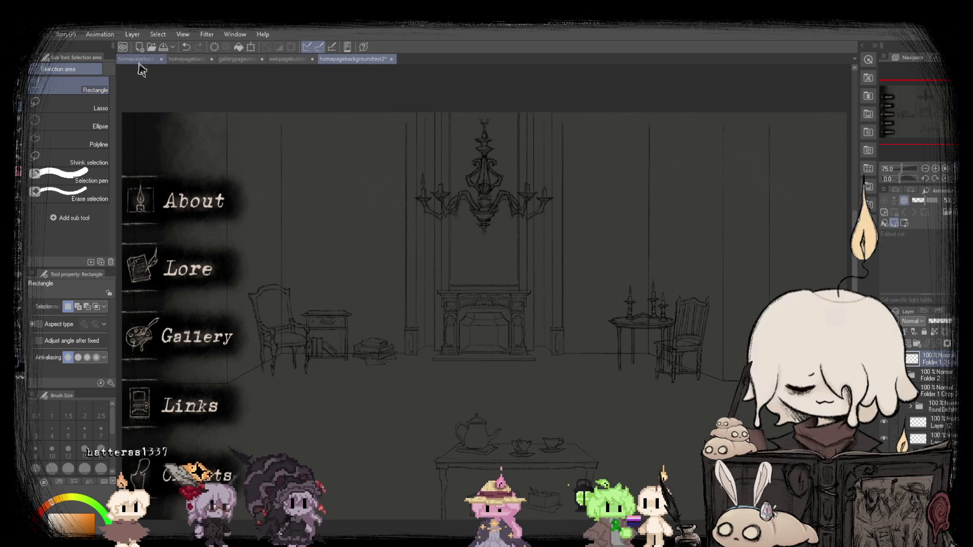
left_click(134, 59)
left_click(378, 59)
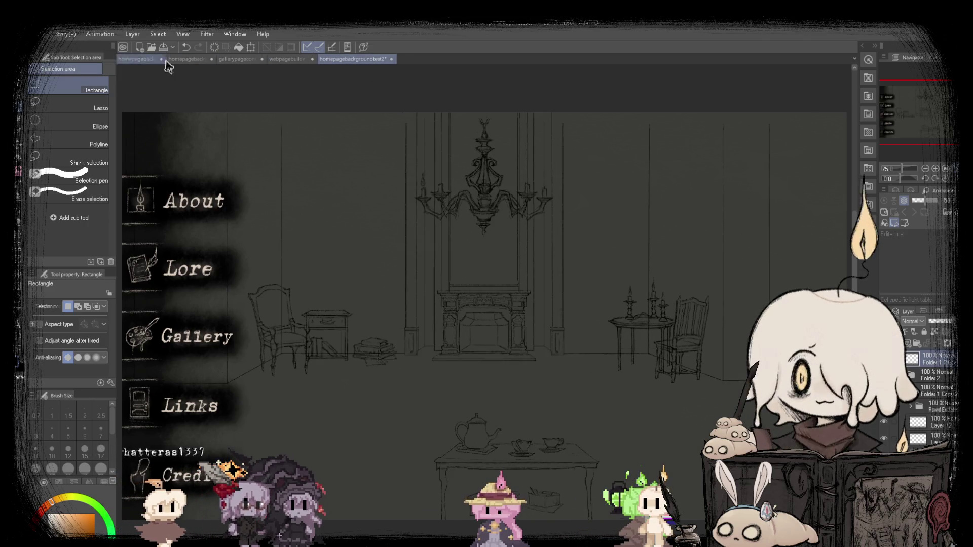
left_click(145, 61)
left_click(395, 59)
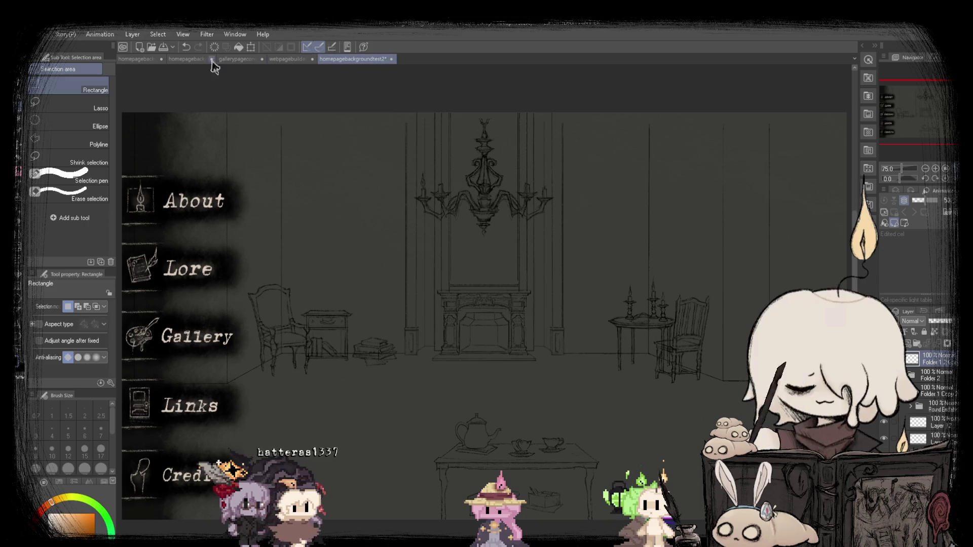
left_click(124, 61)
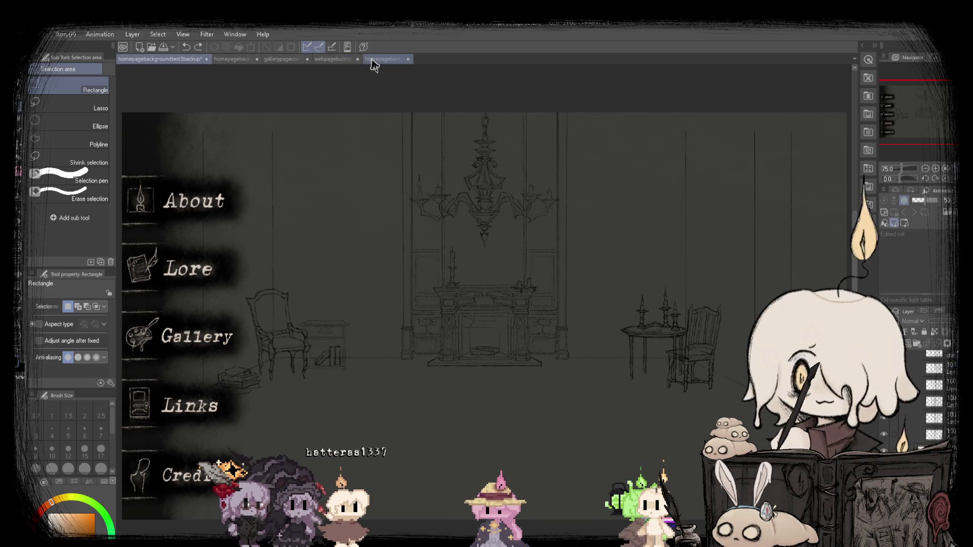
left_click(373, 60)
left_click(124, 60)
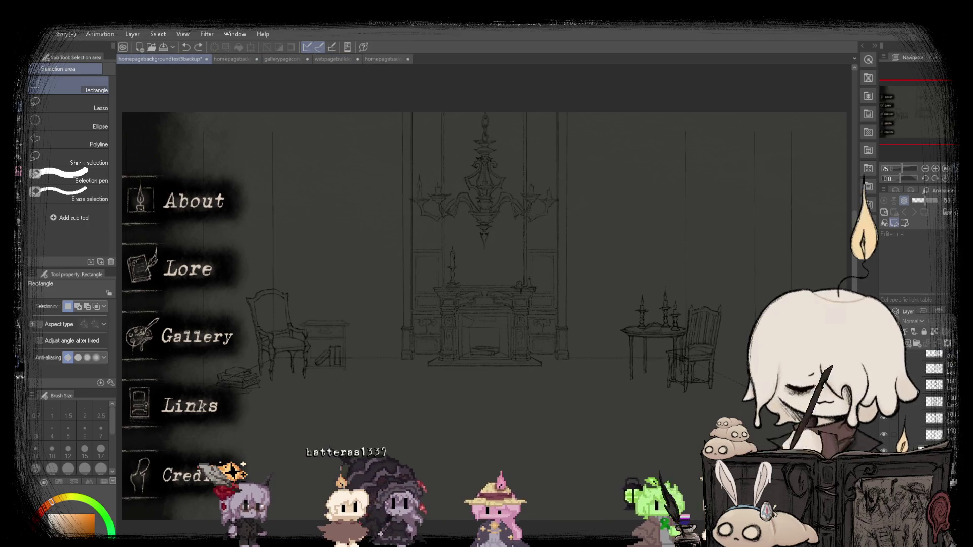
key("h")
key("h")
key("h")
key("h")
key("h")
key("h")
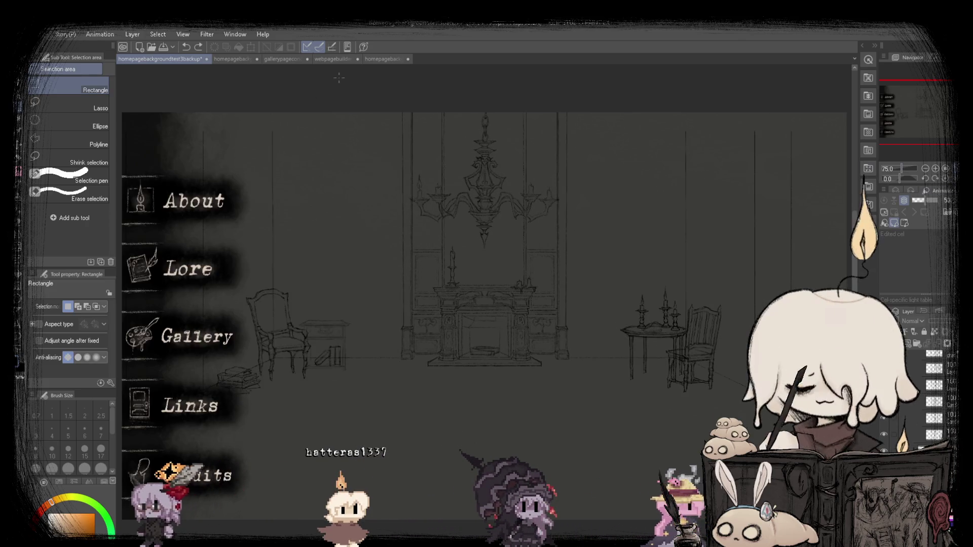
Mirror homepagebackgroundtest3's view, recheck test2's layout, and finish on the backup sketch.
left_click(227, 59)
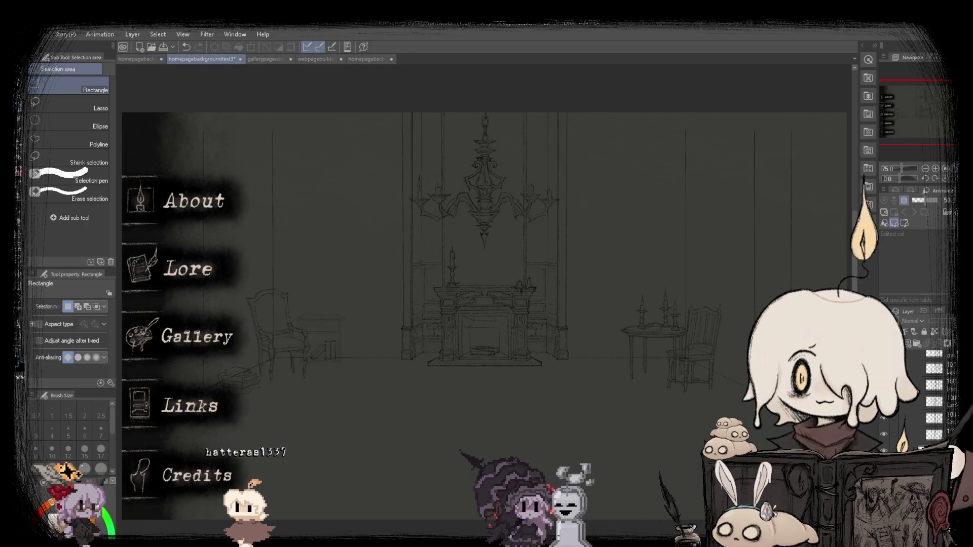
key("h")
key("h")
key("h")
key("h")
key("h")
key("h")
key("h")
key("h")
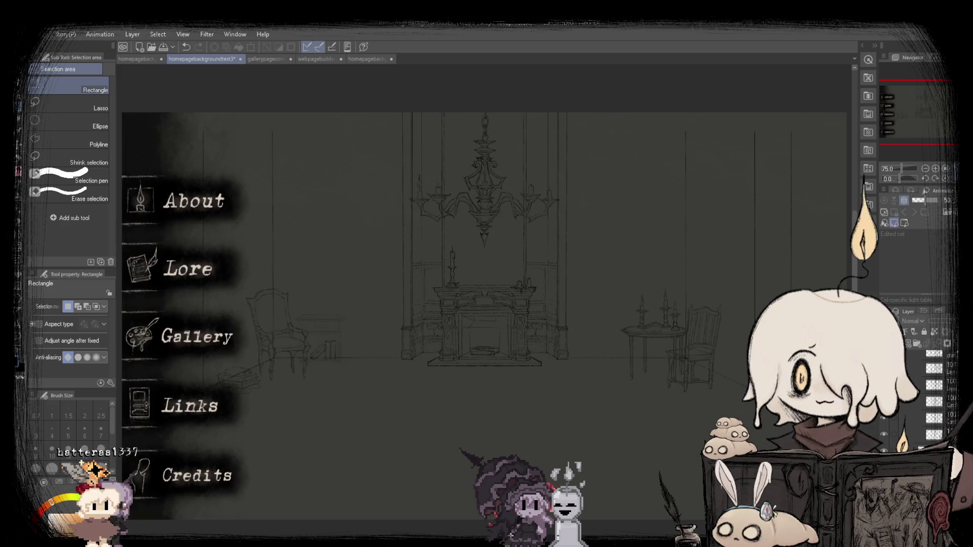
left_click(124, 59)
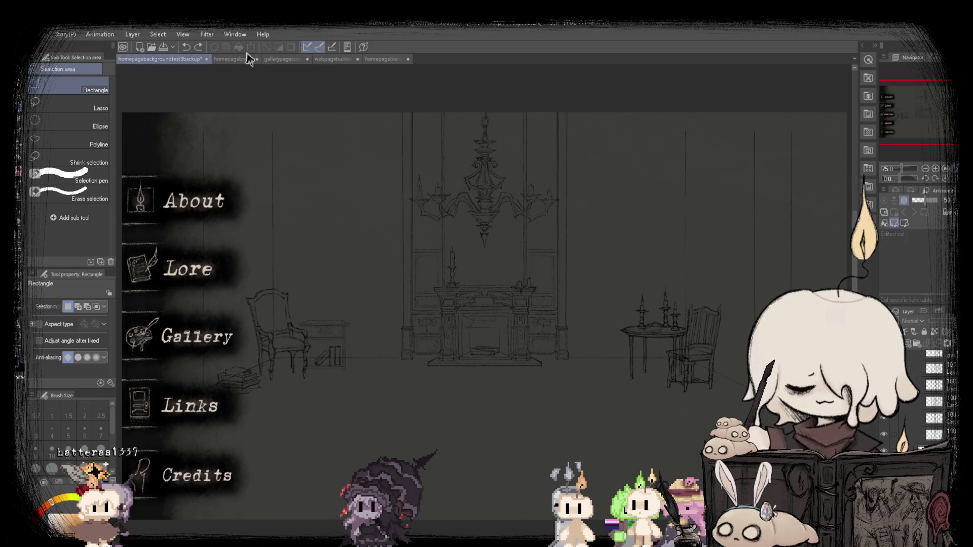
left_click(394, 60)
left_click(141, 60)
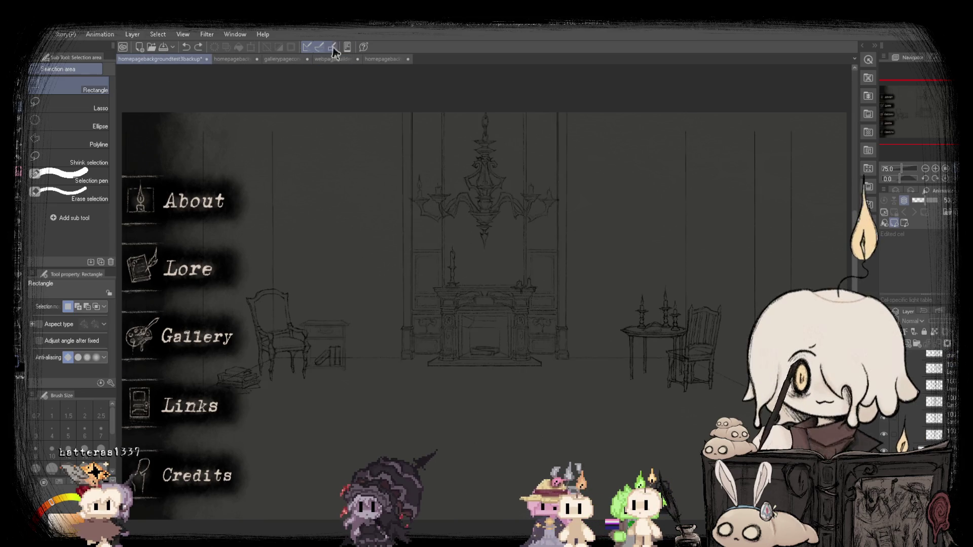
left_click(376, 61)
left_click(141, 61)
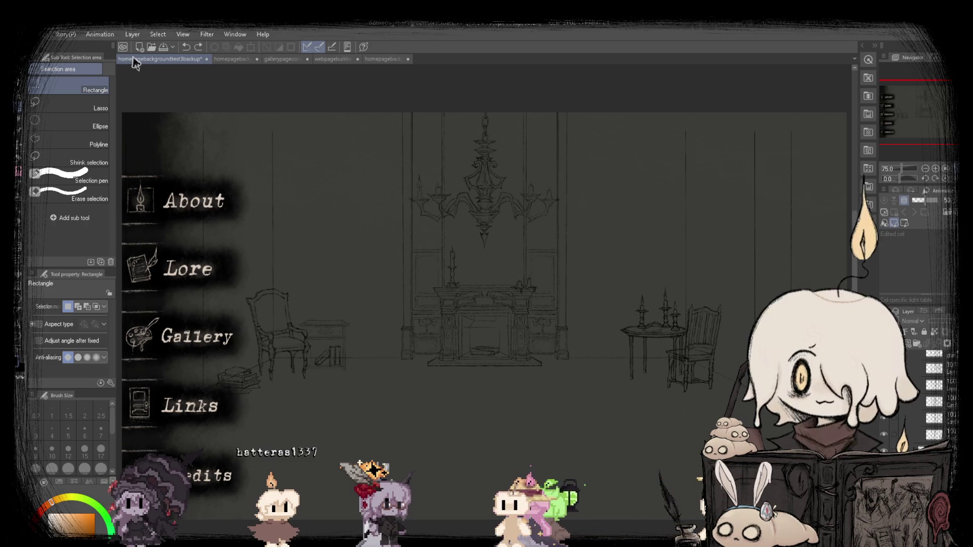
scroll(304, 329, "up", 4)
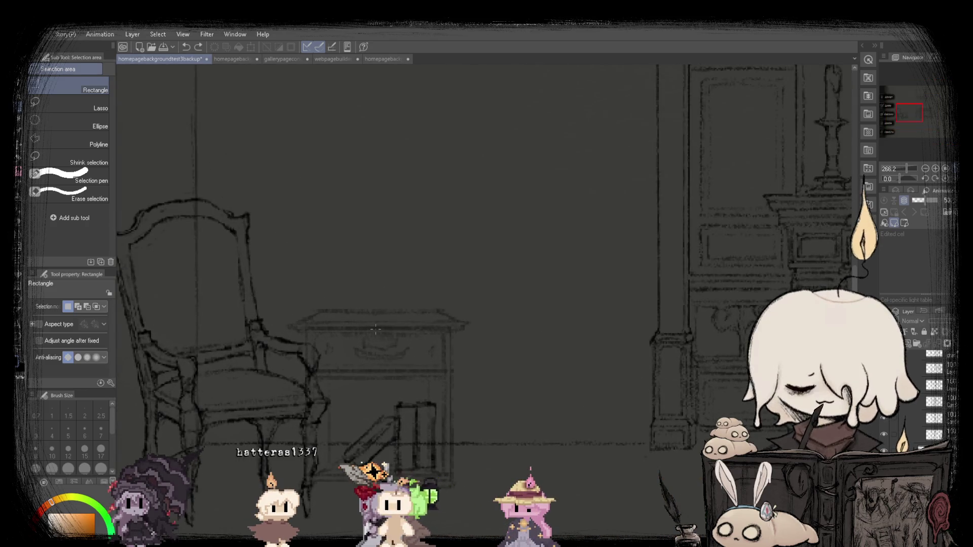
Shift the desk sketch layer up and slightly right, then fit the page in view.
key("k")
left_click_drag(340, 233, 343, 225)
key("ctrl+0")
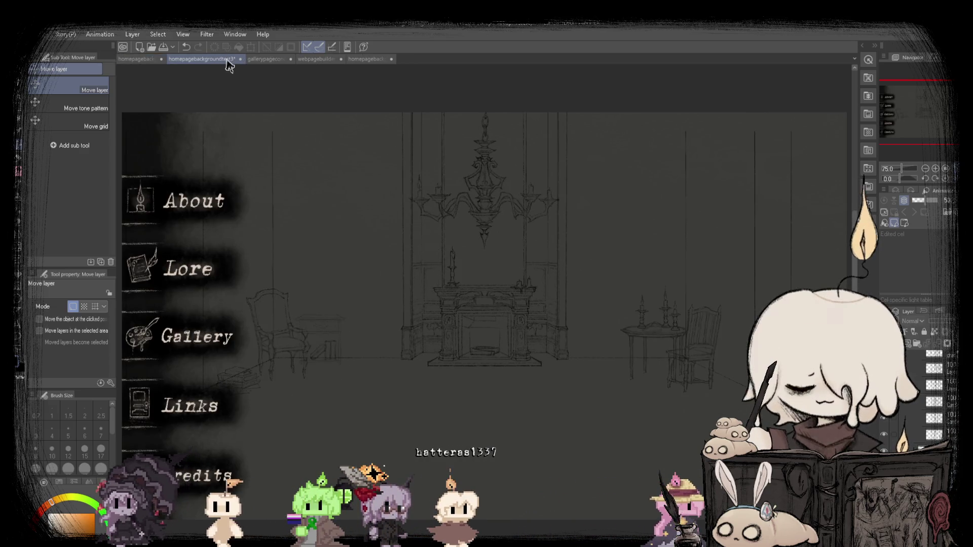
scroll(306, 304, "up", 4)
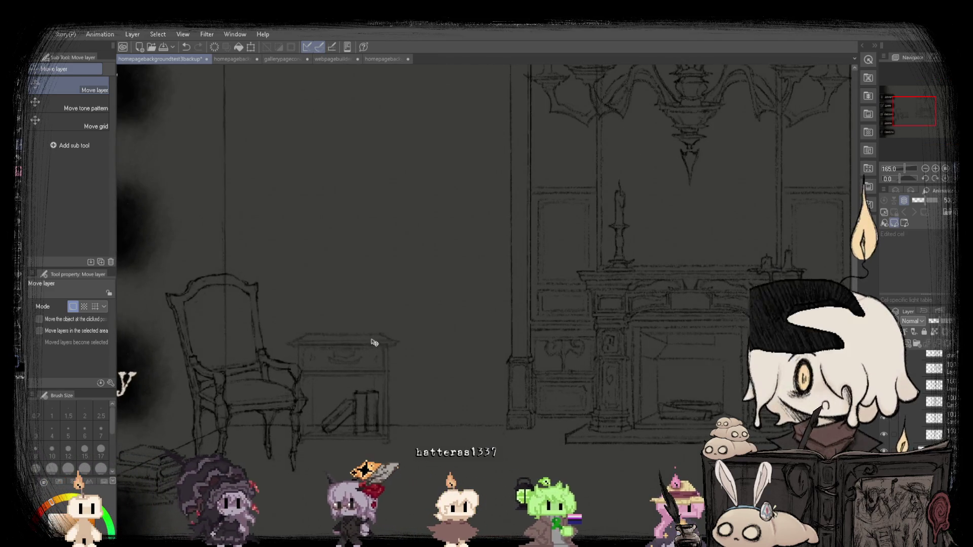
key("ctrl+0")
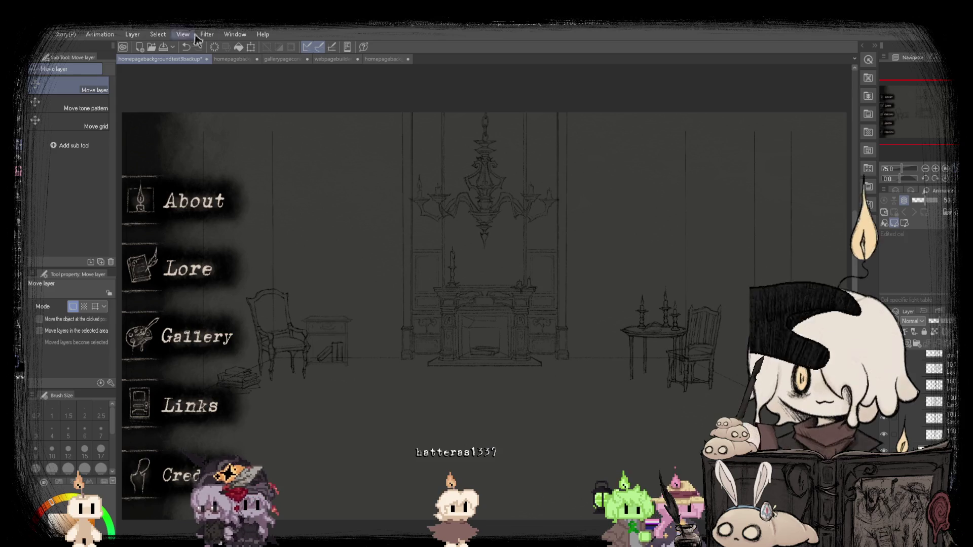
Compare the desk's new spot against homepagebackgroundtest3, mirroring and flipping the canvas to check.
left_click(222, 60)
left_click(156, 59)
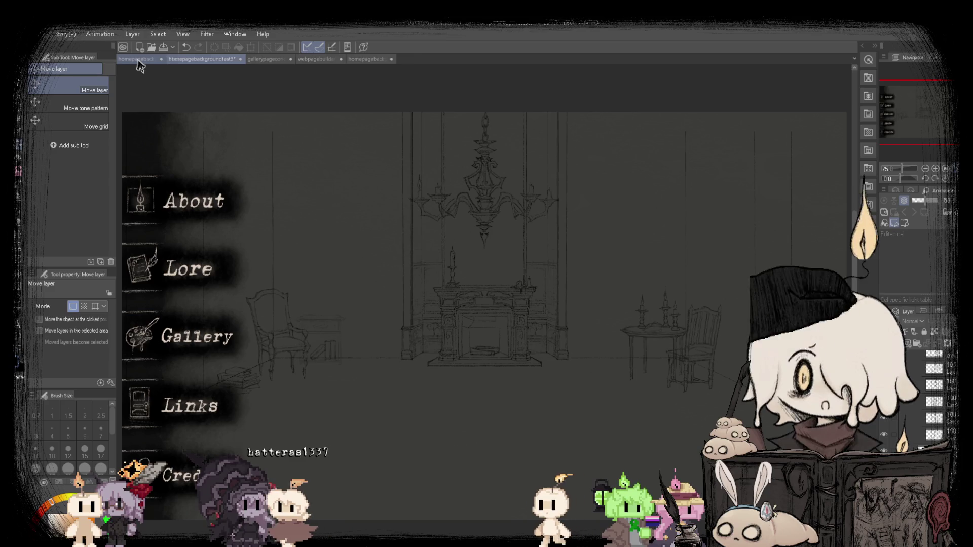
key("h")
key("h")
key("h")
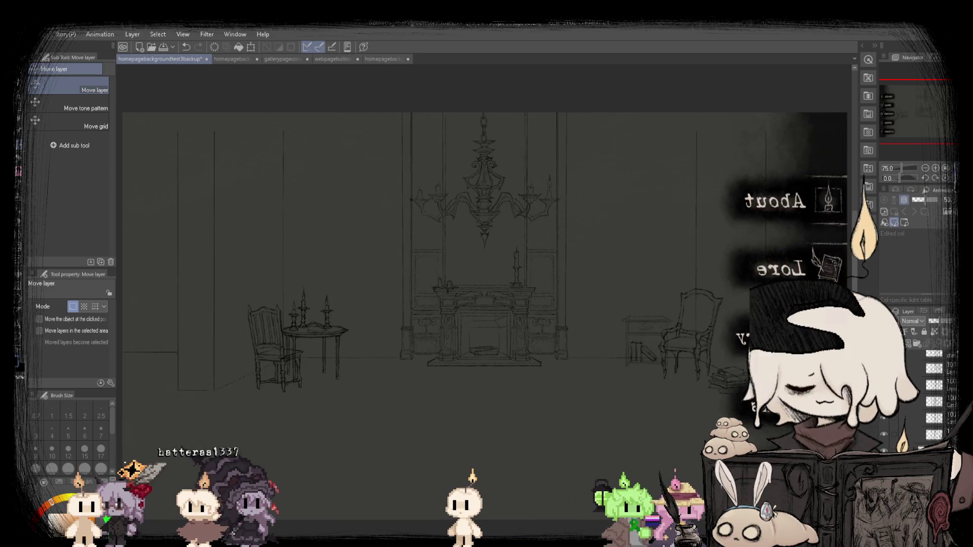
key("h")
key("h")
key("h")
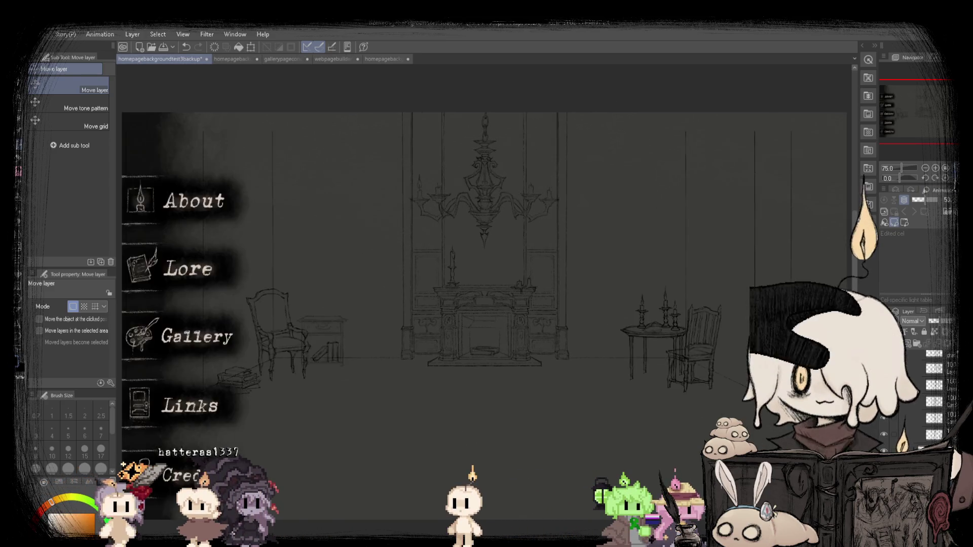
key("v")
key("v")
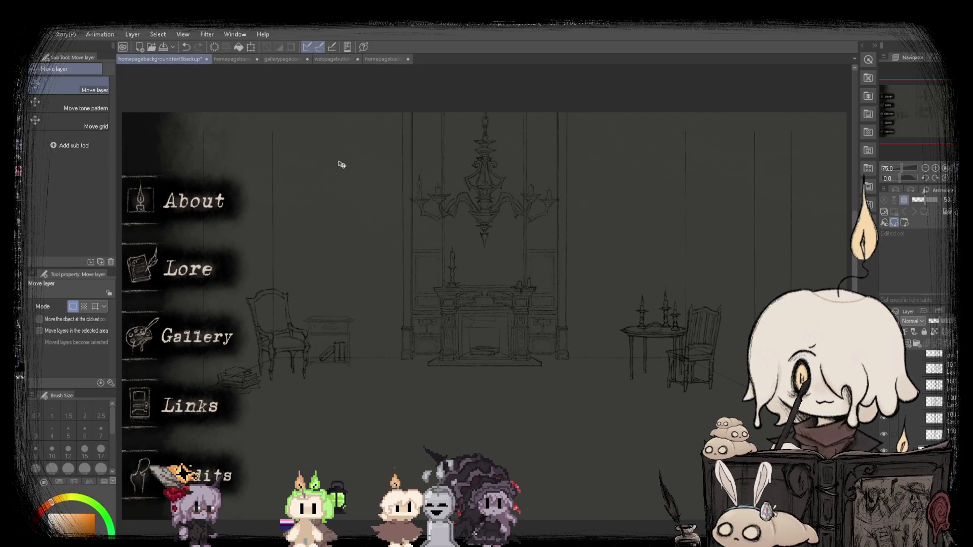
Undo the desk shift, recheck the mirrored layout, and switch to homepagebackgroundtest2.
key("ctrl+z")
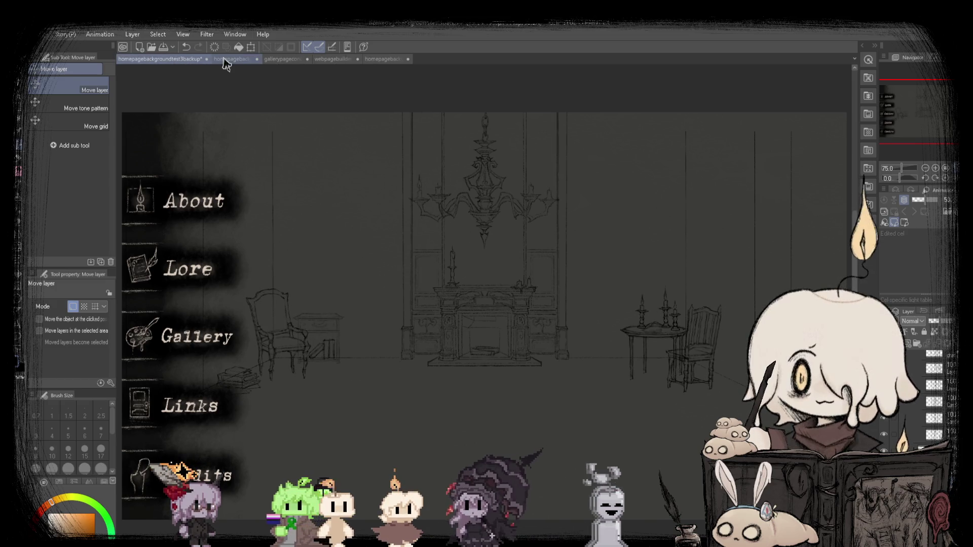
left_click(224, 57)
left_click(146, 59)
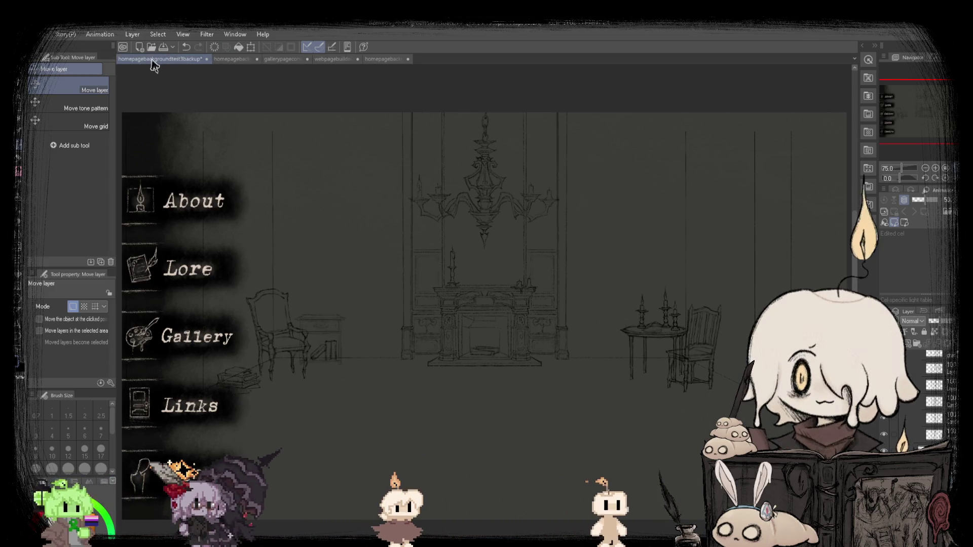
key("h")
key("h")
key("h")
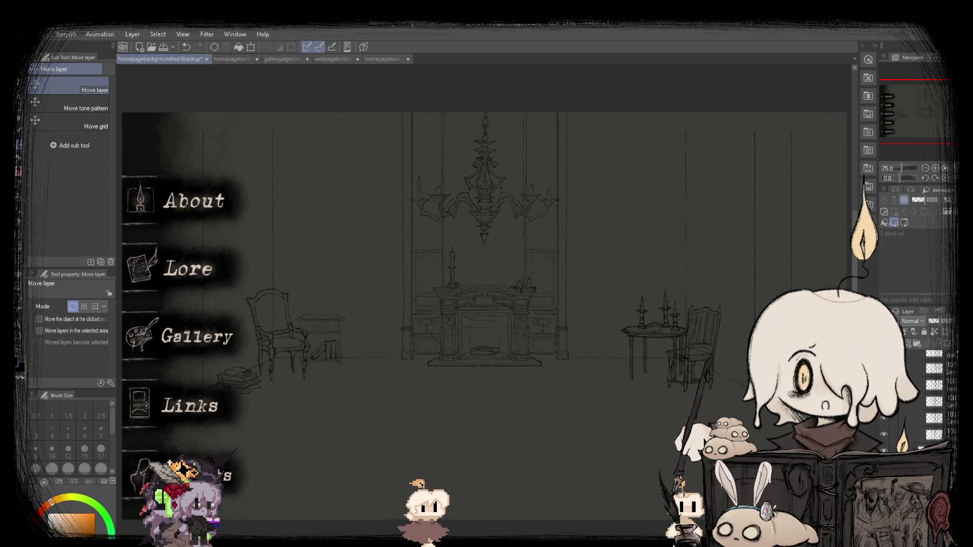
left_click(377, 58)
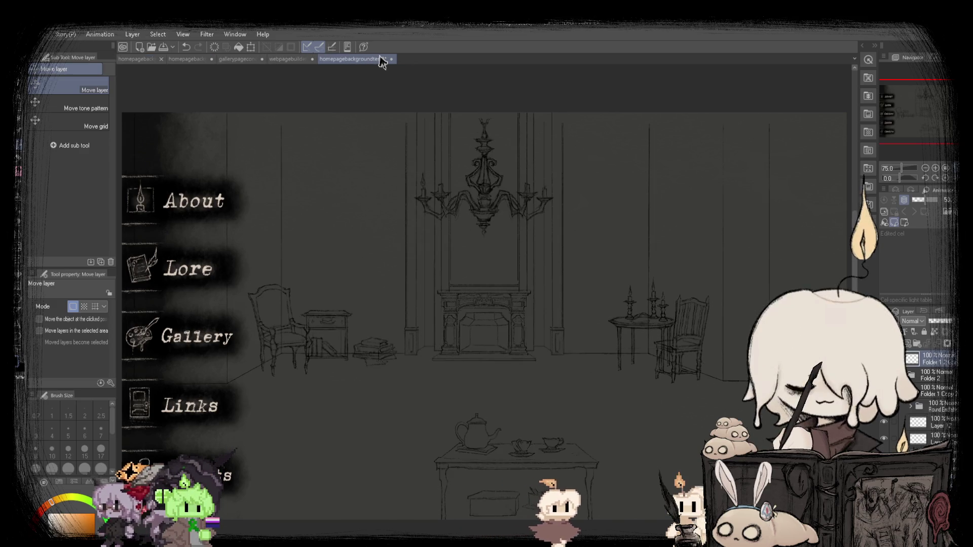
Zoom around the round end table in homepagebackgroundtest2 and select its layer folder.
scroll(593, 211, "down", 1)
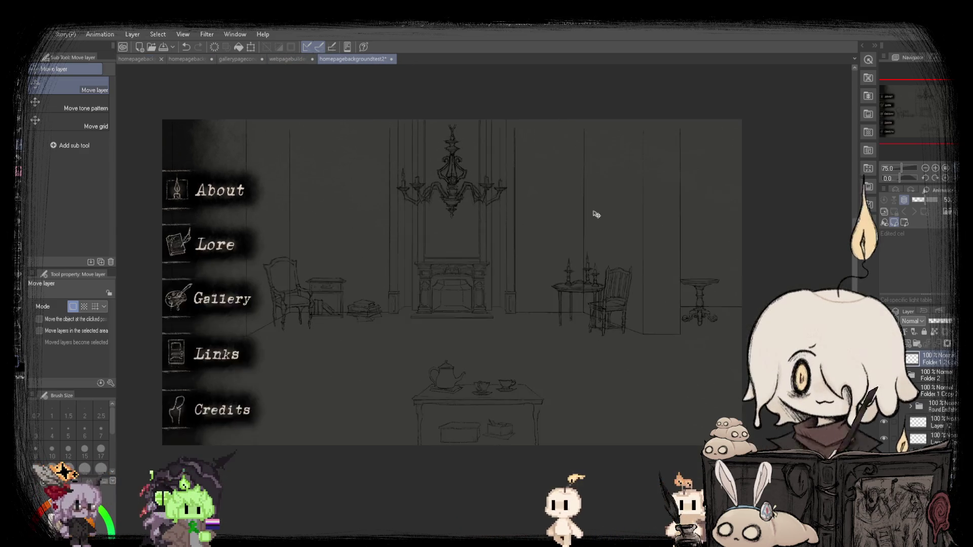
scroll(716, 326, "up", 5)
scroll(687, 327, "down", 3)
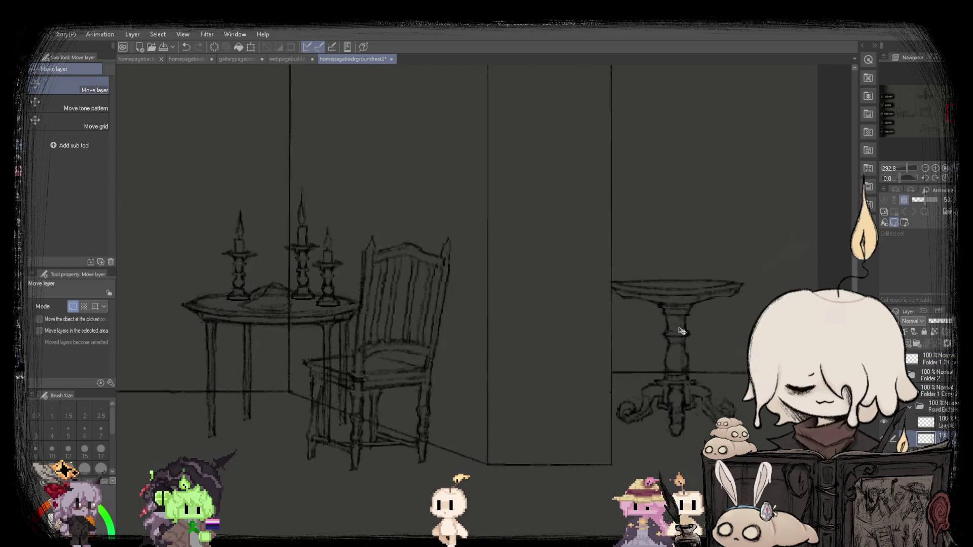
key("m")
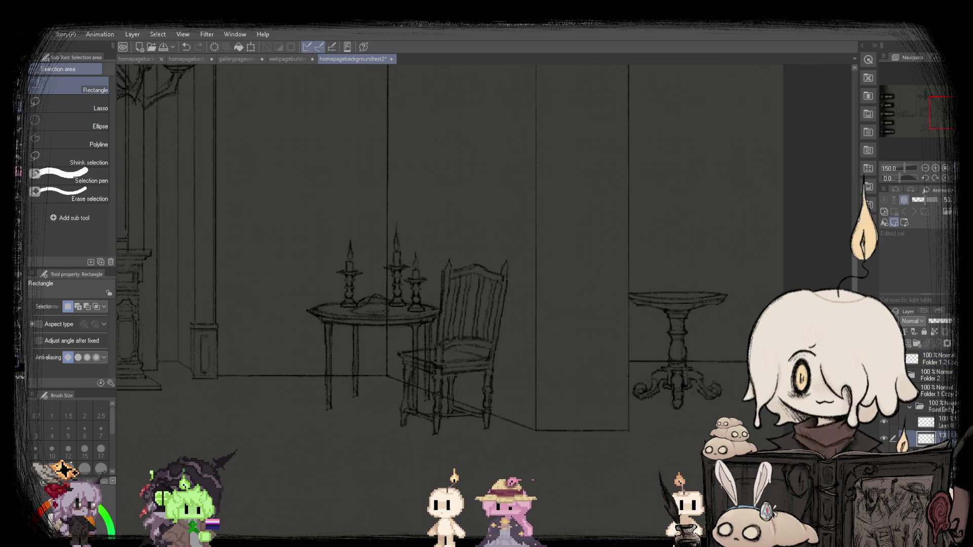
left_click(933, 406)
Check the backup sketch mirrored with the Move layer tool, then return to homepagebackgroundtest2.
left_click(143, 60)
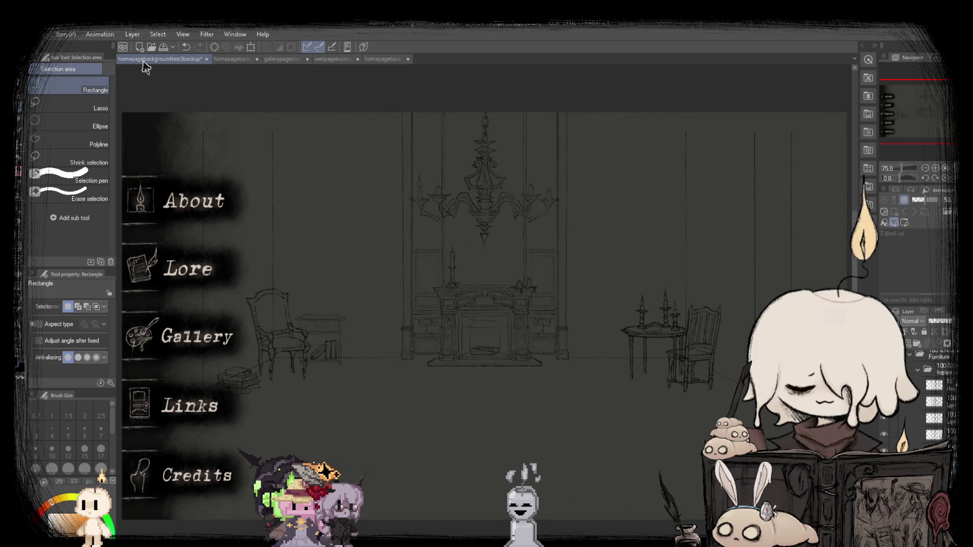
key("k")
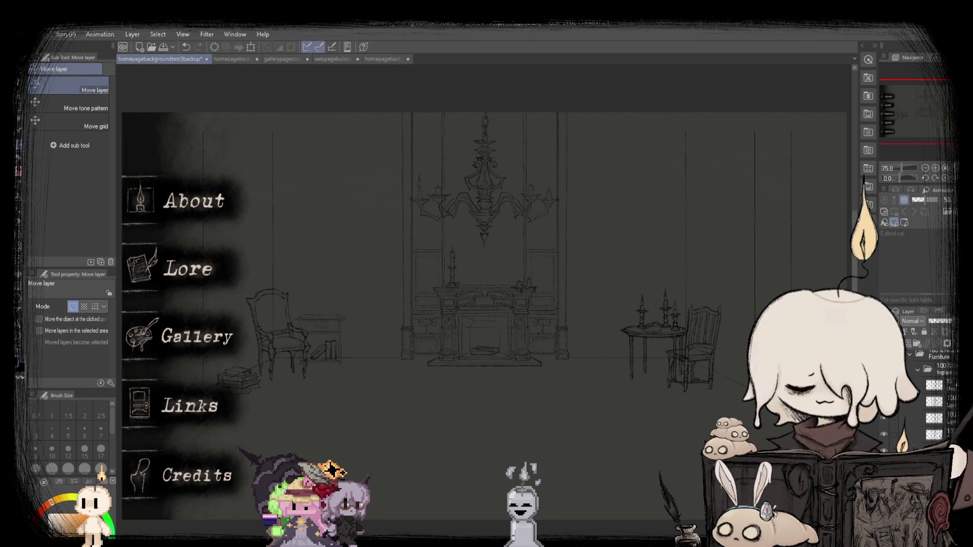
key("h")
key("h")
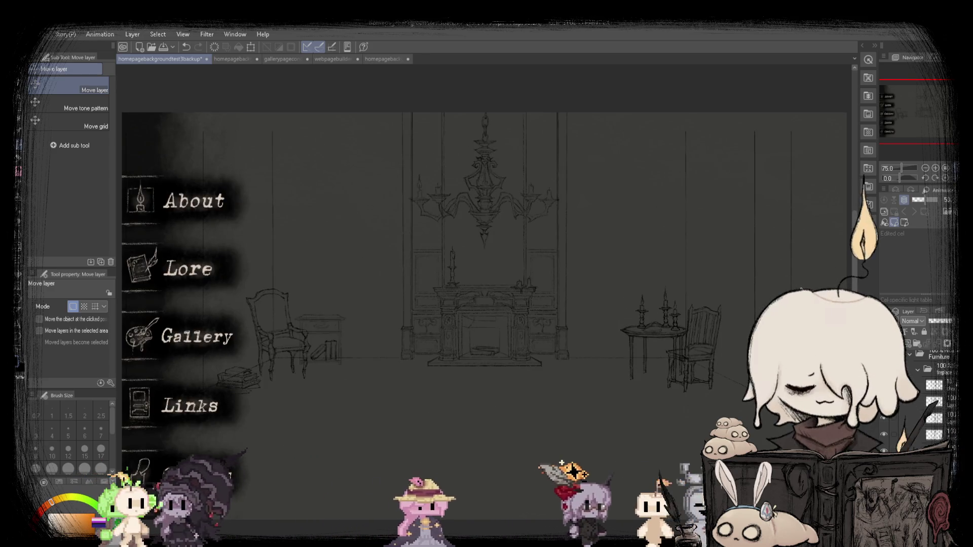
left_click(378, 60)
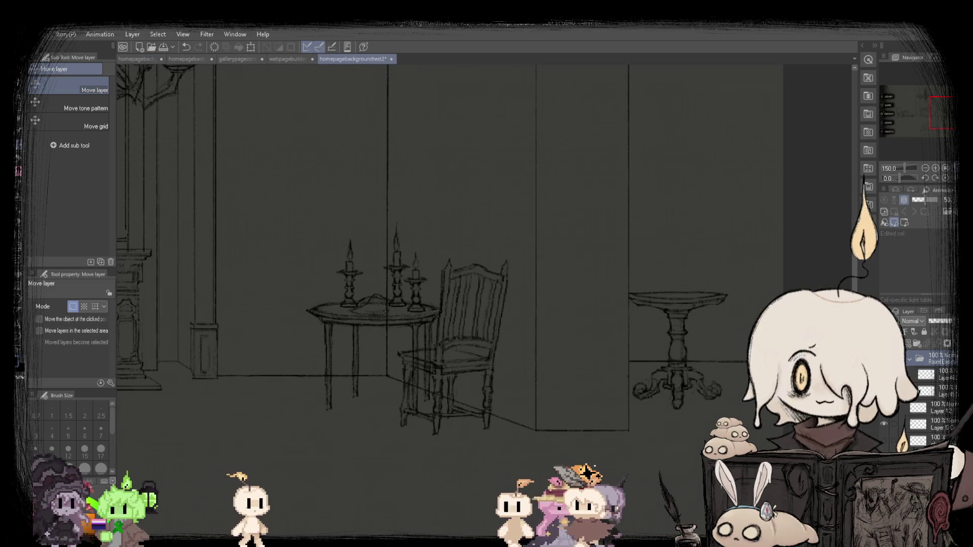
Drag the small round side table into the backup sketch from the right.
key("ctrl+0")
left_click(131, 60)
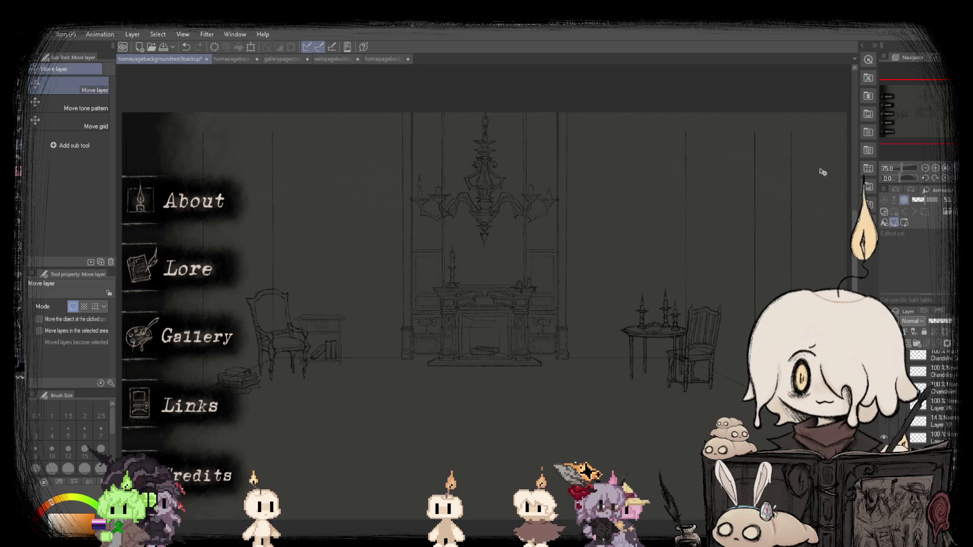
key("h")
key("h")
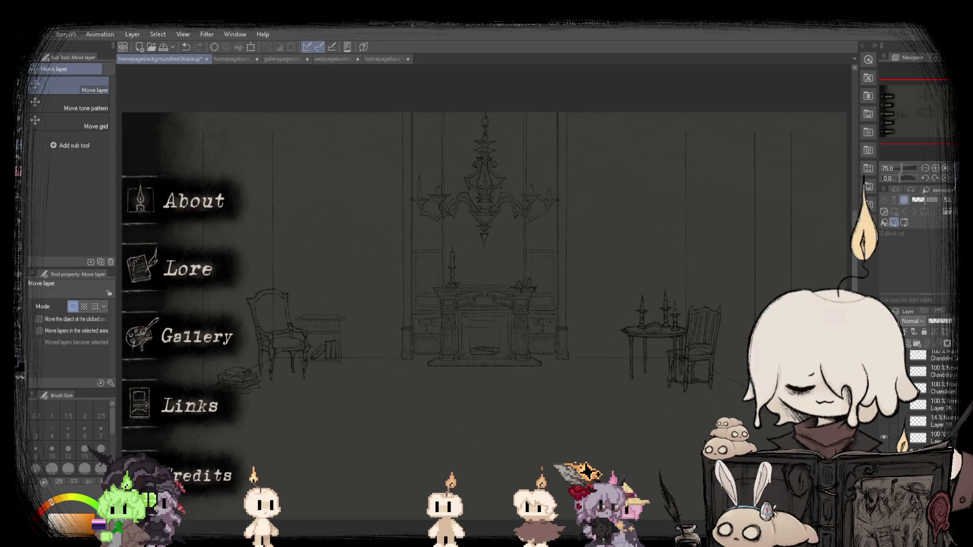
mouse_move(714, 174)
left_mouse_down()
mouse_move(606, 196)
mouse_move(389, 189)
left_mouse_up()
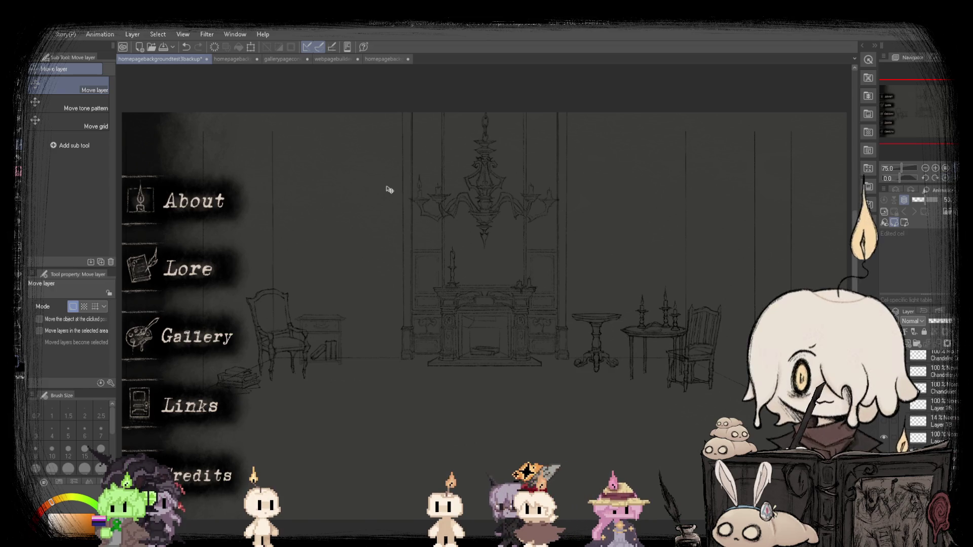
Undo to remove the small side table and mirror the view to check the drawing.
key("h")
key("h")
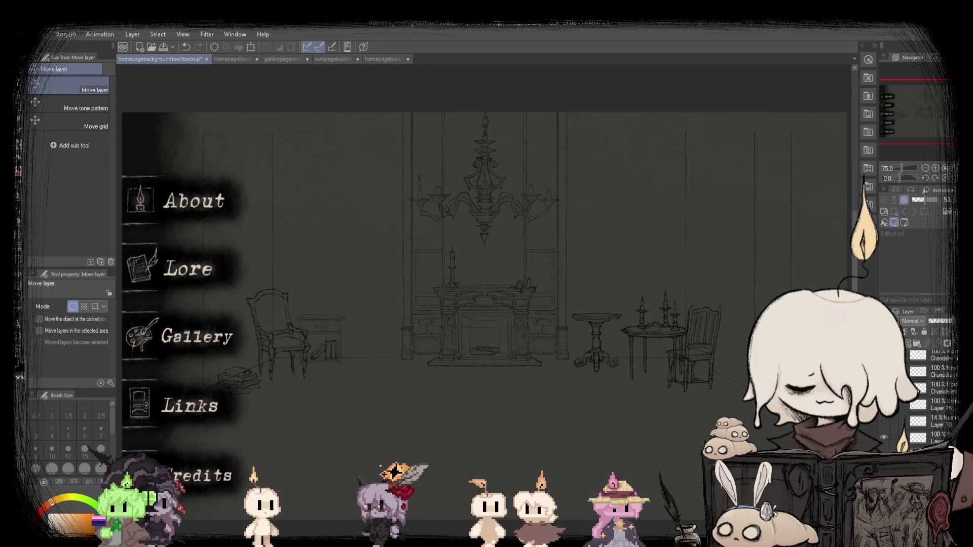
key("ctrl+z")
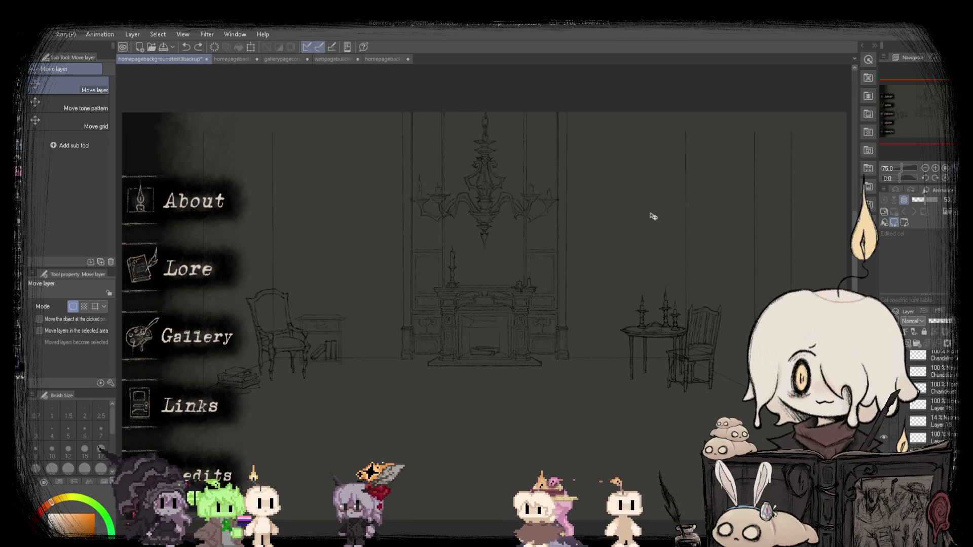
left_click(651, 218)
key("h")
key("h")
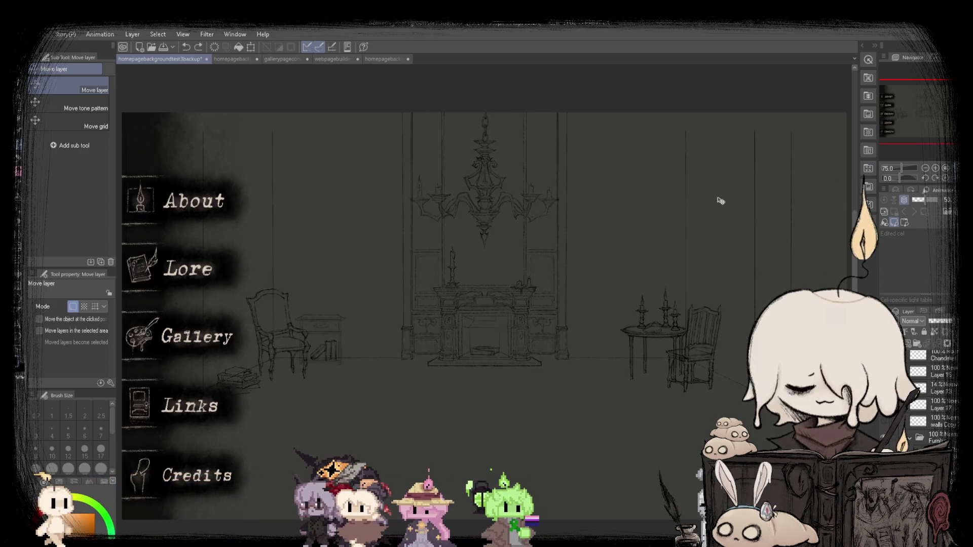
key("h")
key("h")
Compare with homepagebackgroundtest2, recheck the backup mirrored, then bring up webpagebuilderbackup.
left_click(398, 63)
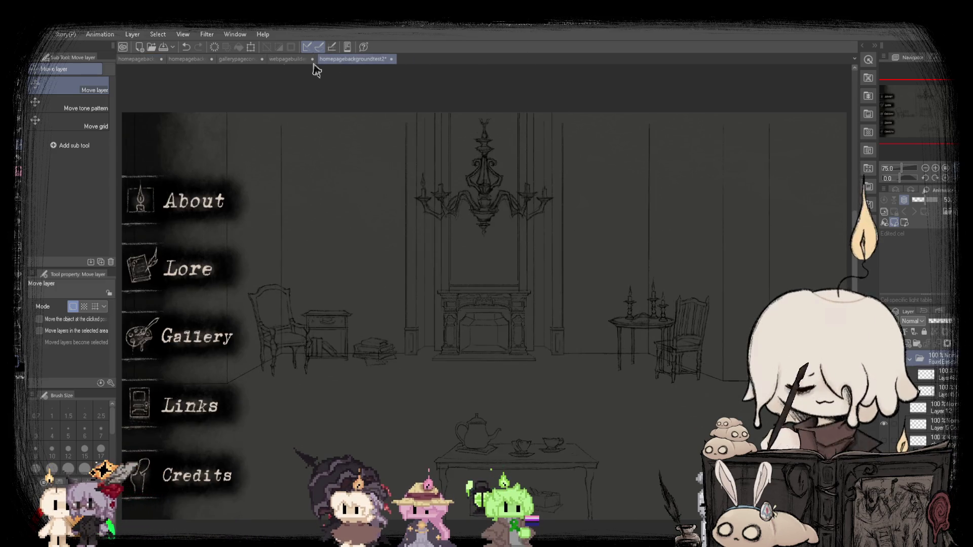
left_click(141, 60)
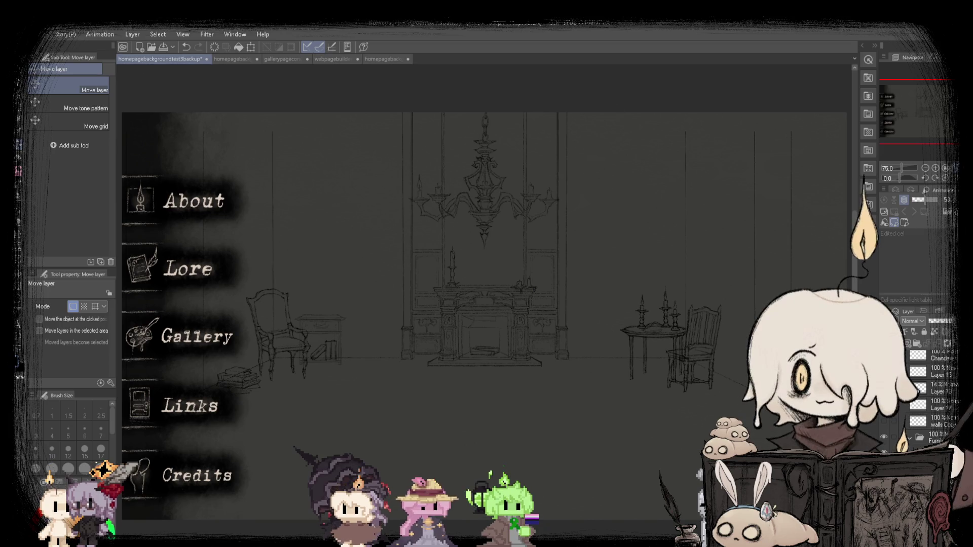
key("h")
key("h")
key("h")
key("h")
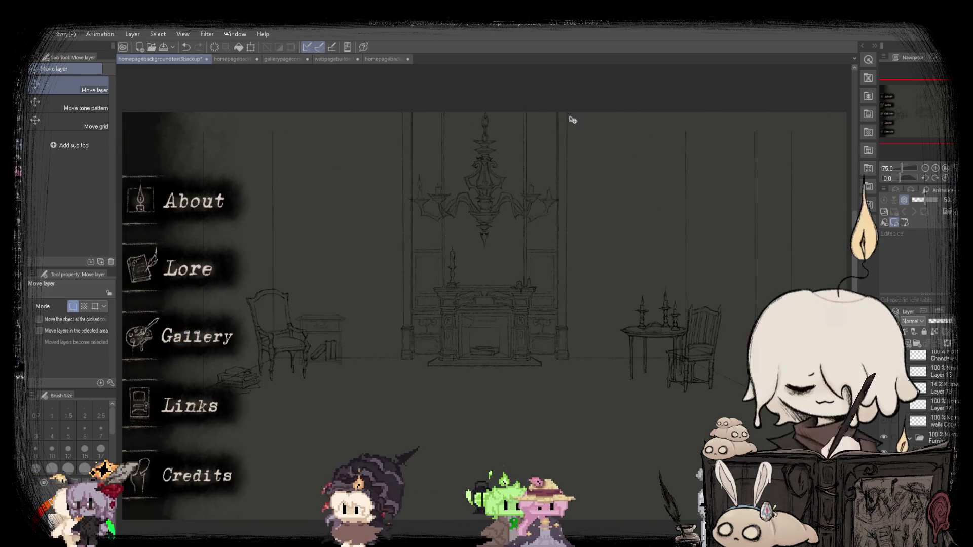
left_click(312, 59)
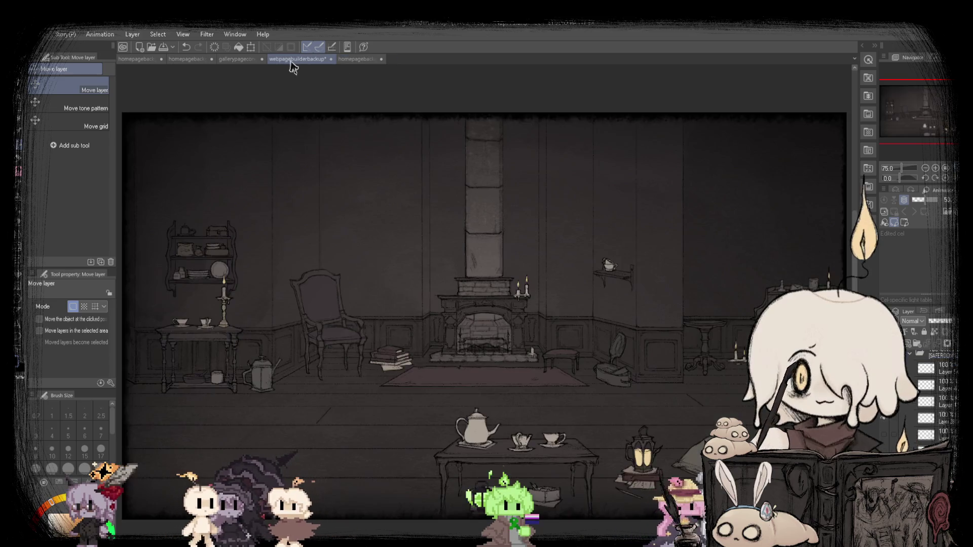
Select the BORDER folder and compare the backup drawing with homepagebackgroundtest3.
scroll(918, 404, "up", 2)
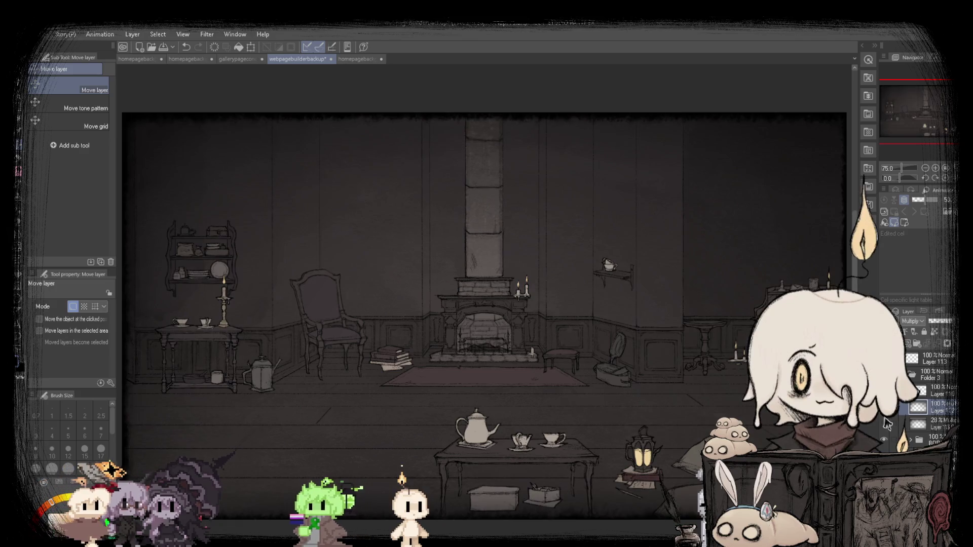
left_click(887, 437)
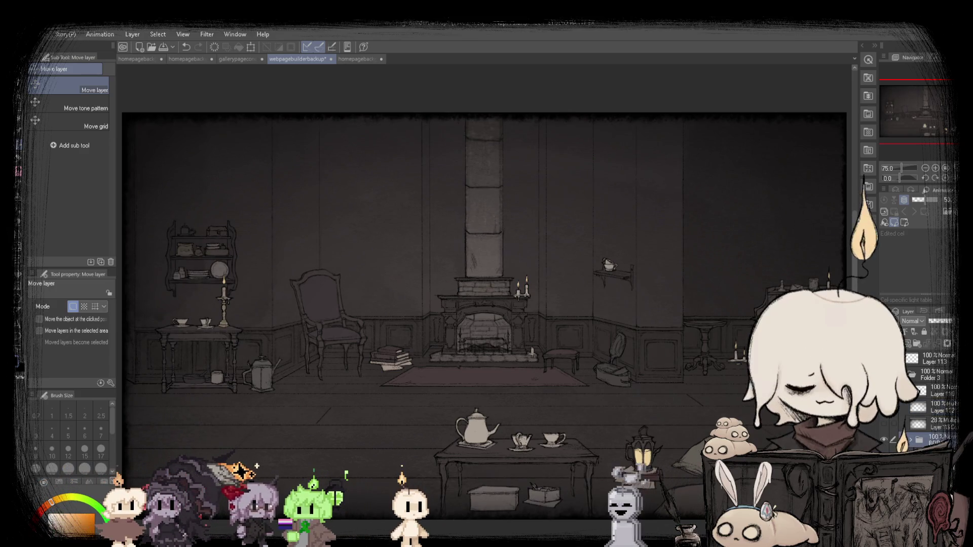
left_click(137, 60)
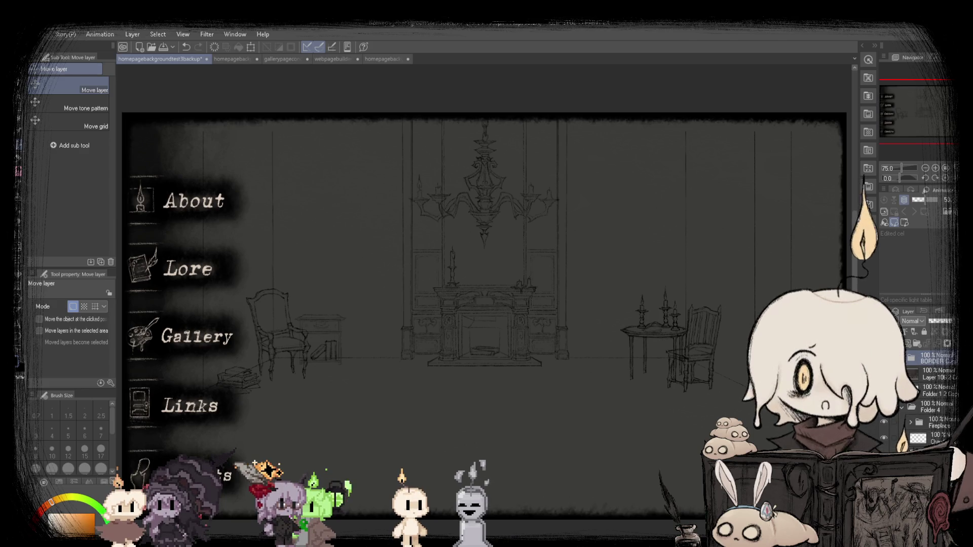
key("h")
key("h")
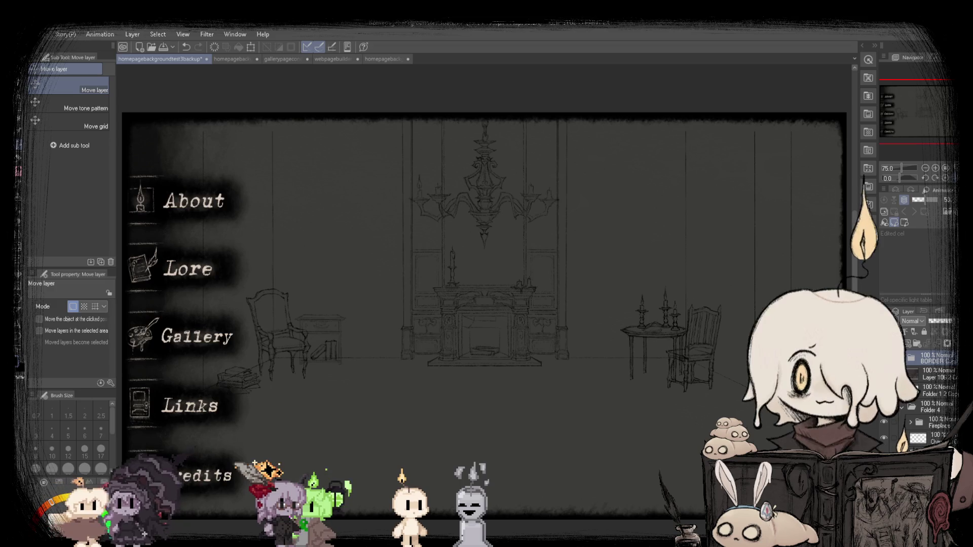
left_click(231, 60)
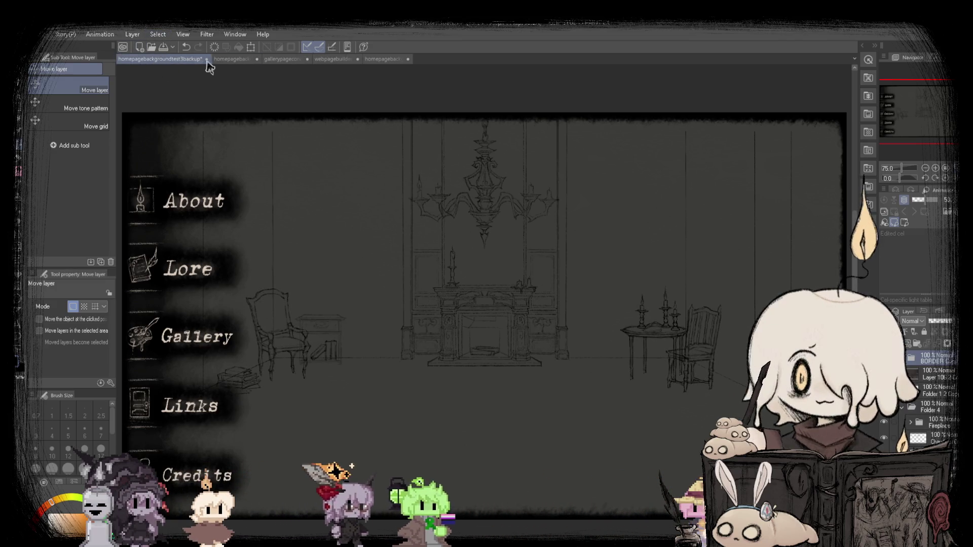
Undo the dark top border on homepagebackgroundtest3 and compare it with the backup.
left_click(143, 60)
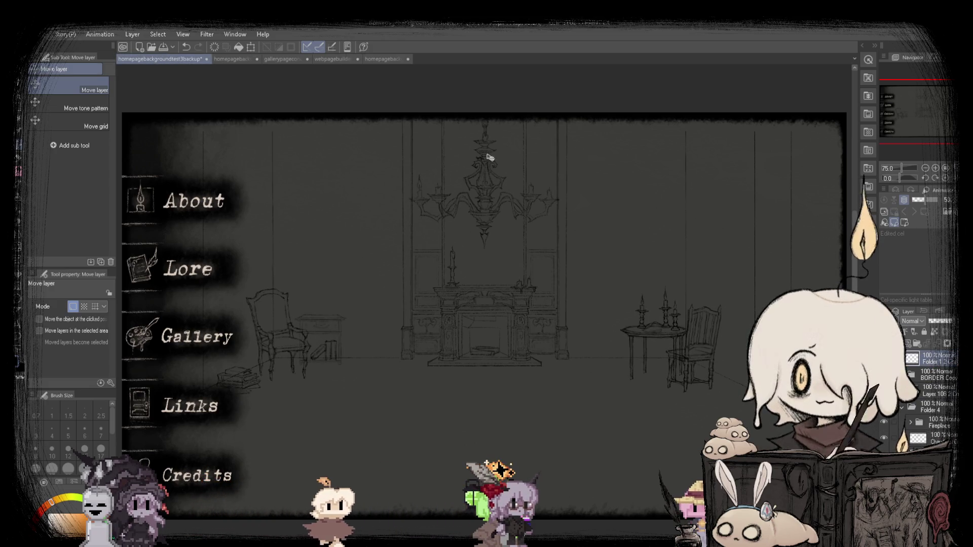
left_click(235, 59)
key("ctrl+z")
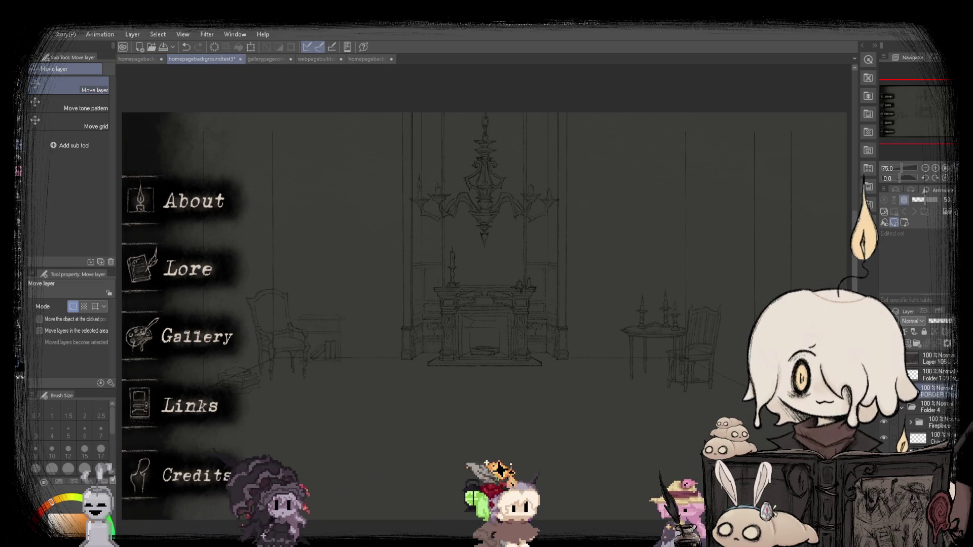
left_click(147, 59)
left_click(223, 60)
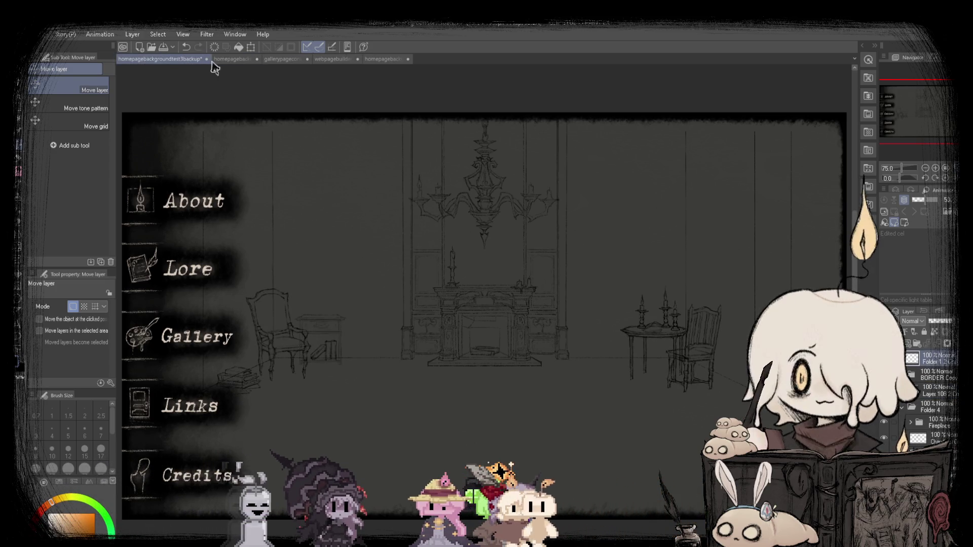
Compare homepagebackgroundtest3 against the backup a few more times, then save it.
scroll(933, 441, "down", 5)
scroll(932, 440, "down", 2)
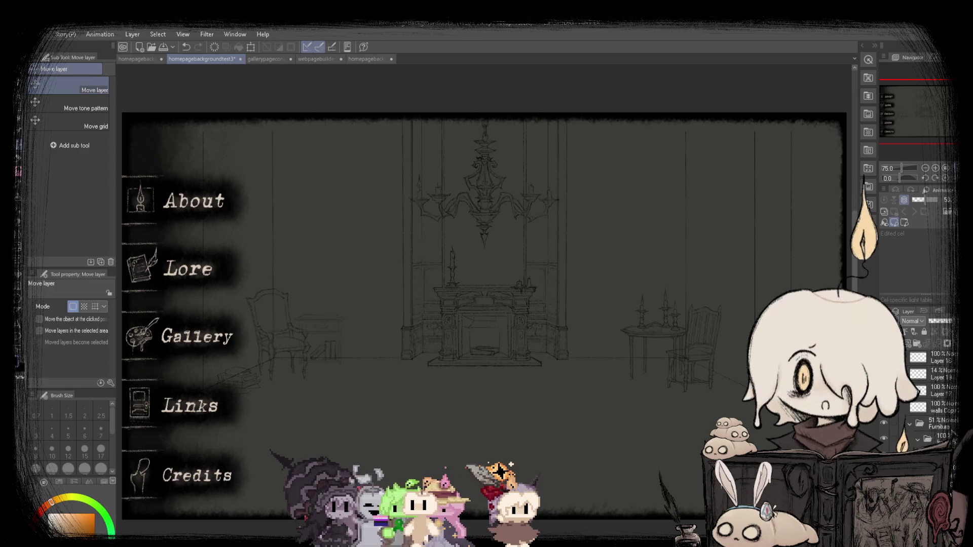
left_click(150, 59)
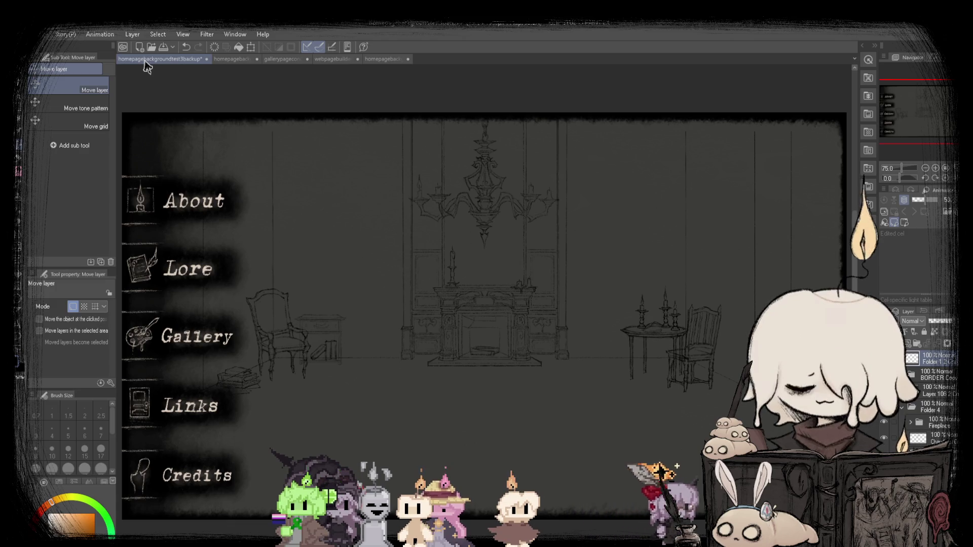
left_click(223, 59)
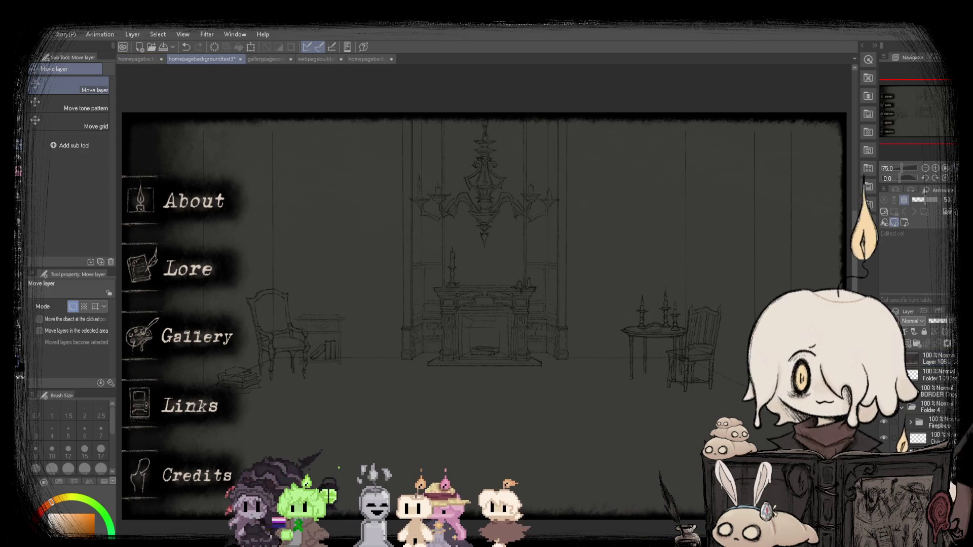
left_click(145, 60)
left_click(237, 60)
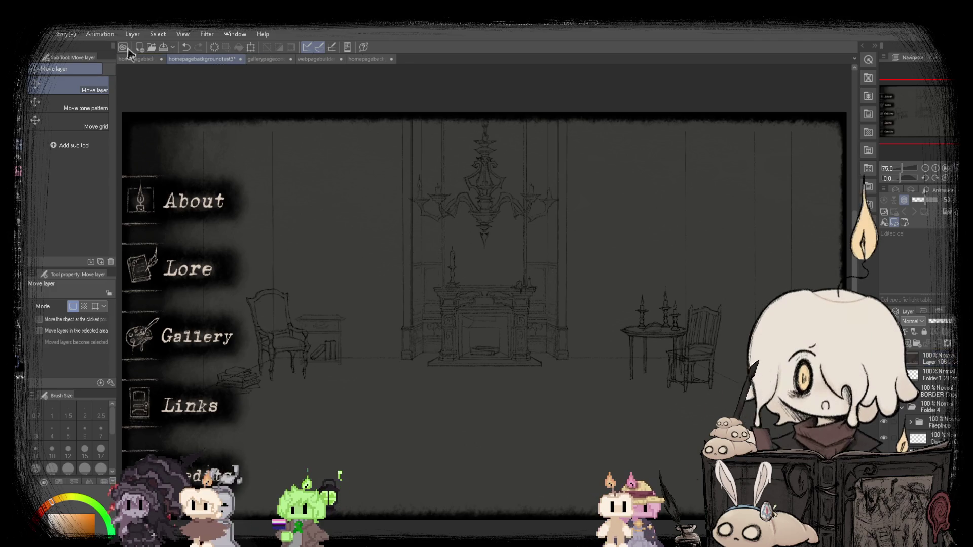
key("ctrl+s")
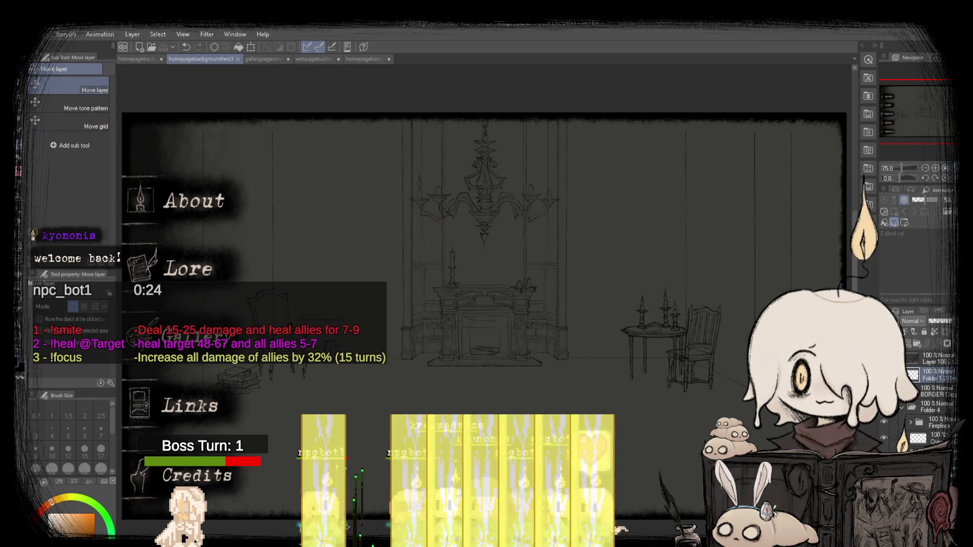
Hide the menu artwork and fade the Folder 4 sketch to 37% opacity, with the Pencil ready.
left_click(910, 349)
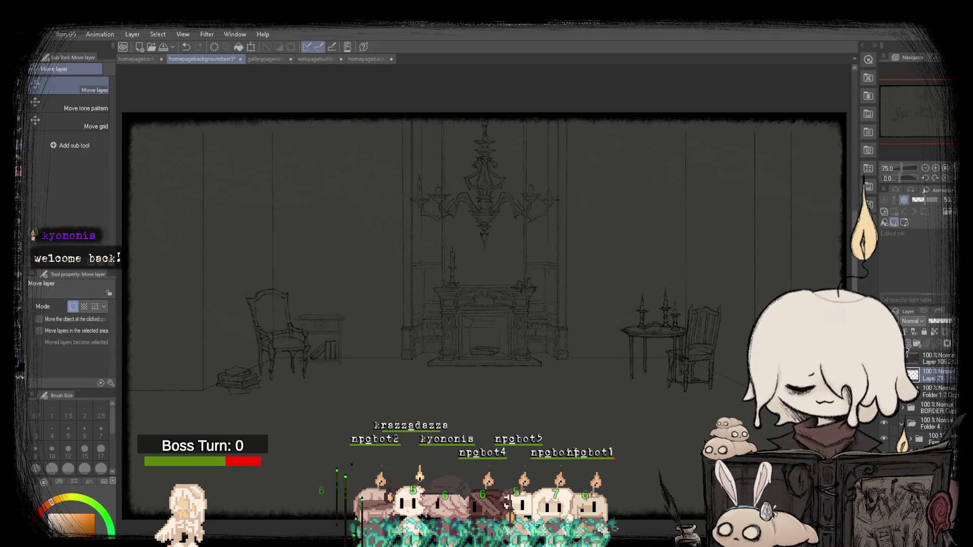
key("p")
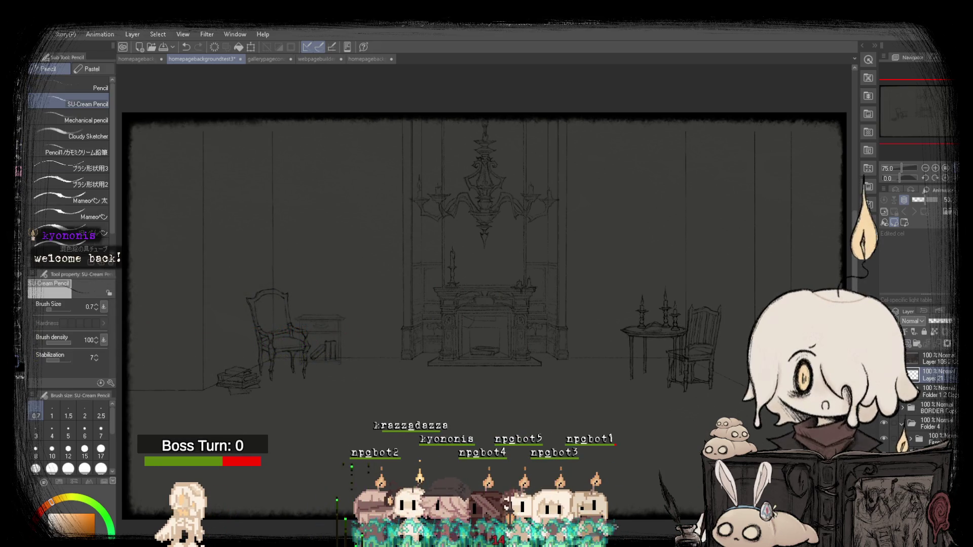
left_click(940, 323)
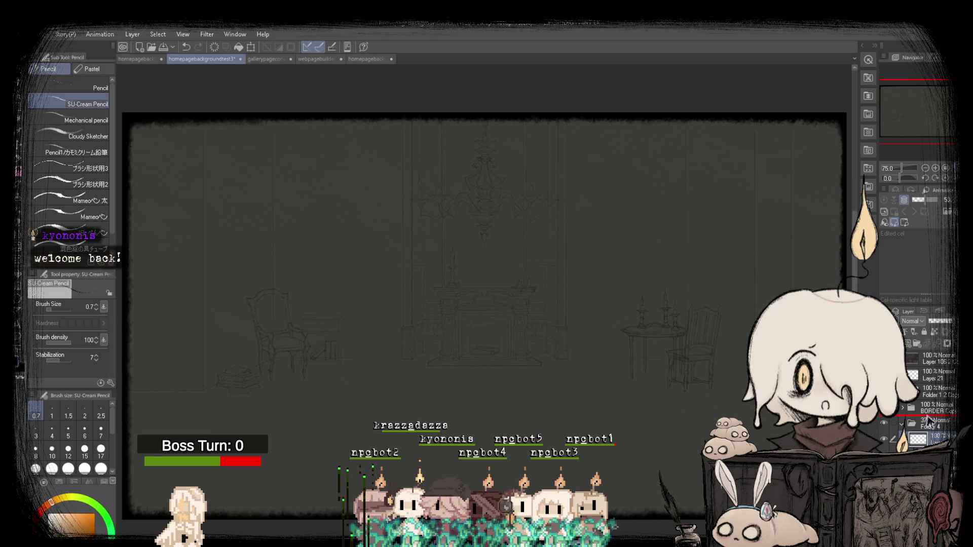
Add a new Layer 22 above Folder 4, then switch to homepagebackgroundtest2.
left_click_drag(917, 439, 917, 423)
key("ctrl+plus")
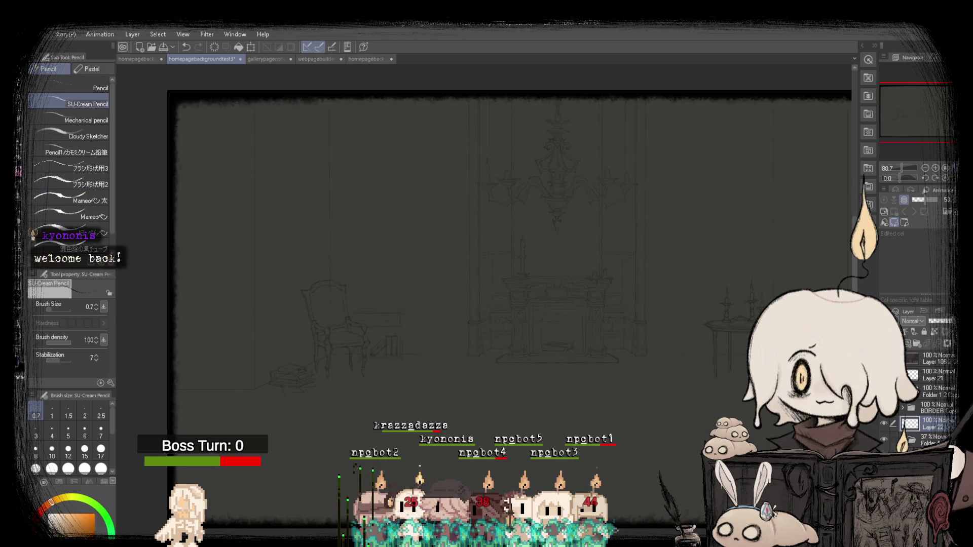
key("ctrl+minus")
left_click(360, 60)
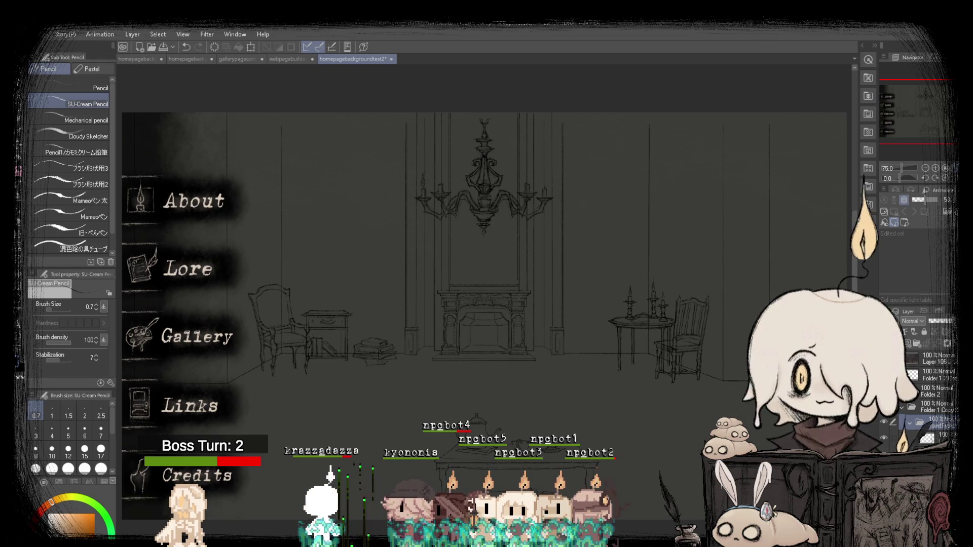
Bring the homepagebackgroundtest3backup sketch with its About–Credits menu labels to the front.
left_click(143, 59)
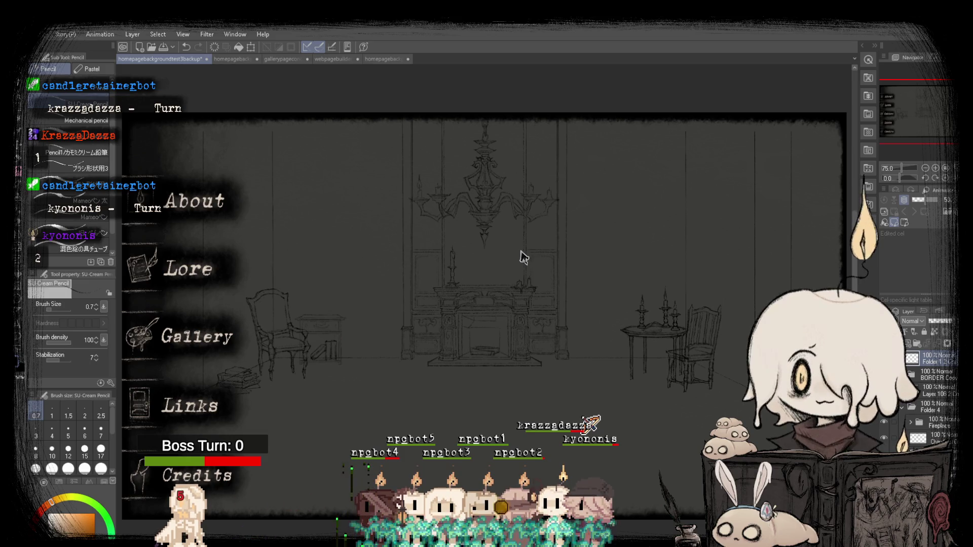
Compare homepagebackgroundtest3 with the menu-bearing backup canvas, ending on homepagebackgroundtest3.
left_click(228, 60)
left_click(146, 60)
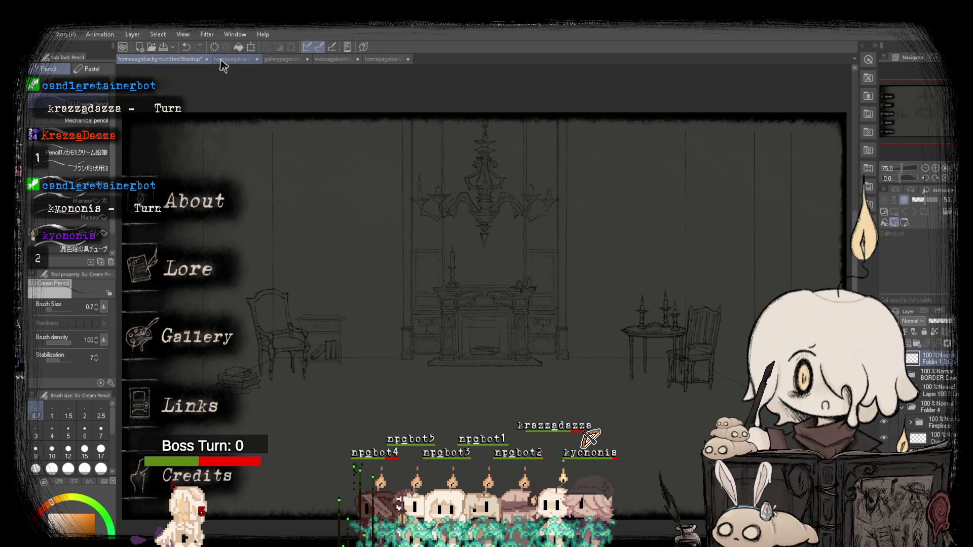
left_click(220, 59)
left_click(143, 61)
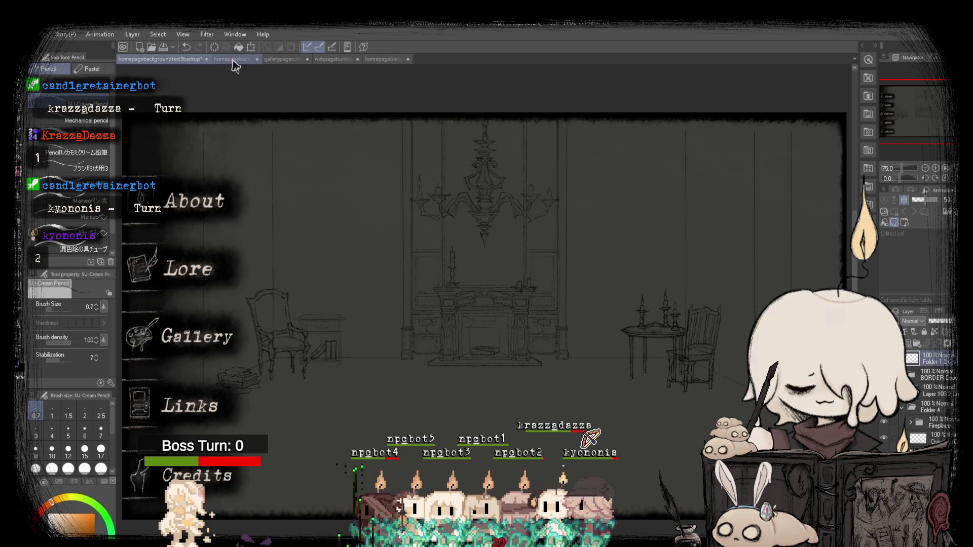
left_click(232, 59)
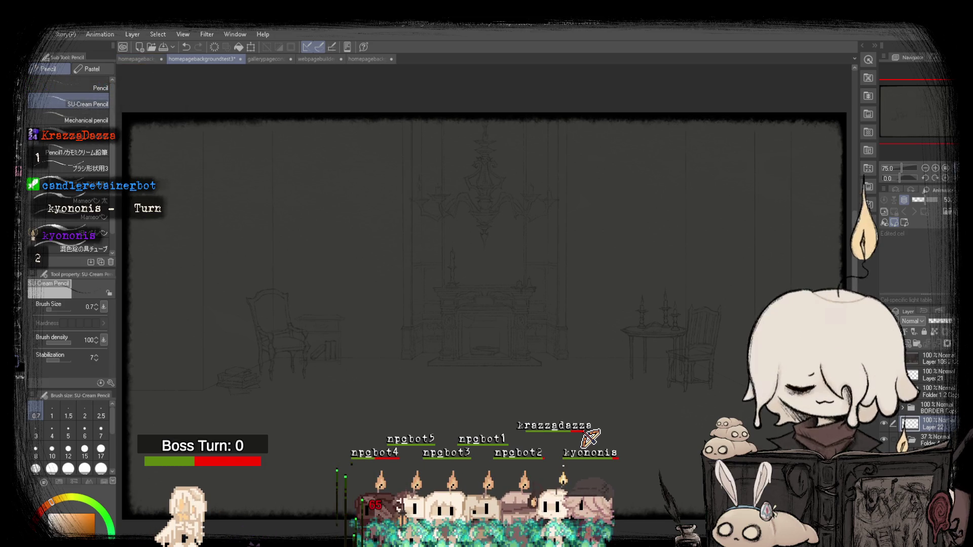
Paste the side menu in, undo and redo the furniture sketch move, then take the pencil.
key("k")
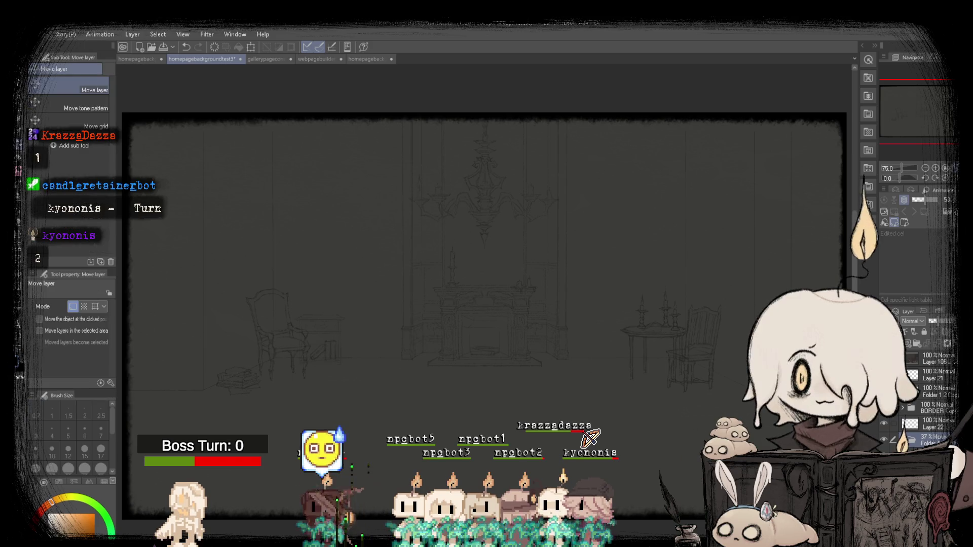
key("ctrl+v")
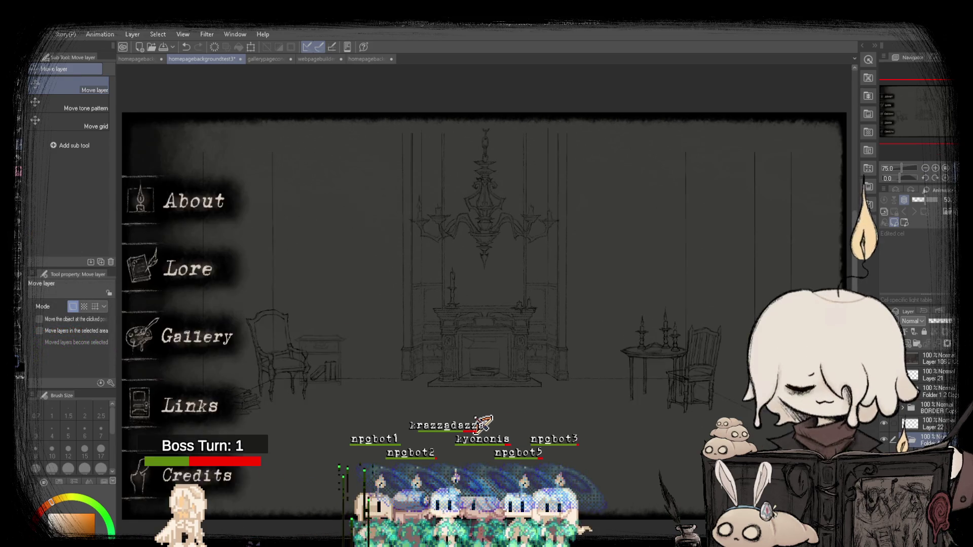
key("ctrl+z")
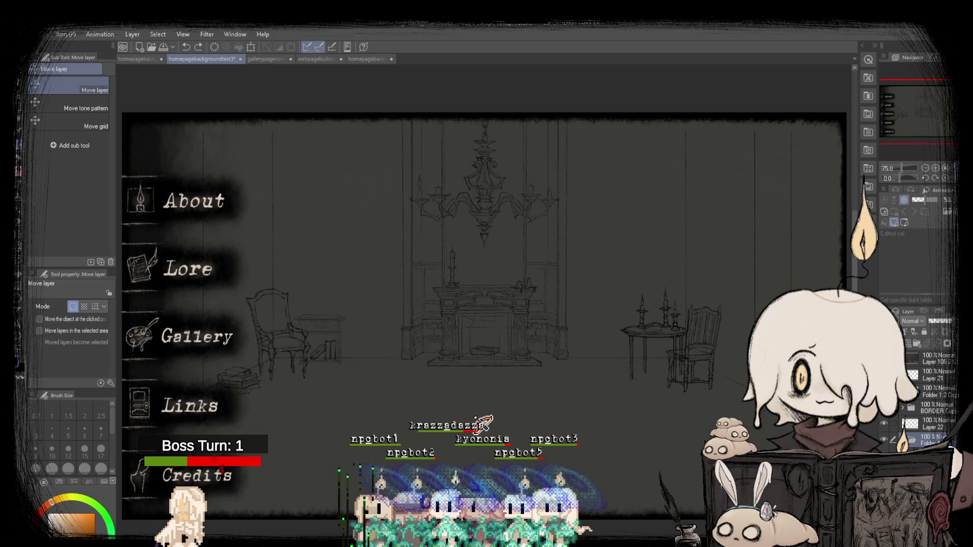
key("ctrl+y")
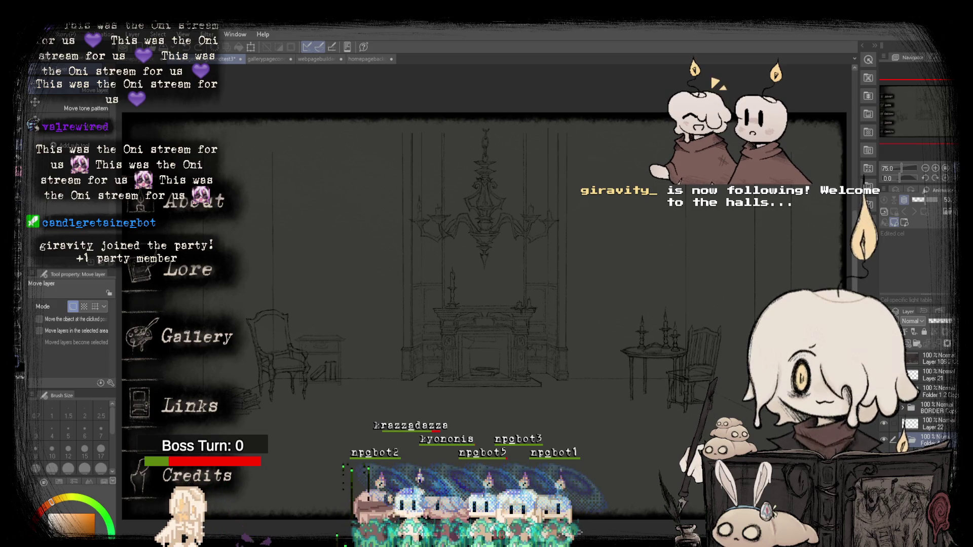
key("p")
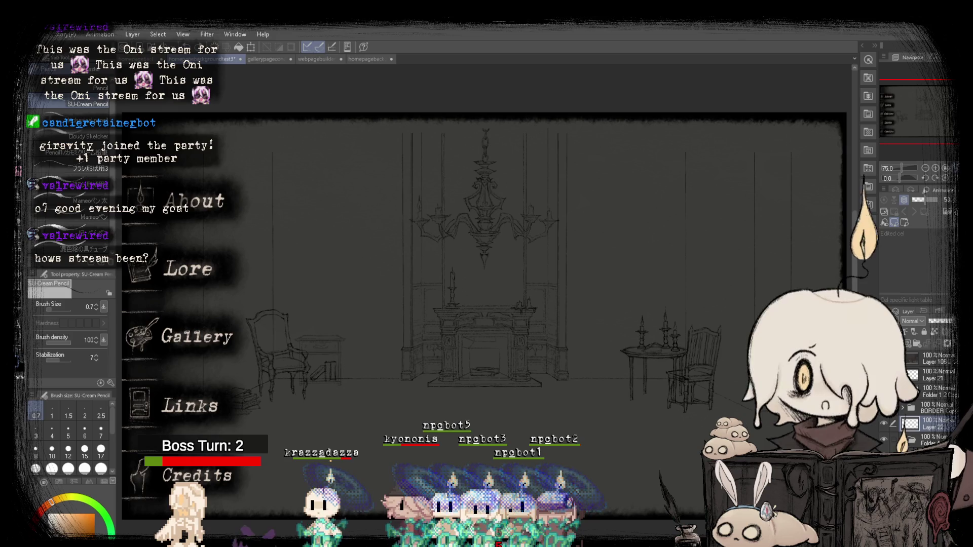
Zoom in to inspect the chandelier, switch to Move layer, and zoom back out to 75%.
scroll(473, 217, "up", 5)
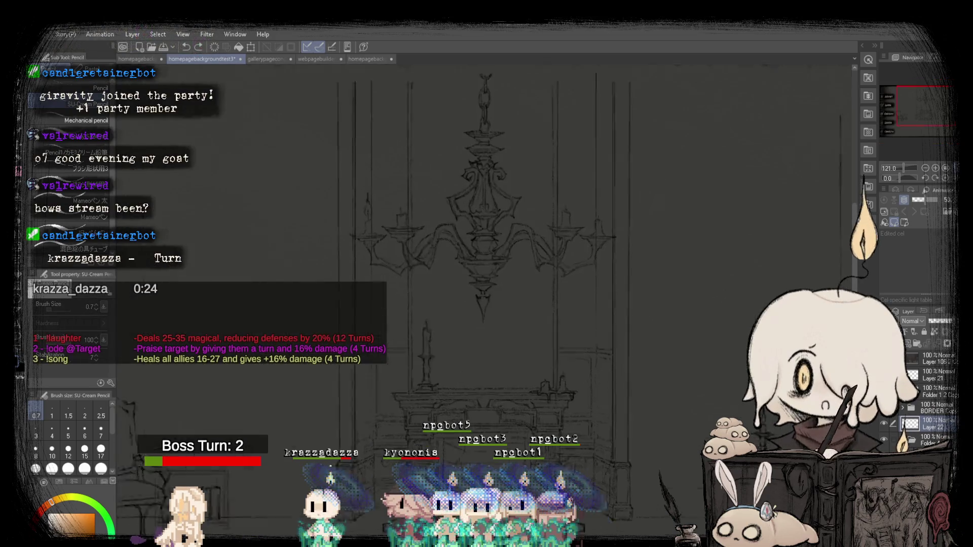
scroll(484, 175, "down", 5)
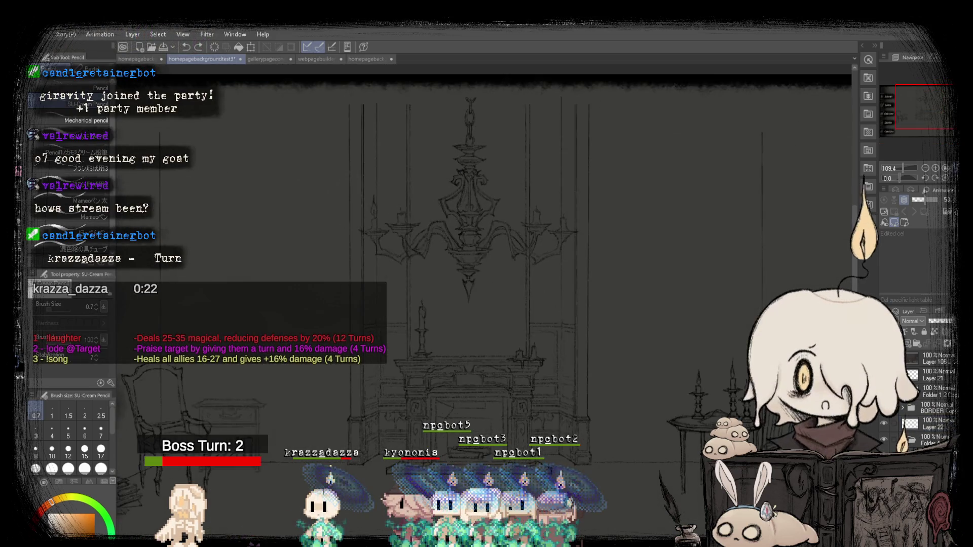
scroll(479, 189, "up", 2)
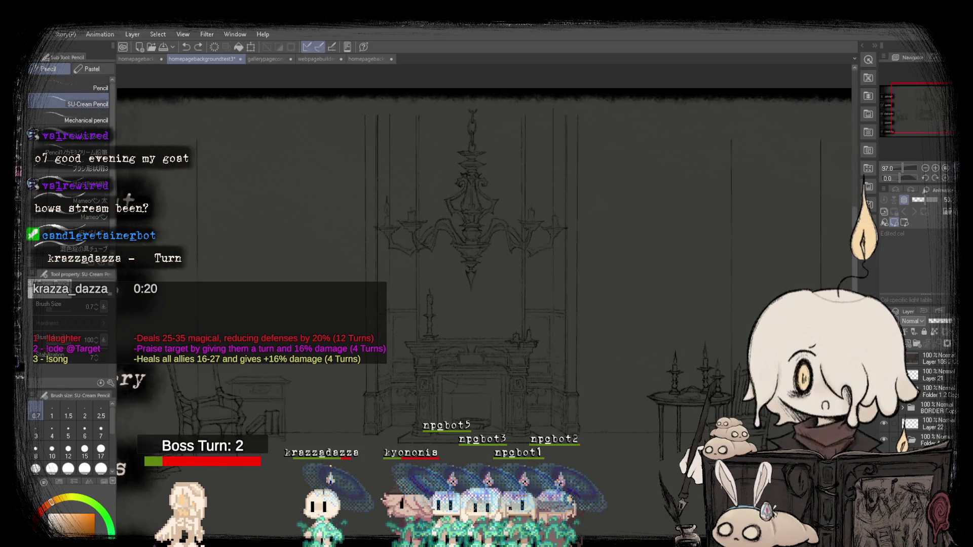
key("k")
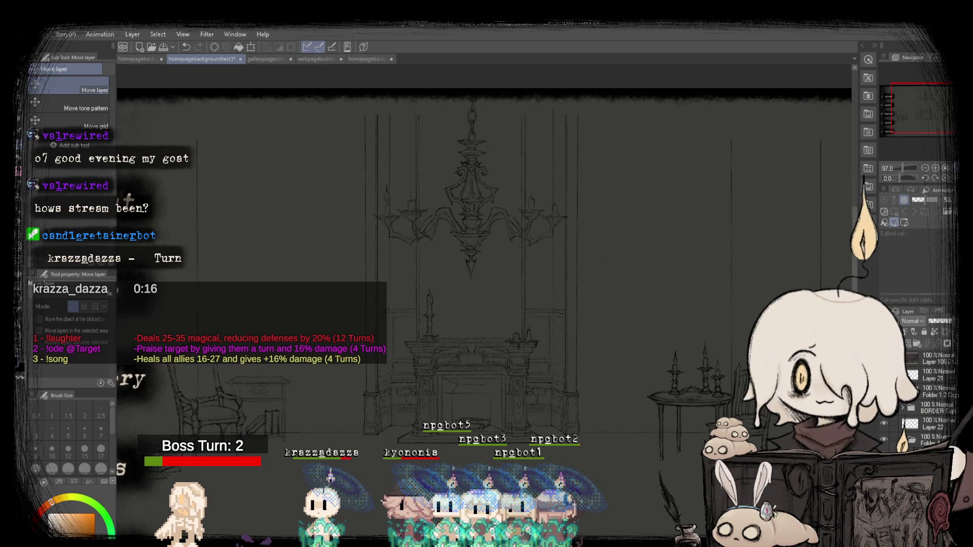
scroll(531, 204, "down", 2)
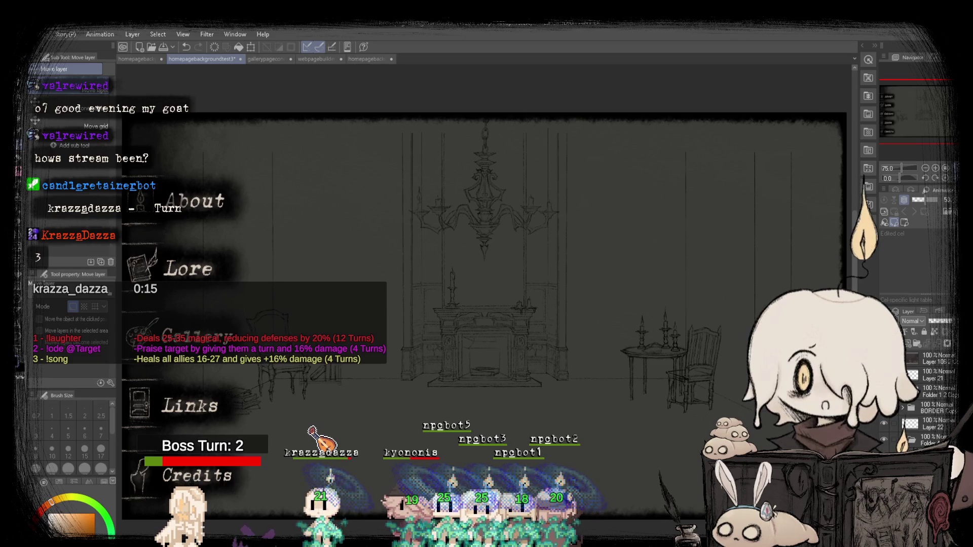
Compare homepagebackgroundtest3 with homepagebackgroundtest2 and the backup, mirroring the canvas to check composition.
left_click(366, 59)
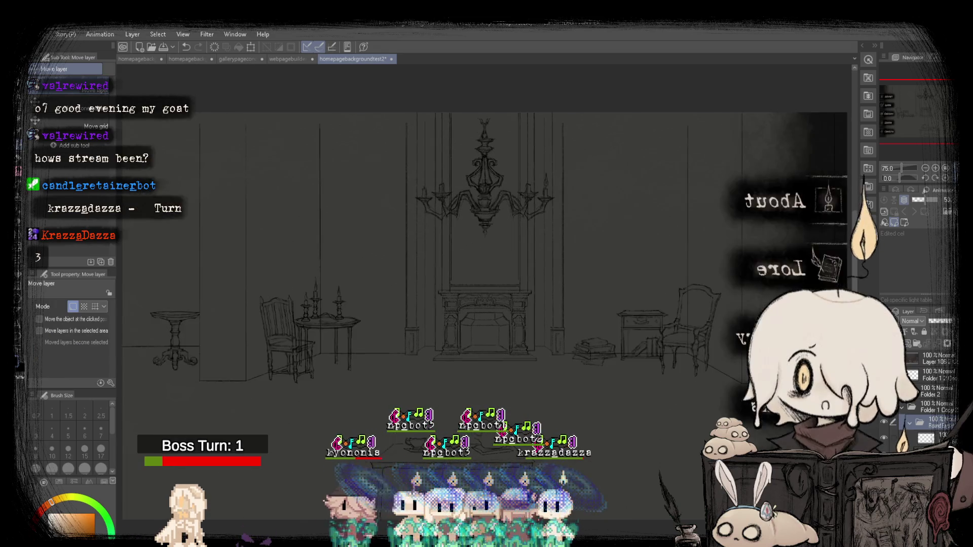
key("h")
left_click(186, 59)
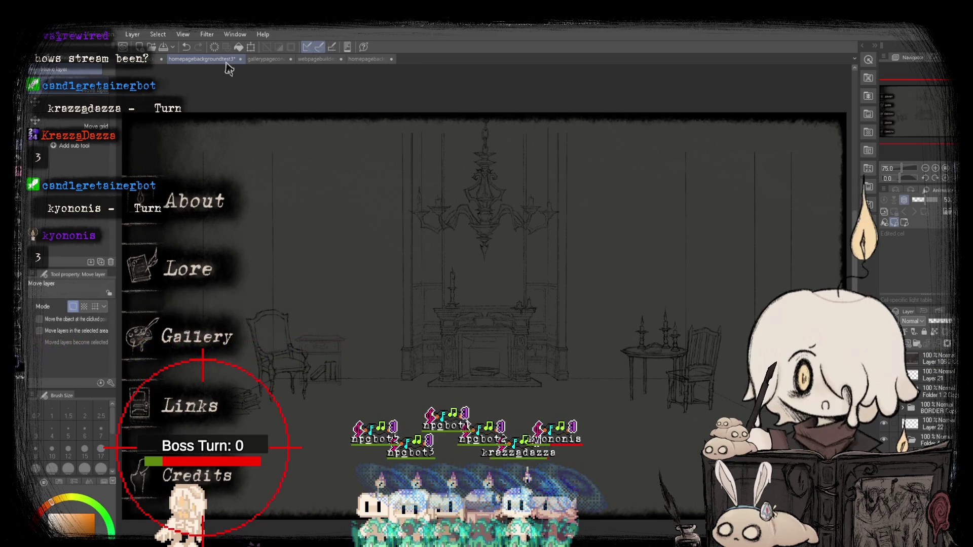
left_click(127, 59)
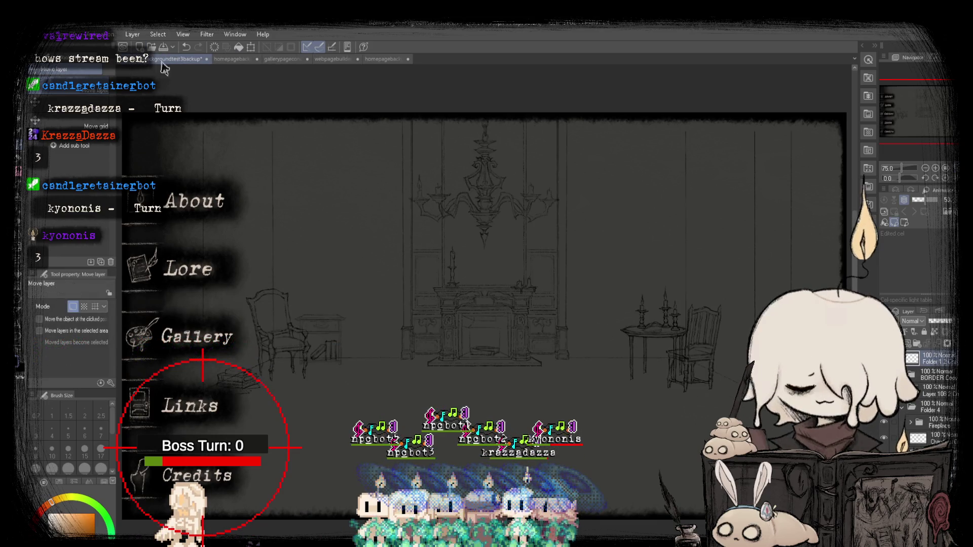
left_click(226, 61)
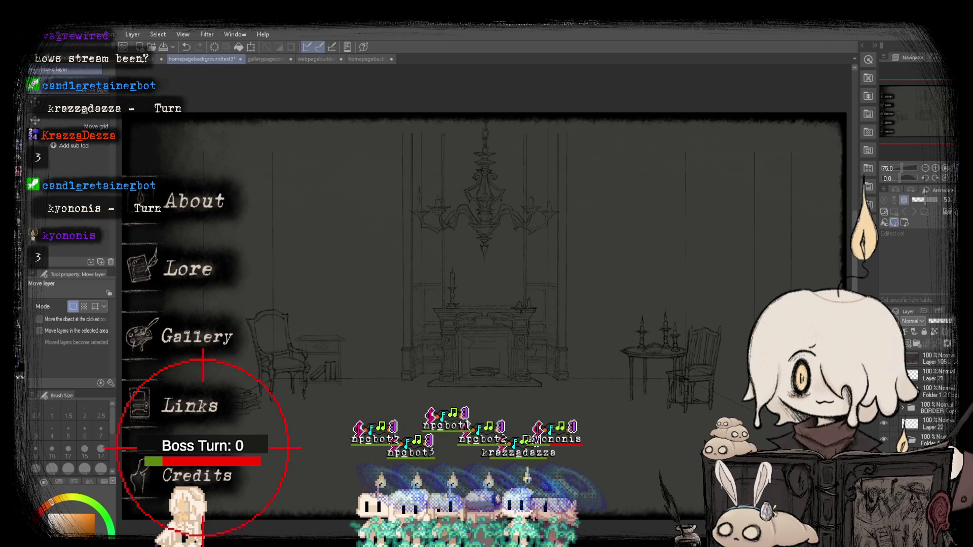
key("h")
key("h")
key("h")
key("h")
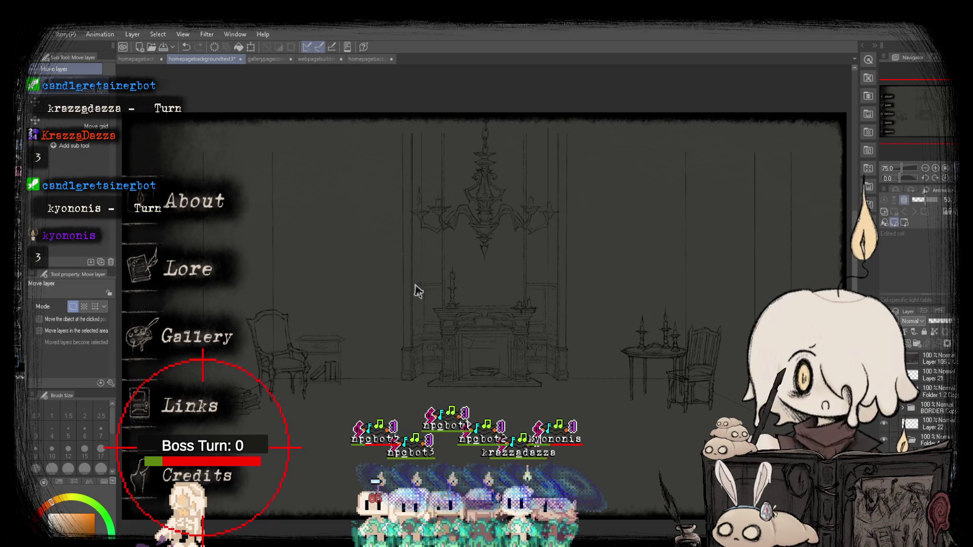
left_click(370, 60)
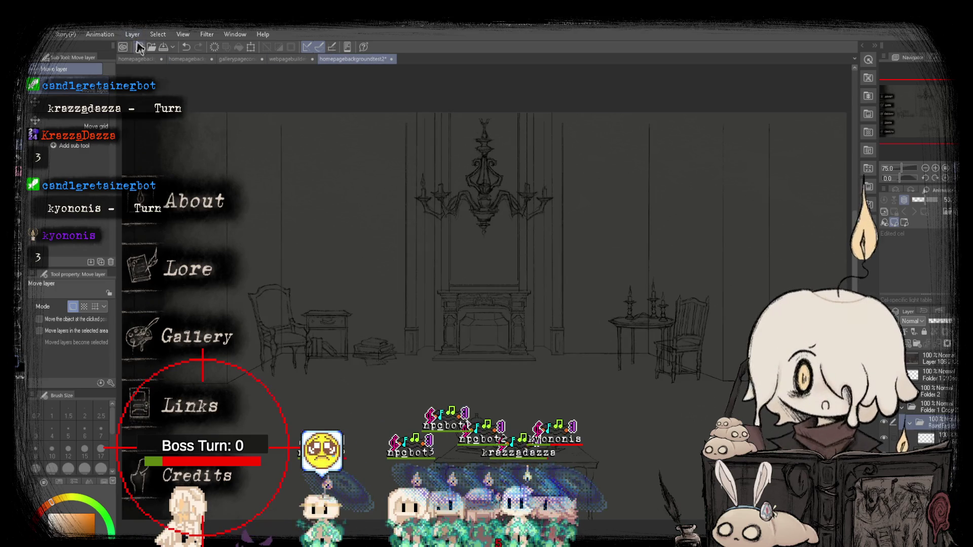
left_click(187, 59)
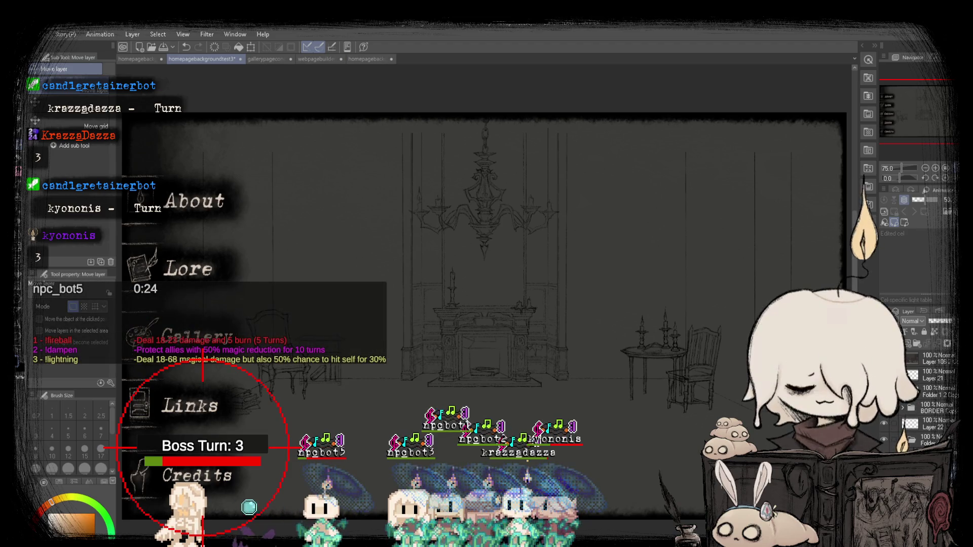
Undo to hide the side-menu art on homepagebackgroundtest3 and save the document.
key("ctrl+z")
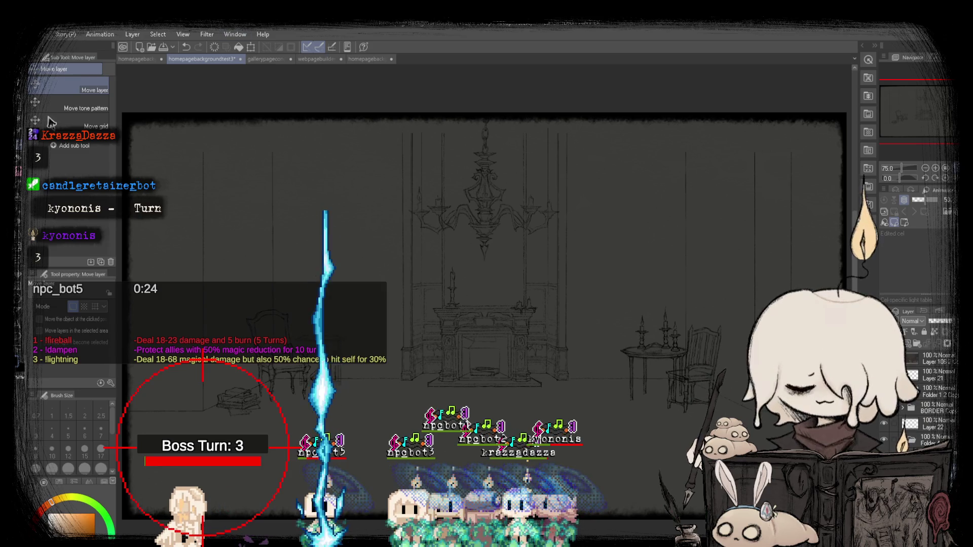
key("ctrl+s")
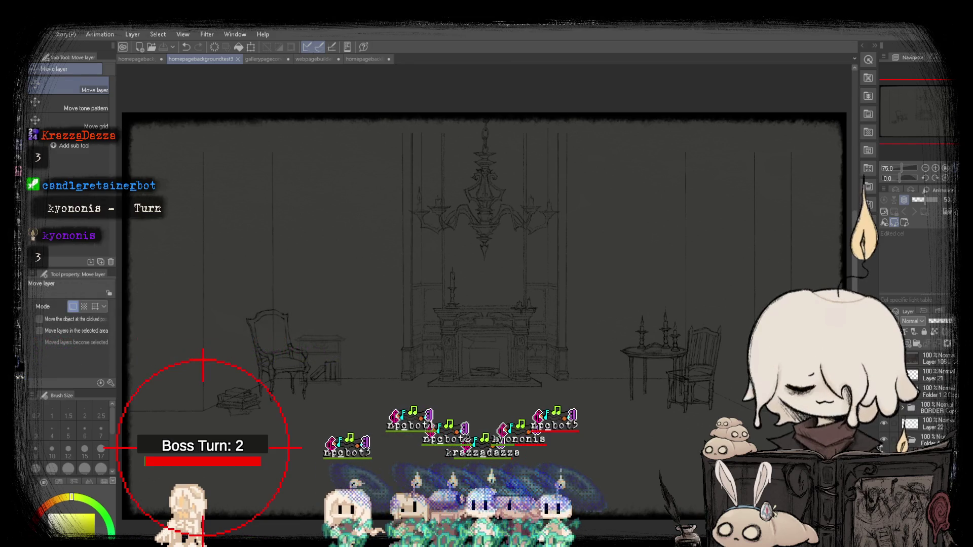
key("ctrl+z")
key("ctrl+y")
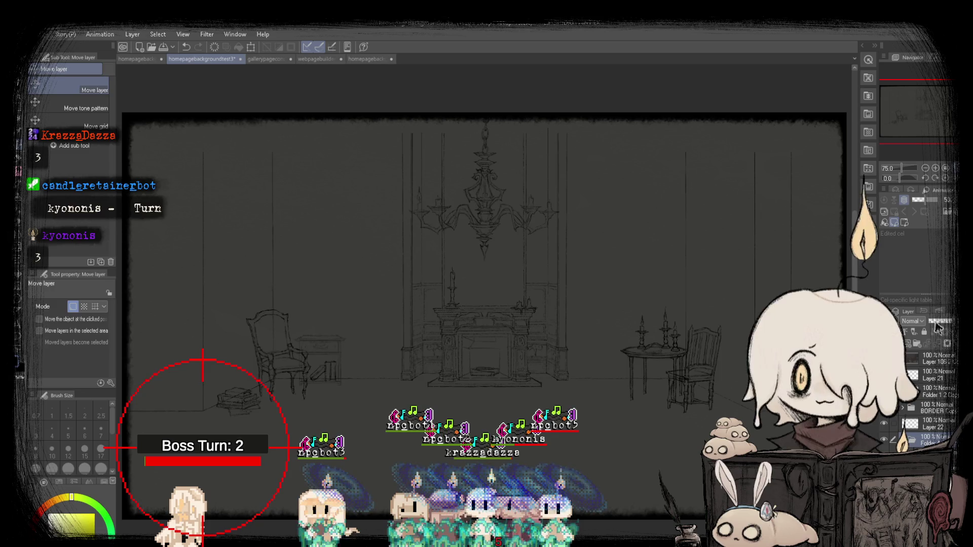
Fade the sketch layer to 24% opacity and zoom in on the chandelier bowl with the pencil.
left_click(936, 323)
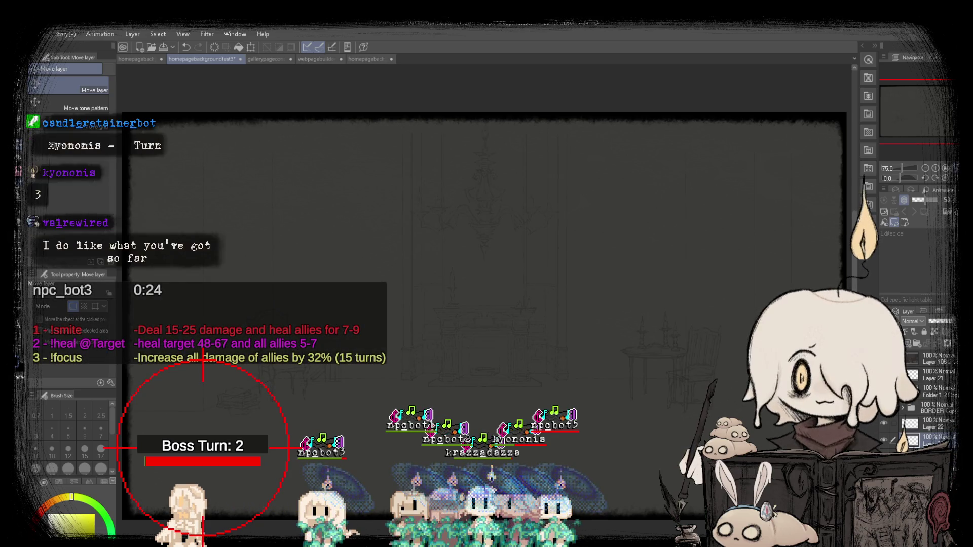
key("p")
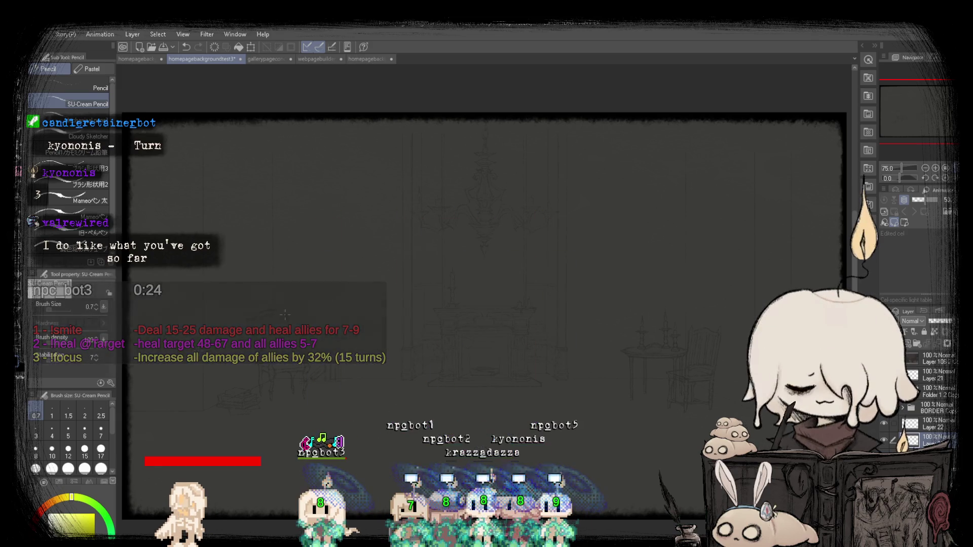
key("ctrl+plus")
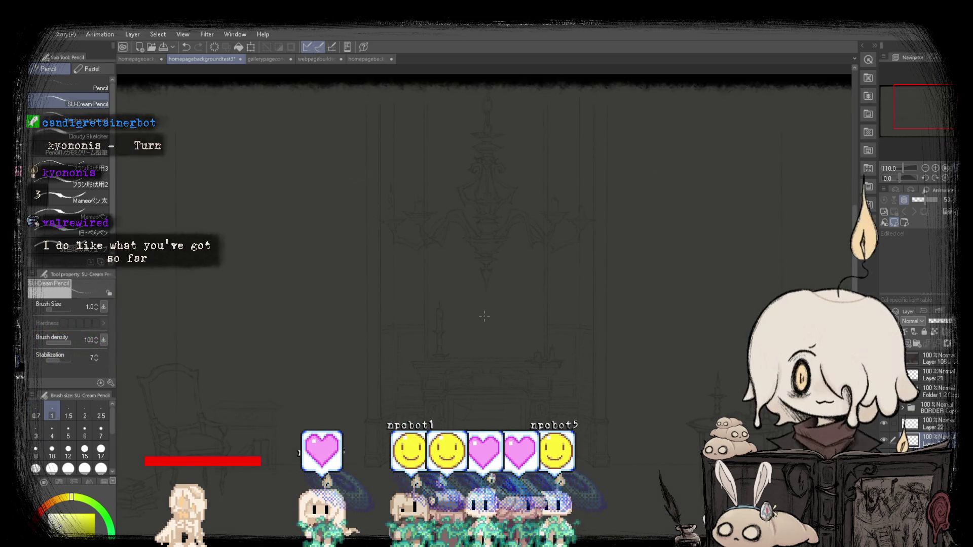
key("ctrl+plus")
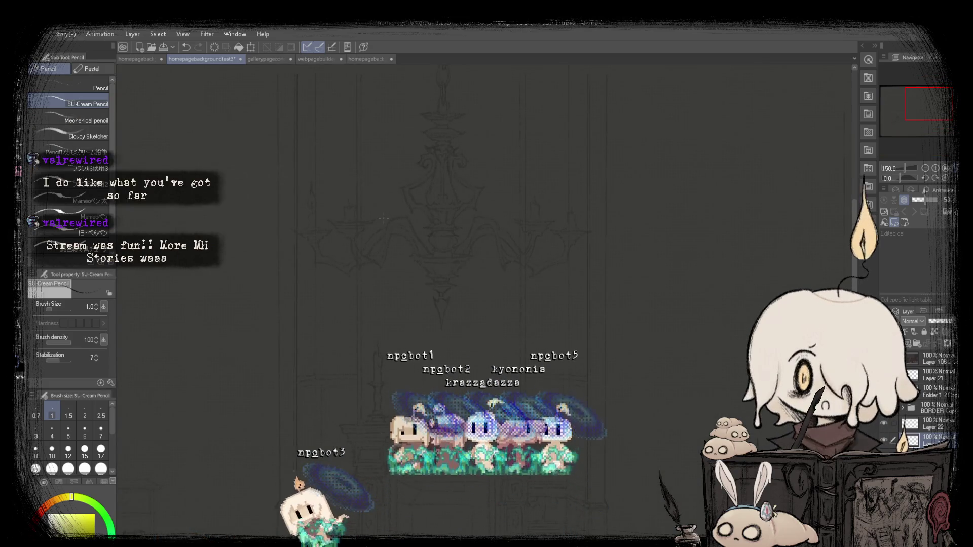
key("ctrl+minus")
key("ctrl+minus")
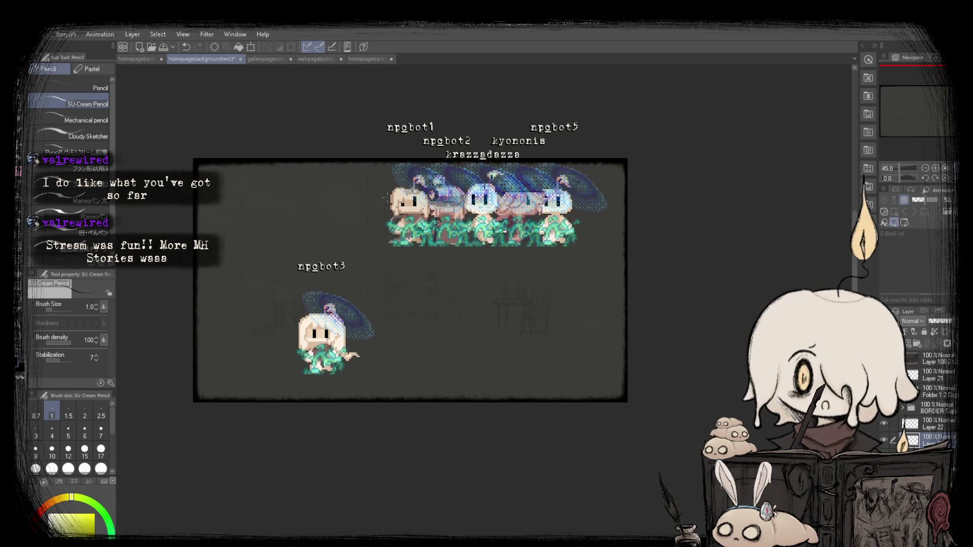
scroll(375, 206, "up", 2)
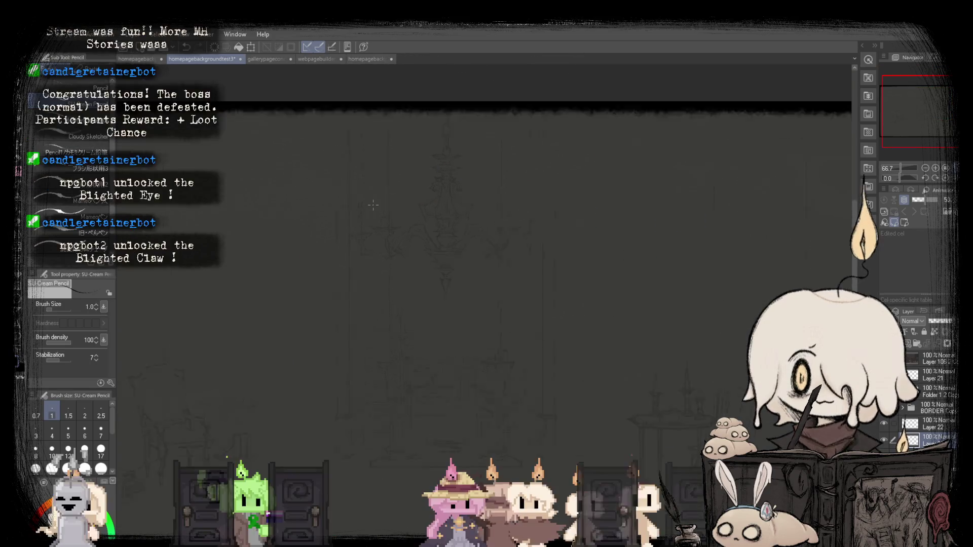
scroll(373, 205, "up", 2)
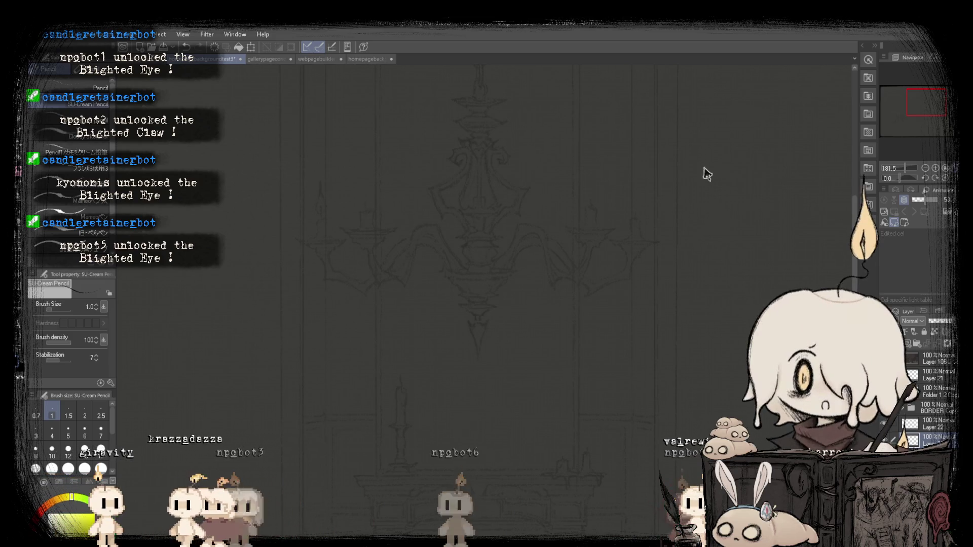
key("ctrl+minus")
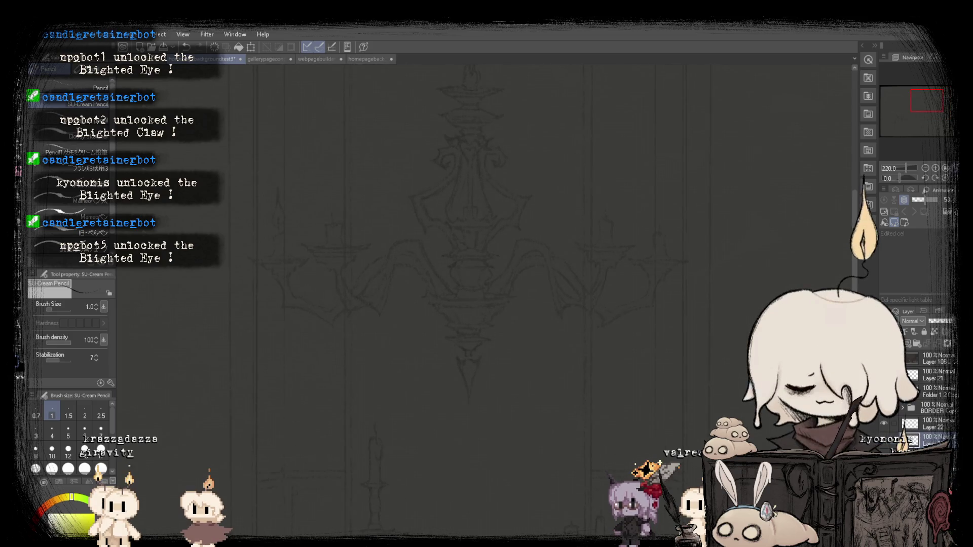
key("ctrl+plus")
key("ctrl+plus")
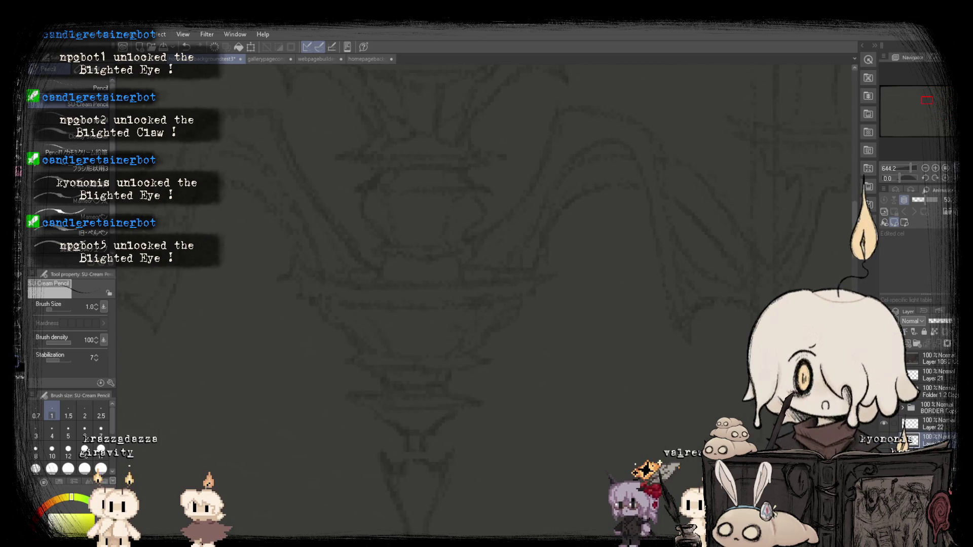
Trace the chandelier bowl's rim line and bottom edge in dark pencil.
left_click_drag(287, 281, 335, 286)
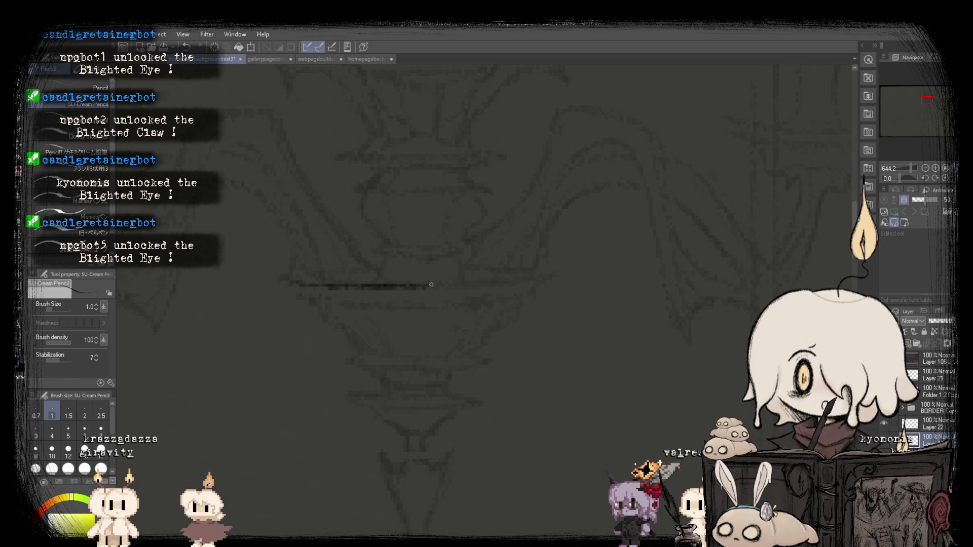
left_click_drag(558, 274, 536, 286)
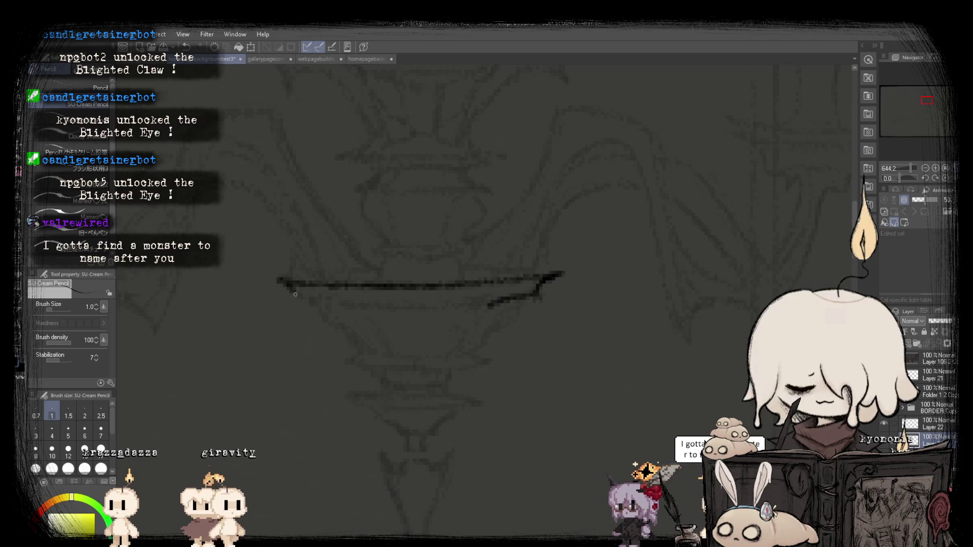
left_click_drag(324, 306, 506, 302)
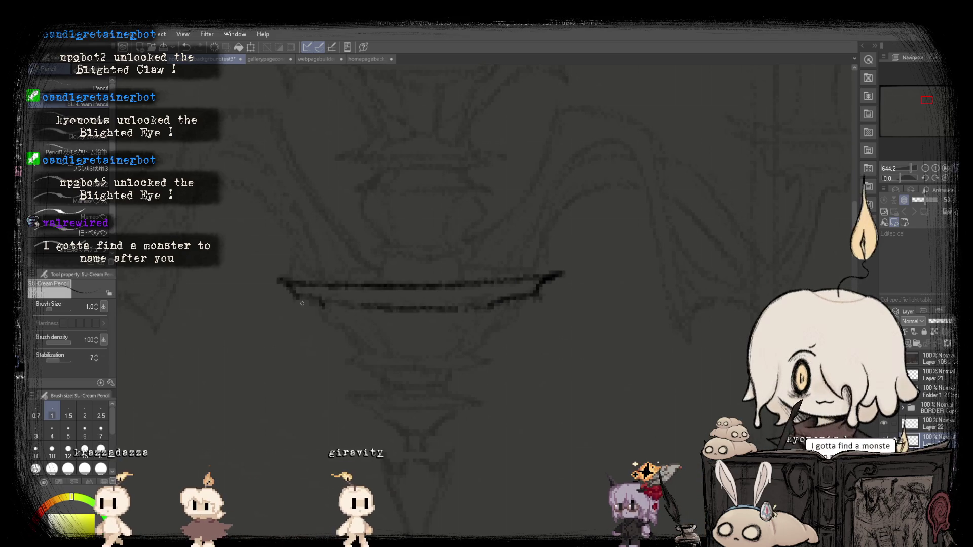
mouse_move(307, 279)
left_mouse_down()
mouse_move(493, 281)
mouse_move(497, 294)
left_mouse_up()
Draw the bowl's curved underside sweeping down from the right end of the rim.
scroll(416, 258, "down", 2)
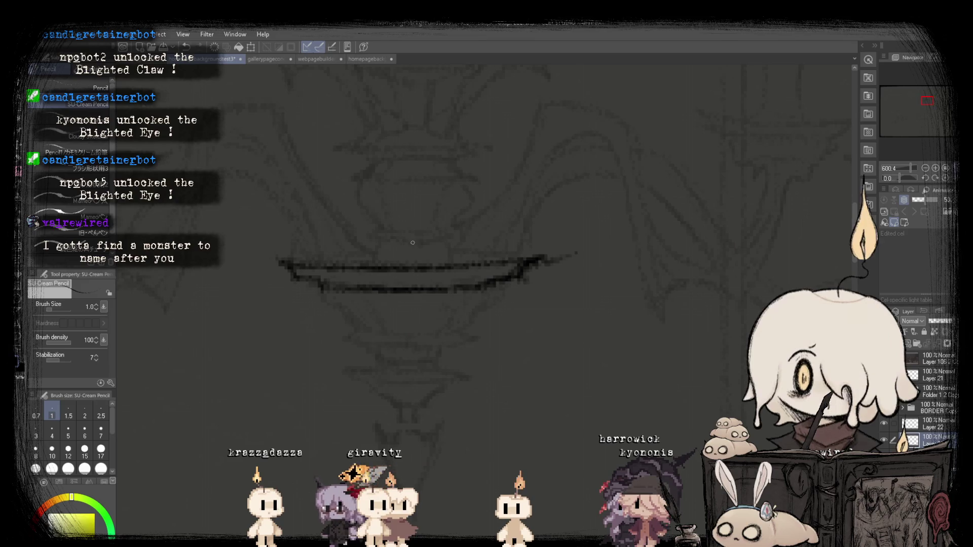
scroll(307, 284, "up", 2)
scroll(304, 254, "down", 2)
scroll(346, 255, "up", 2)
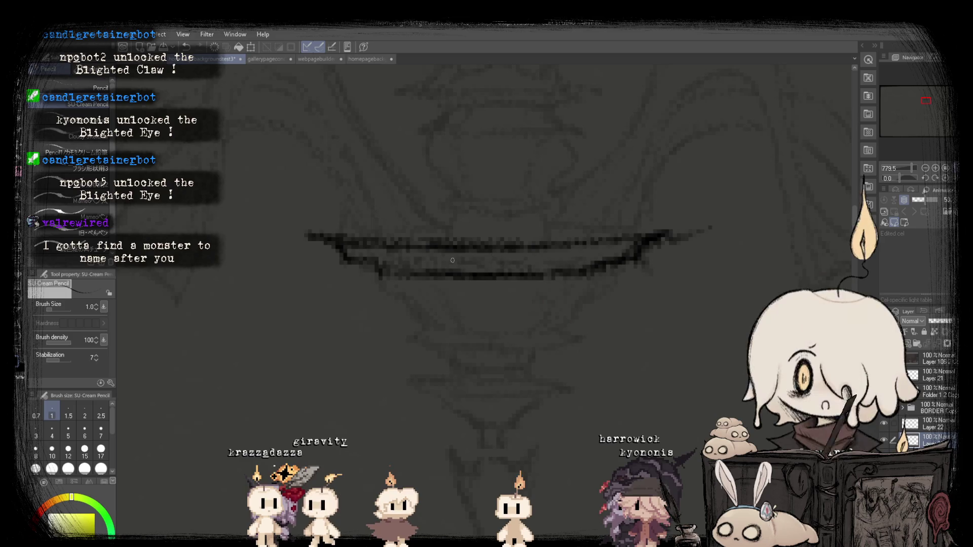
scroll(337, 220, "down", 10)
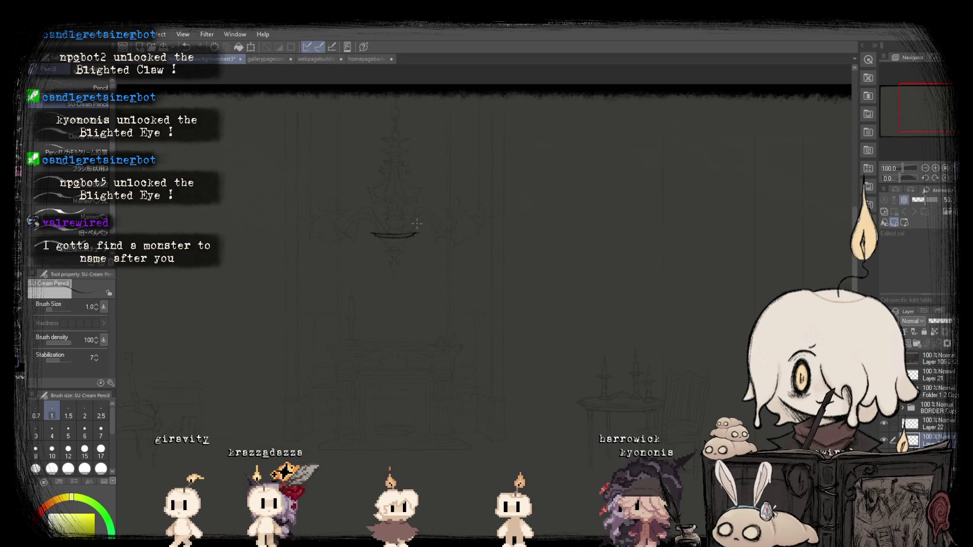
scroll(403, 224, "up", 10)
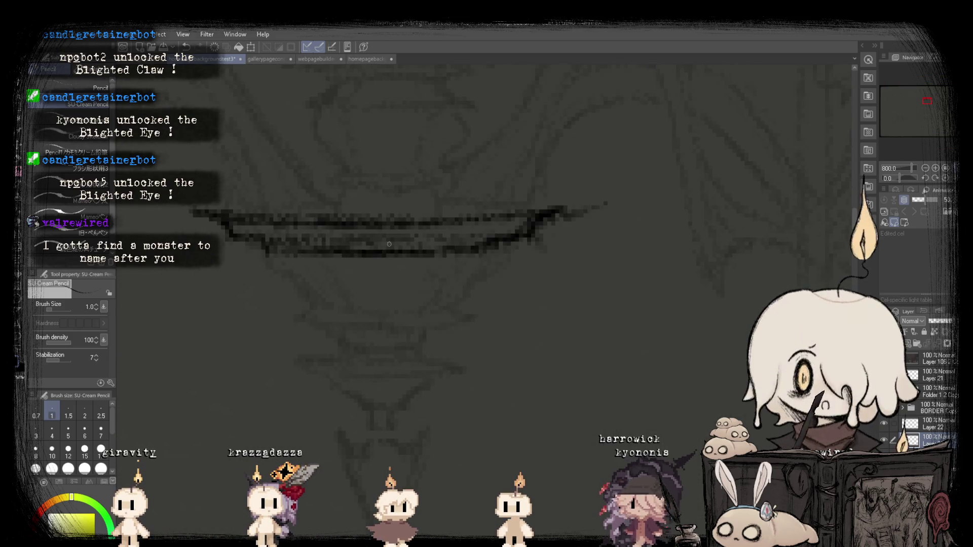
scroll(419, 236, "down", 2)
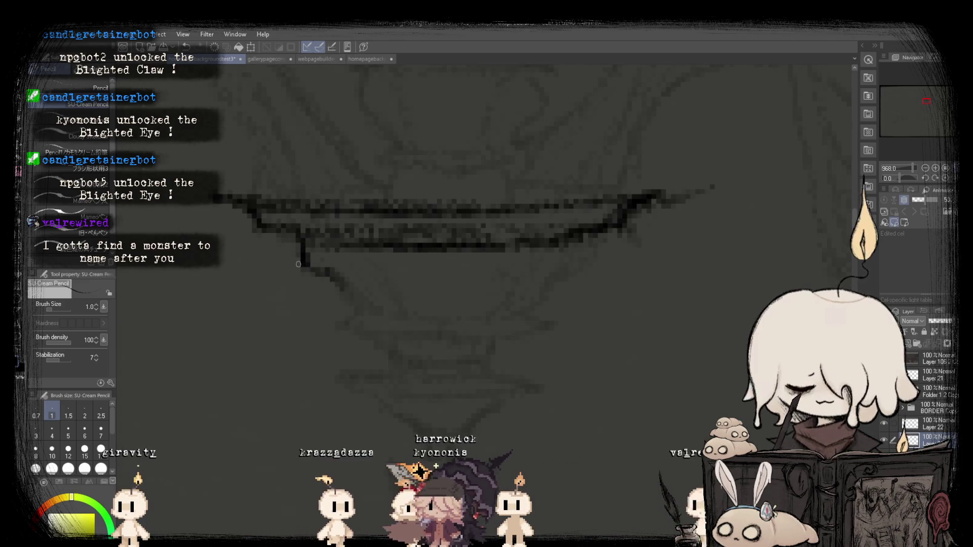
scroll(365, 232, "down", 1)
left_click_drag(499, 230, 442, 306)
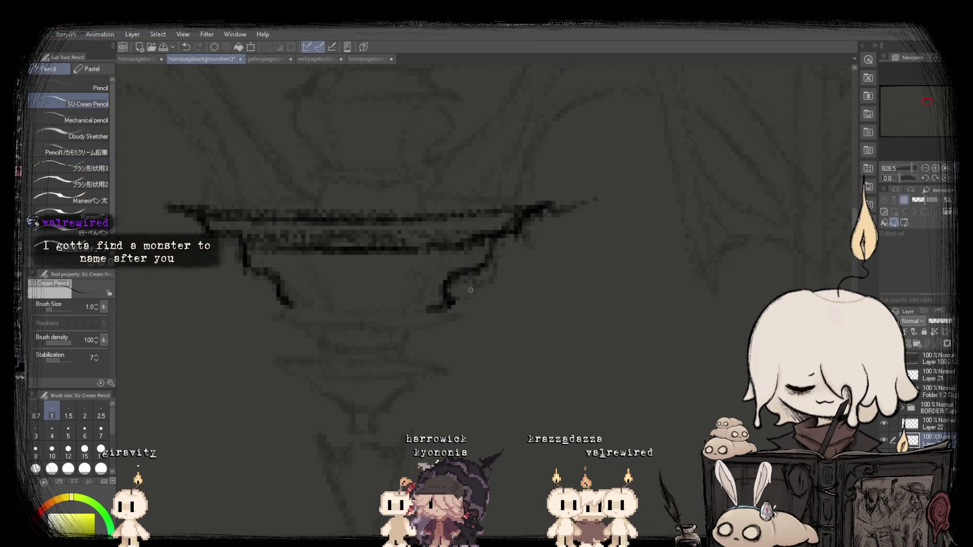
scroll(411, 251, "down", 12)
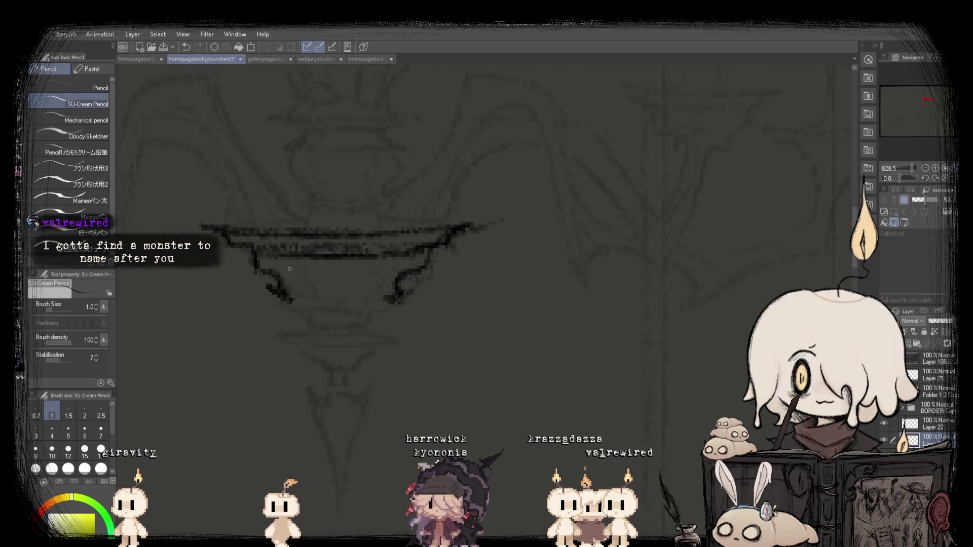
scroll(415, 212, "down", 2)
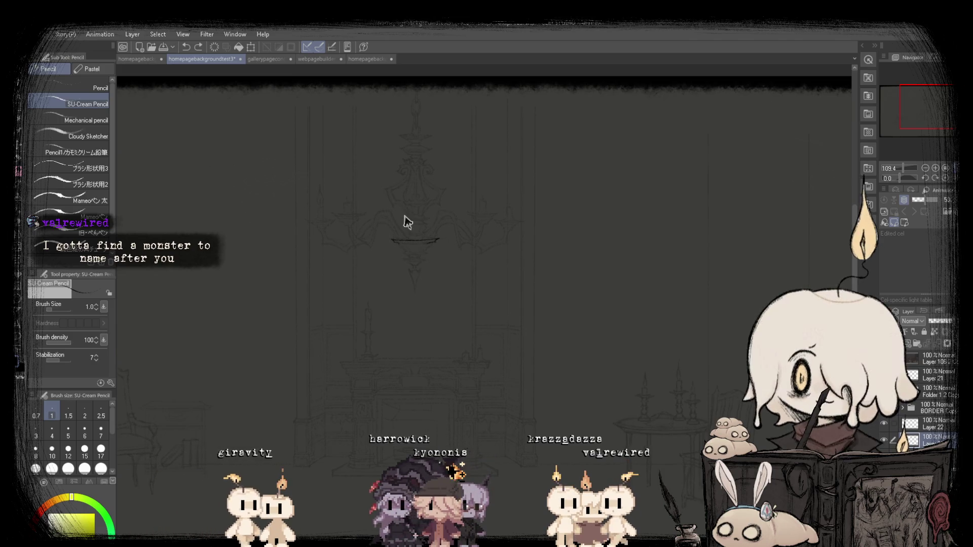
Thin the pencil brush size down to 0.7.
scroll(404, 216, "down", 3)
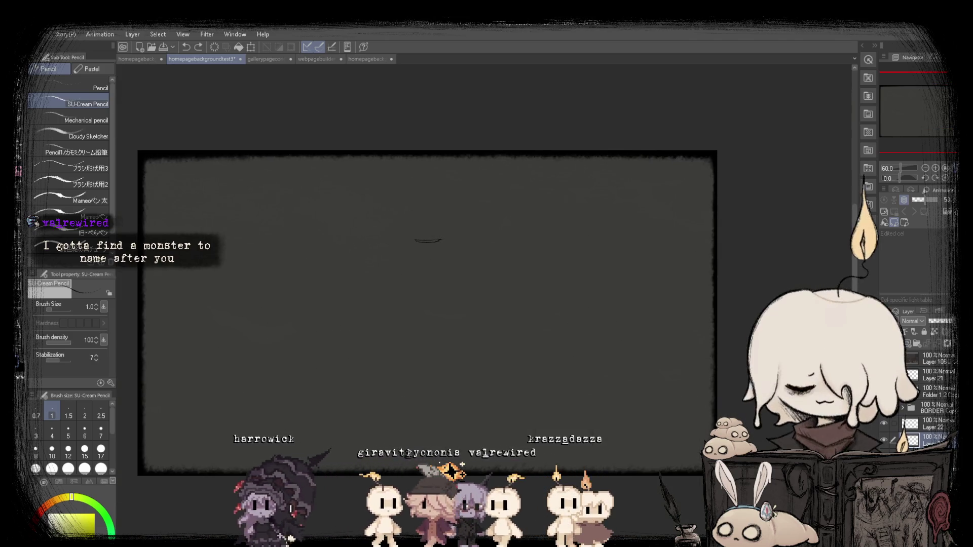
scroll(435, 217, "up", 3)
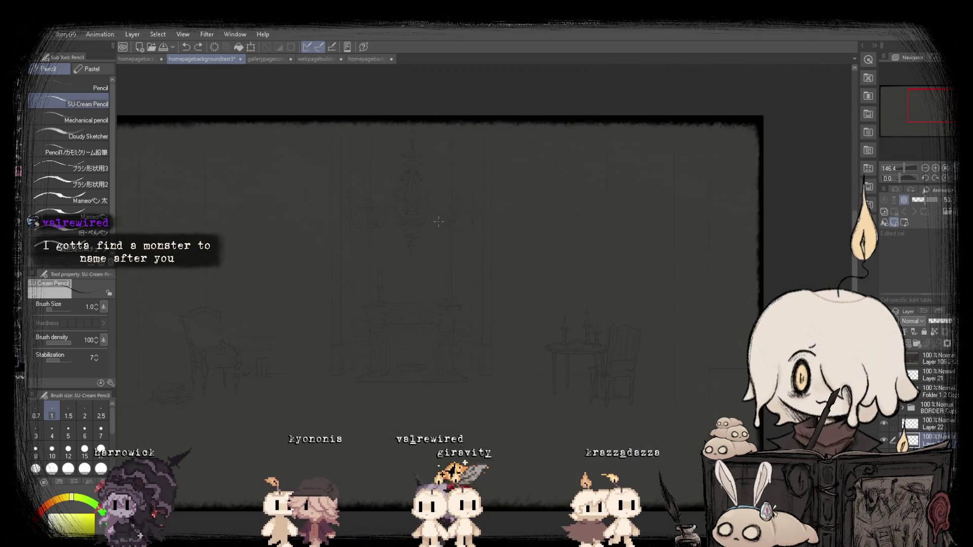
scroll(434, 217, "down", 1)
scroll(435, 217, "up", 1)
key("bracketleft")
scroll(405, 301, "down", 2)
scroll(405, 301, "up", 1)
Select the bottom layer, mirror the canvas horizontally, and switch to Rectangle selection.
scroll(405, 301, "up", 1)
scroll(404, 301, "down", 2)
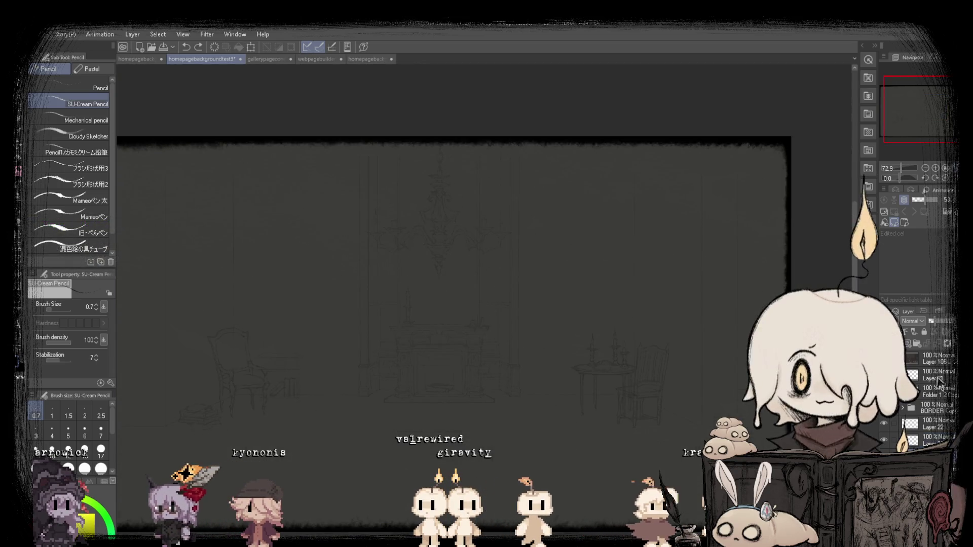
scroll(440, 273, "down", 1)
scroll(441, 274, "up", 2)
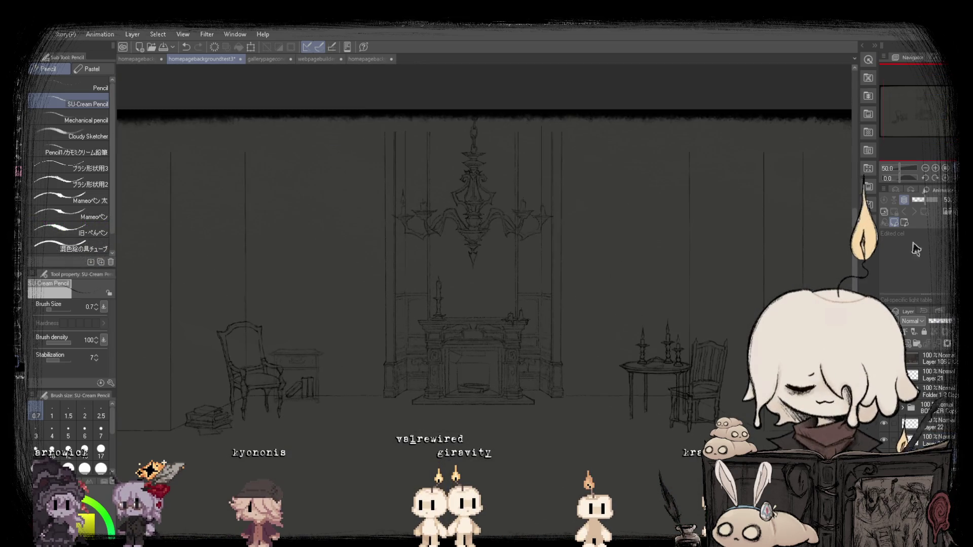
scroll(484, 273, "down", 1)
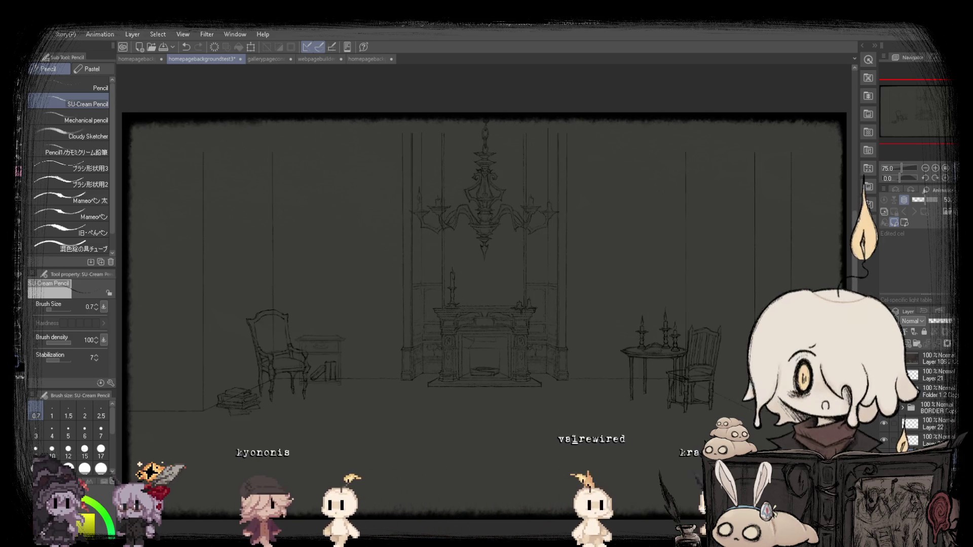
scroll(938, 395, "down", 3)
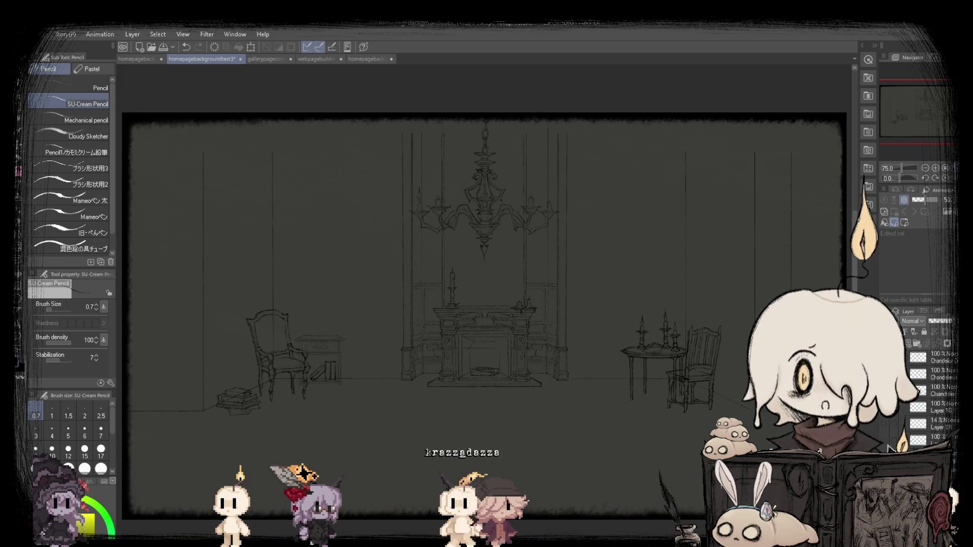
left_click(916, 442)
key("h")
key("h")
key("h")
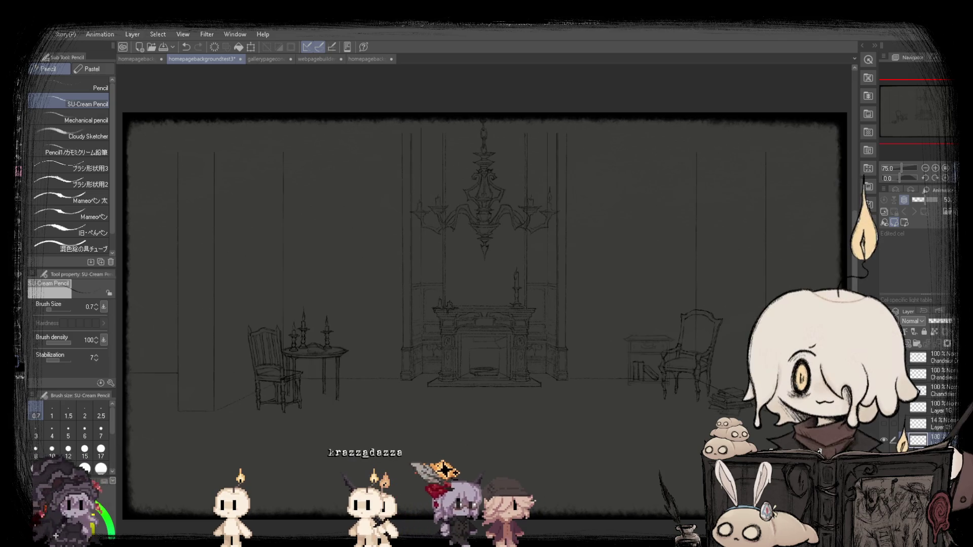
key("m")
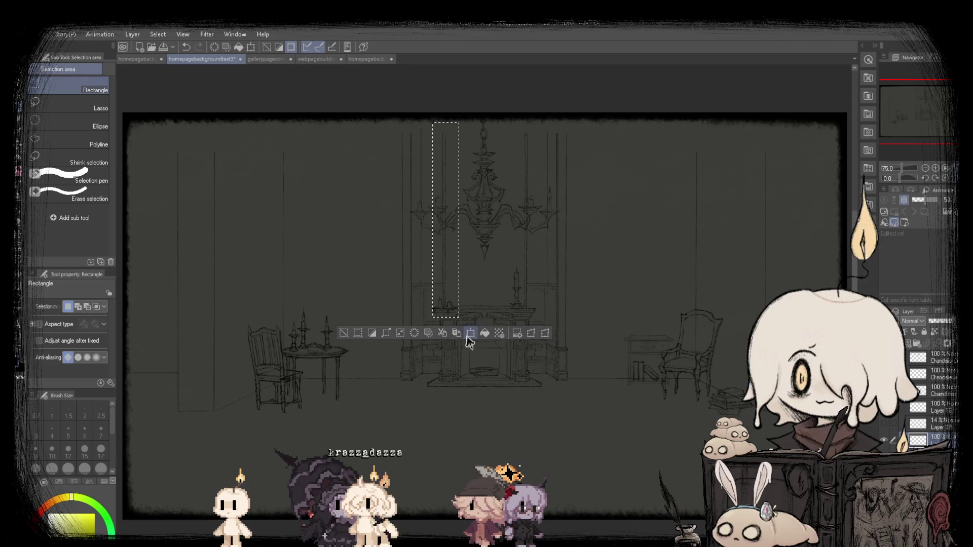
Shift the selected pillar strip a few pixels left with Scale/Rotate, then deselect.
left_click(466, 335)
scroll(443, 281, "up", 3)
left_click_drag(452, 289, 450, 288)
key("Return")
key("ctrl+d")
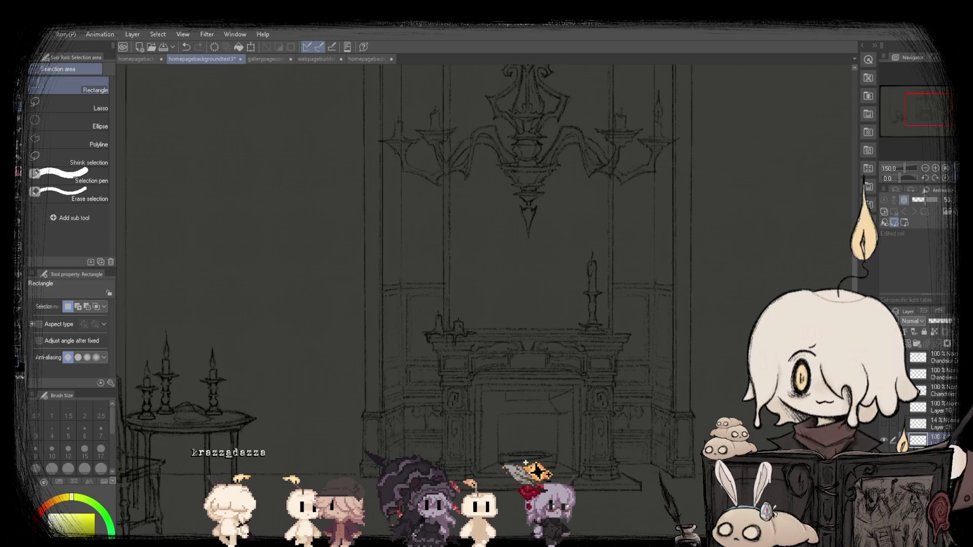
Transform another thin strip beside the chandelier, then fit the room in view and unmirror it.
scroll(484, 304, "down", 2)
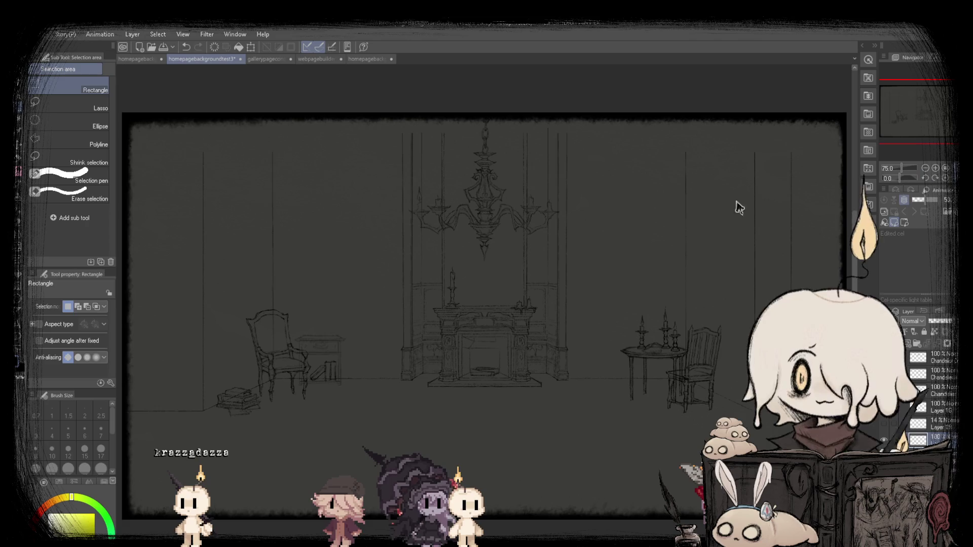
scroll(558, 267, "up", 3)
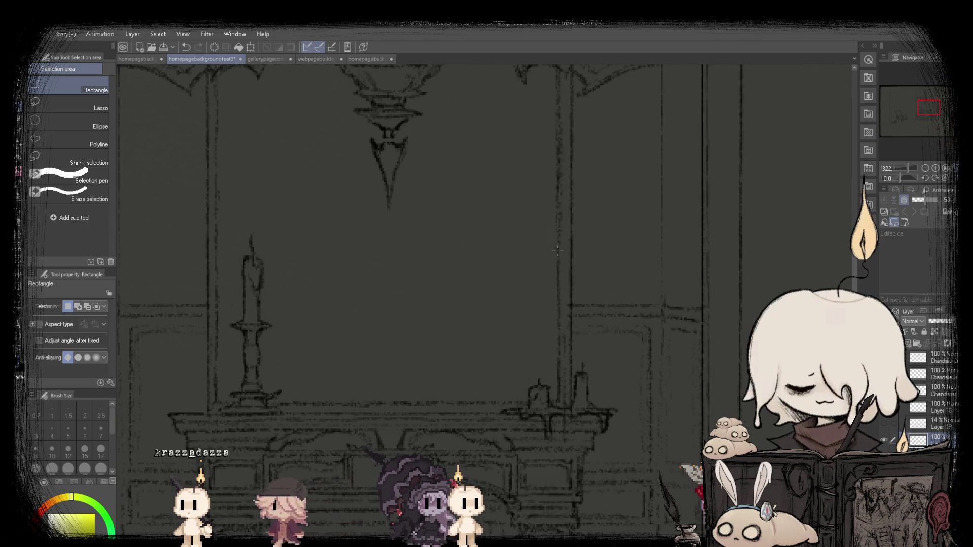
scroll(558, 249, "down", 5)
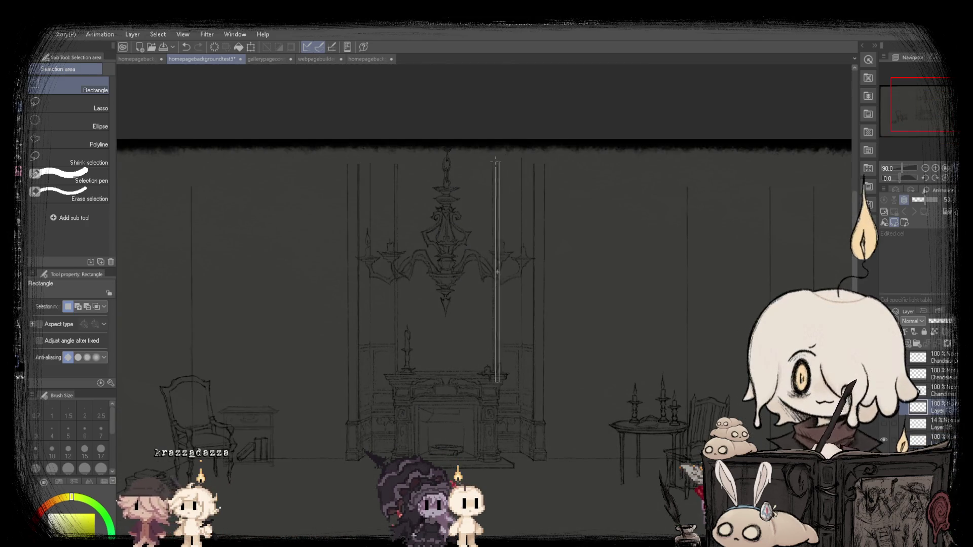
left_click_drag(490, 155, 490, 155)
key("ctrl+t")
scroll(496, 389, "up", 5)
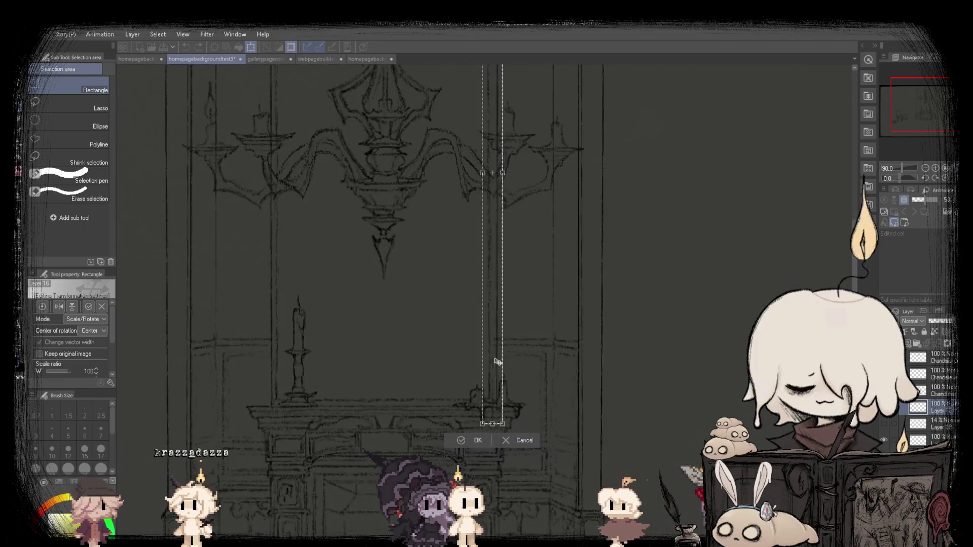
left_click(472, 475)
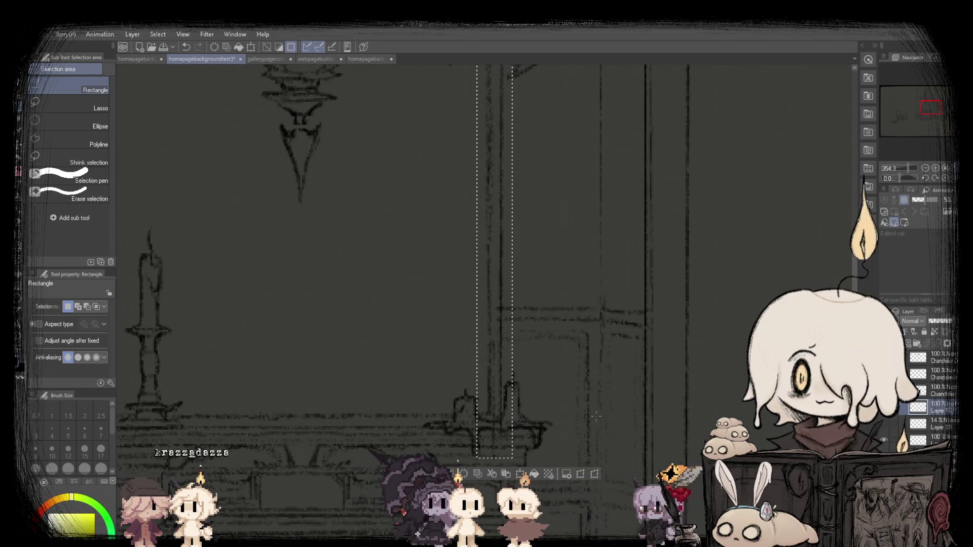
key("ctrl+0")
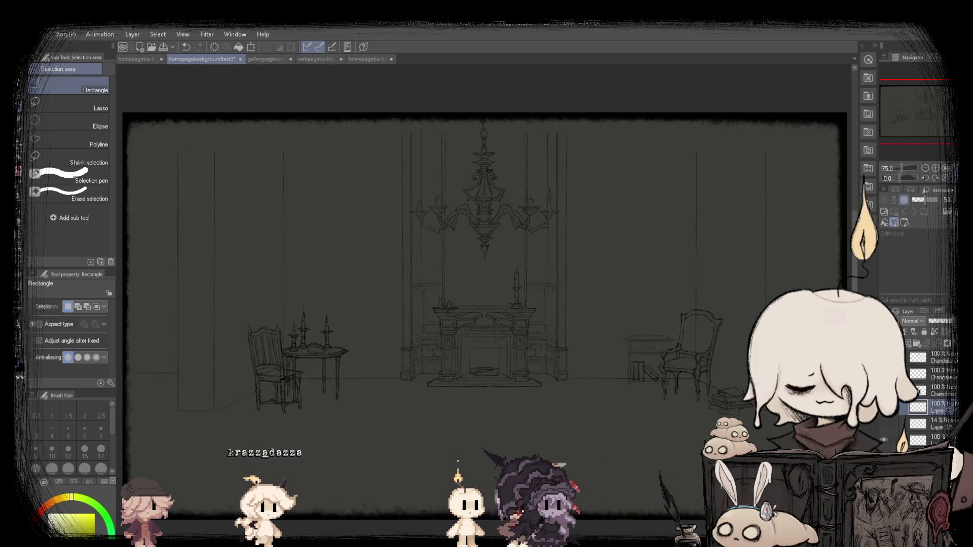
key("ctrl+shift+v")
key("ctrl+shift+v")
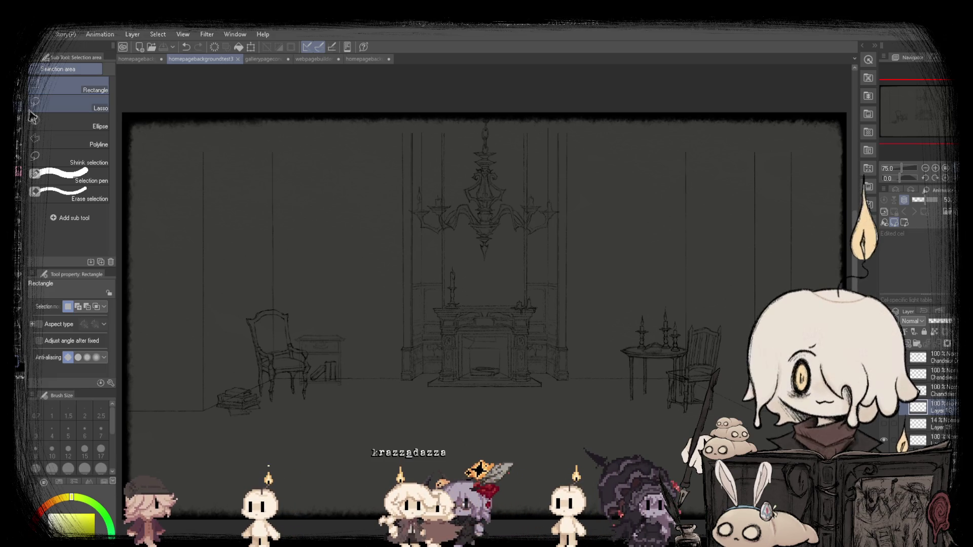
Check the side-menu homepage mockup twice against homepagebackgroundtest3 and pick the Move layer tool.
left_click(136, 59)
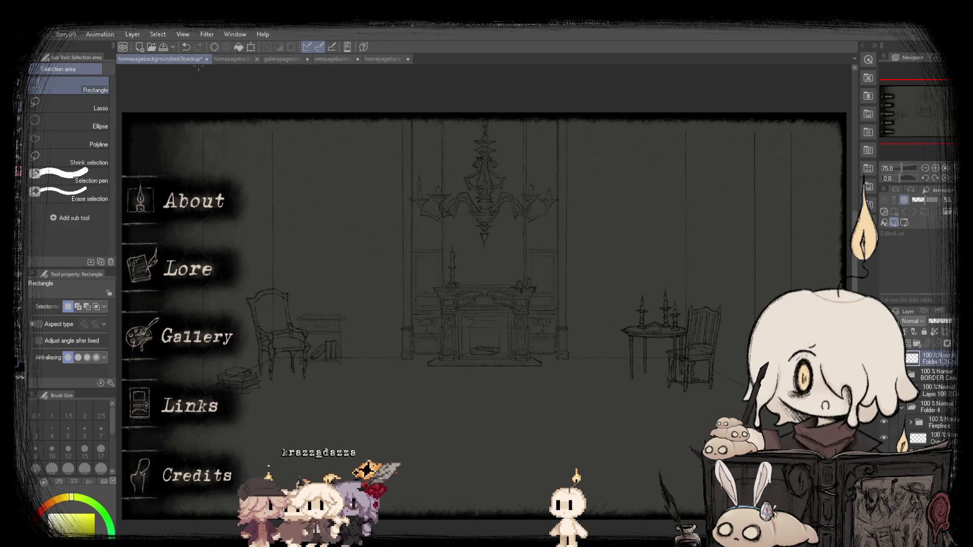
left_click(221, 60)
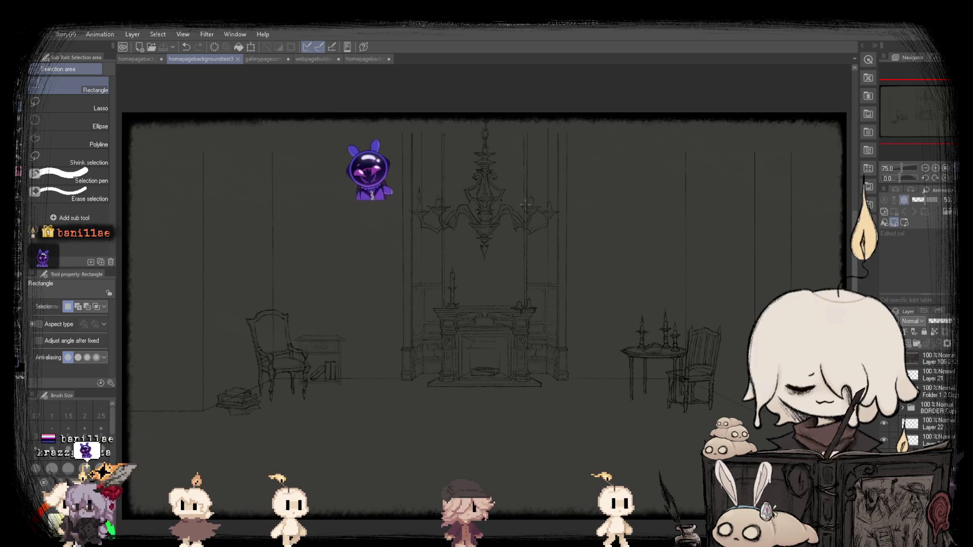
scroll(496, 219, "up", 2)
scroll(496, 219, "up", 3)
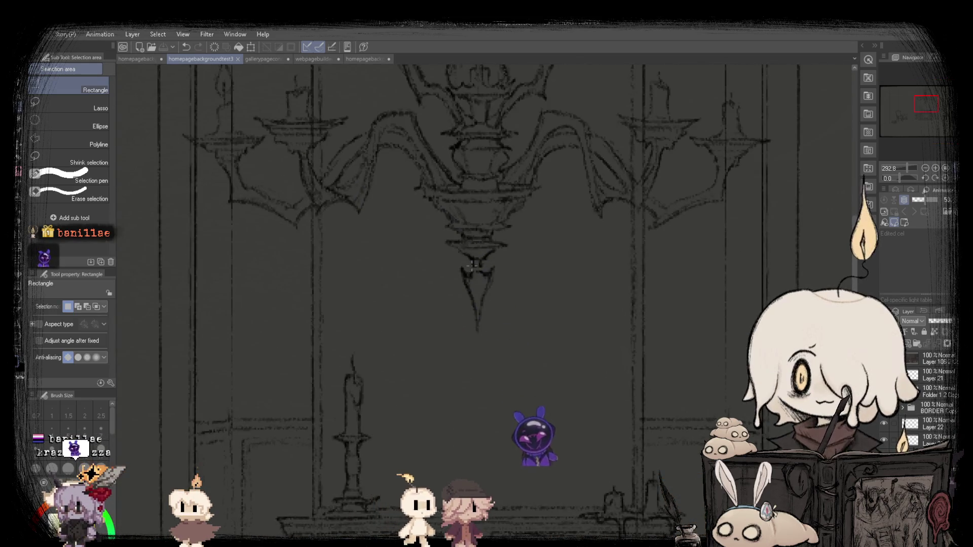
key("k")
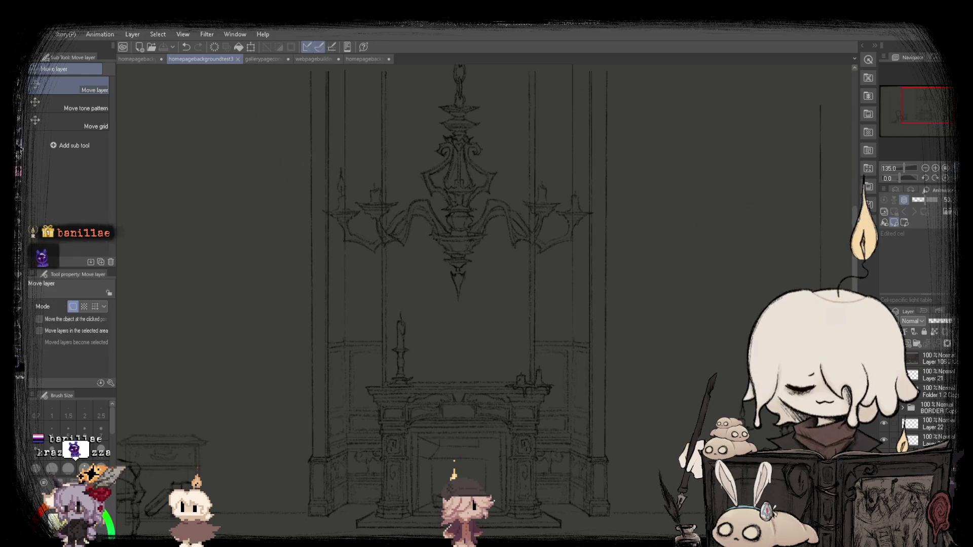
scroll(464, 263, "down", 1)
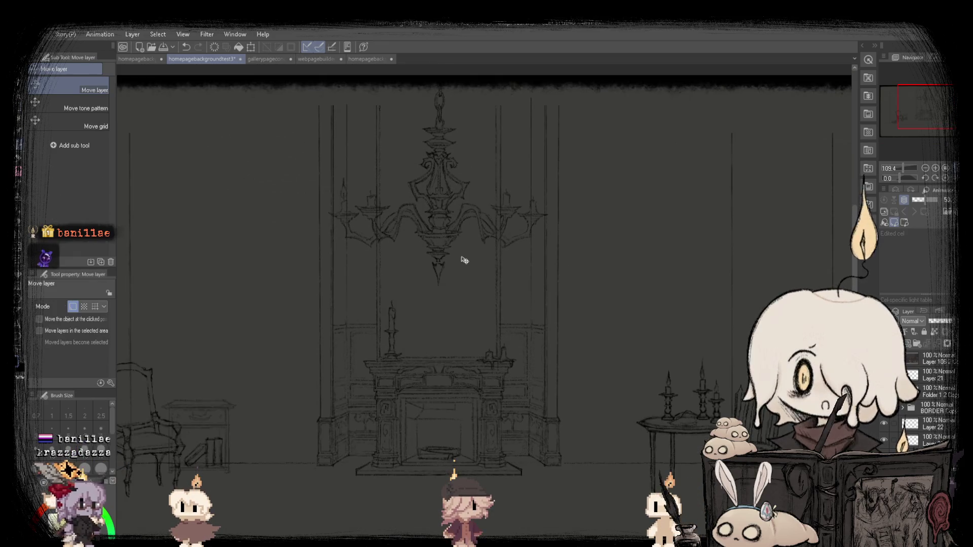
scroll(484, 263, "down", 1)
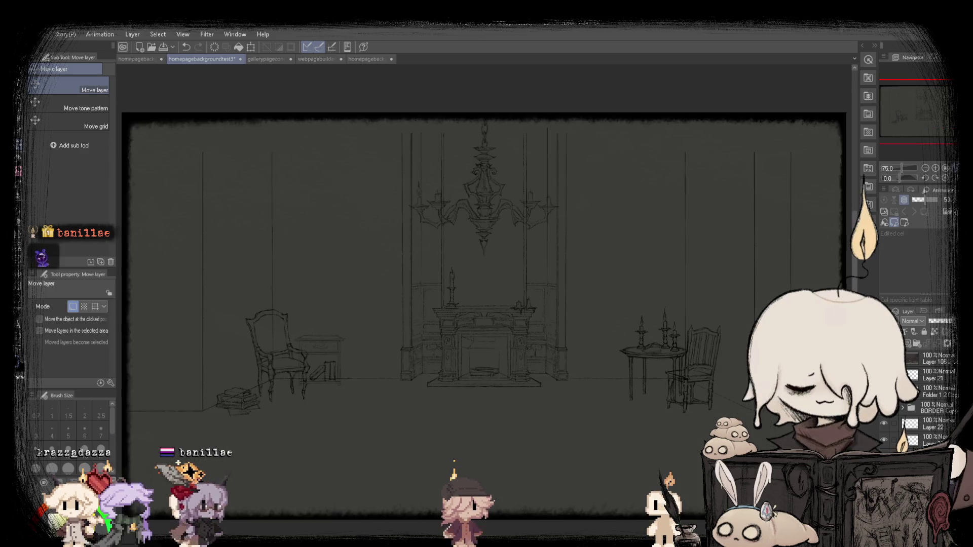
left_click(137, 60)
left_click(218, 60)
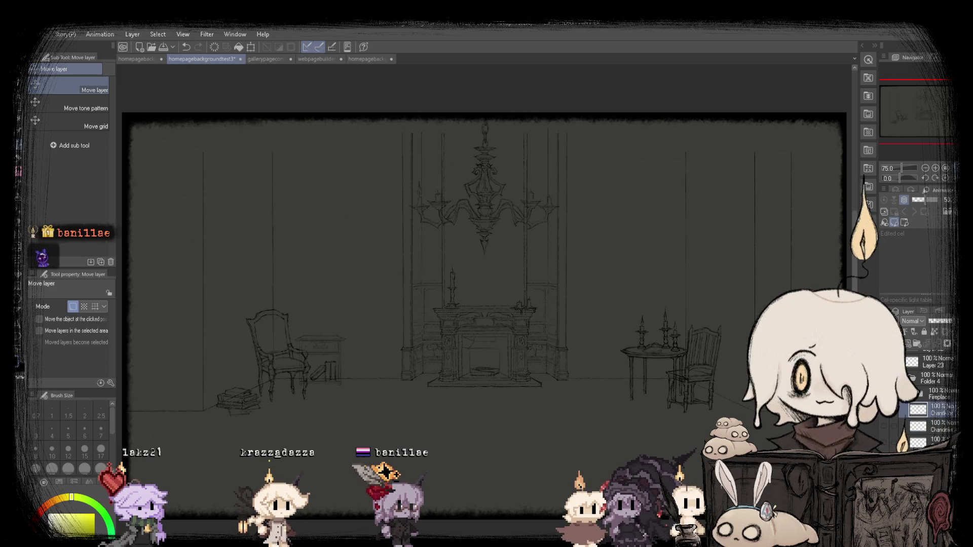
Make the walls layer visible and select the SU-Cream Pencil for sketching.
scroll(195, 419, "up", 5)
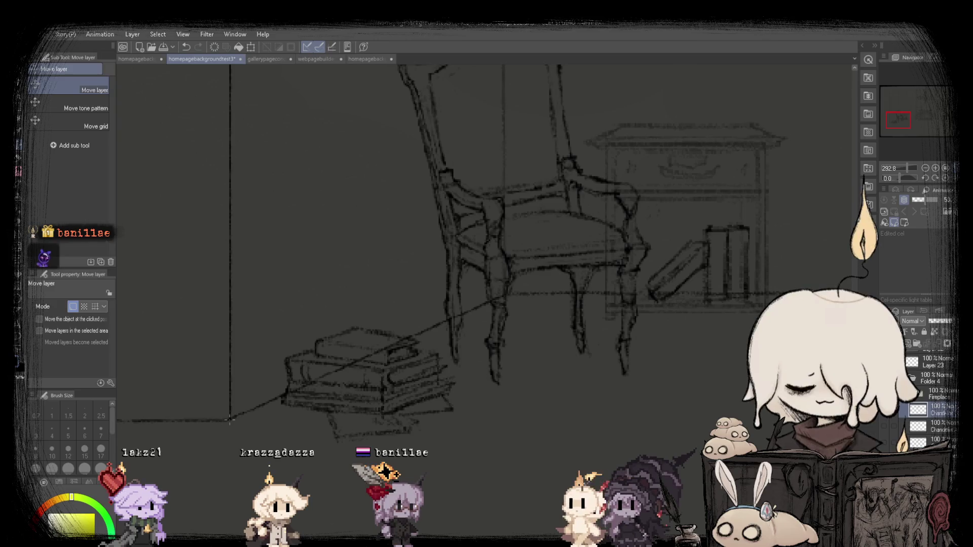
scroll(229, 419, "down", 8)
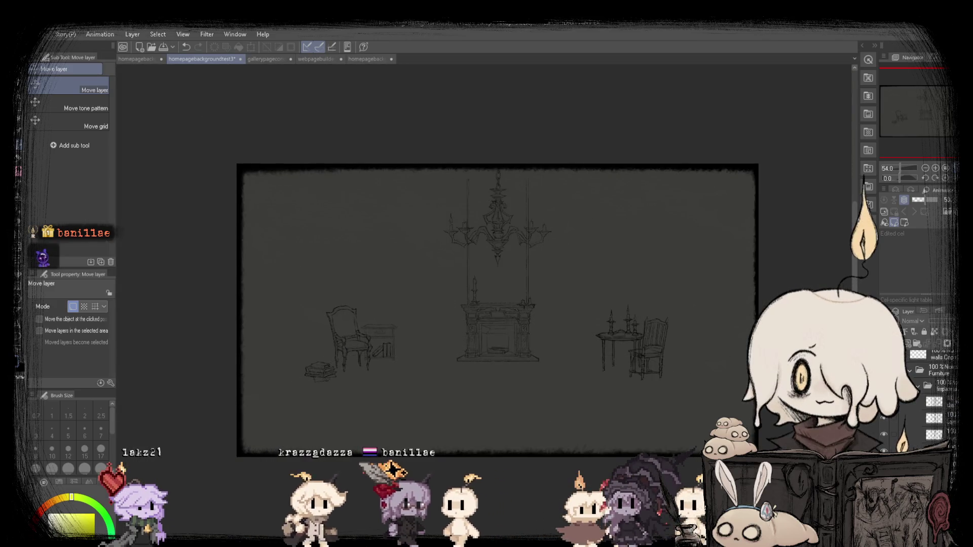
left_click(943, 333)
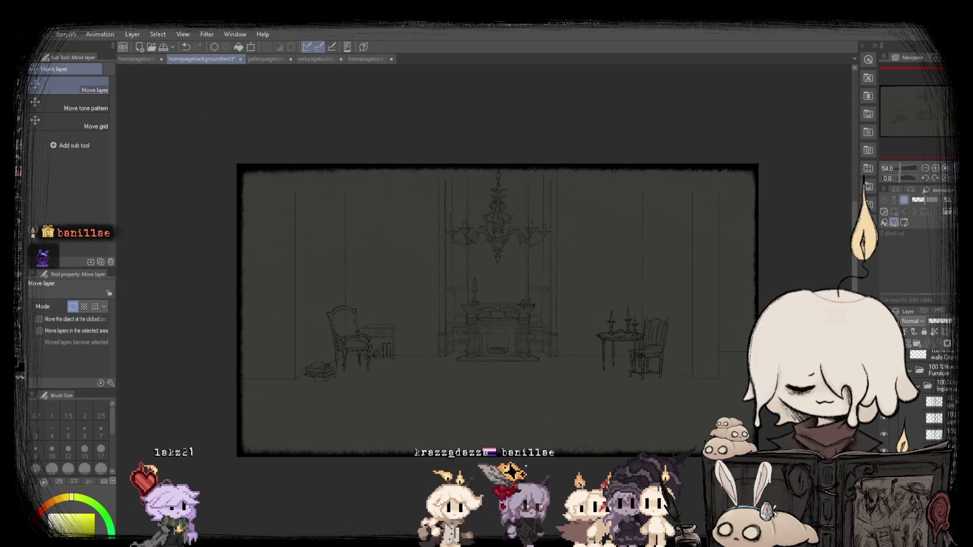
scroll(938, 355, "down", 2)
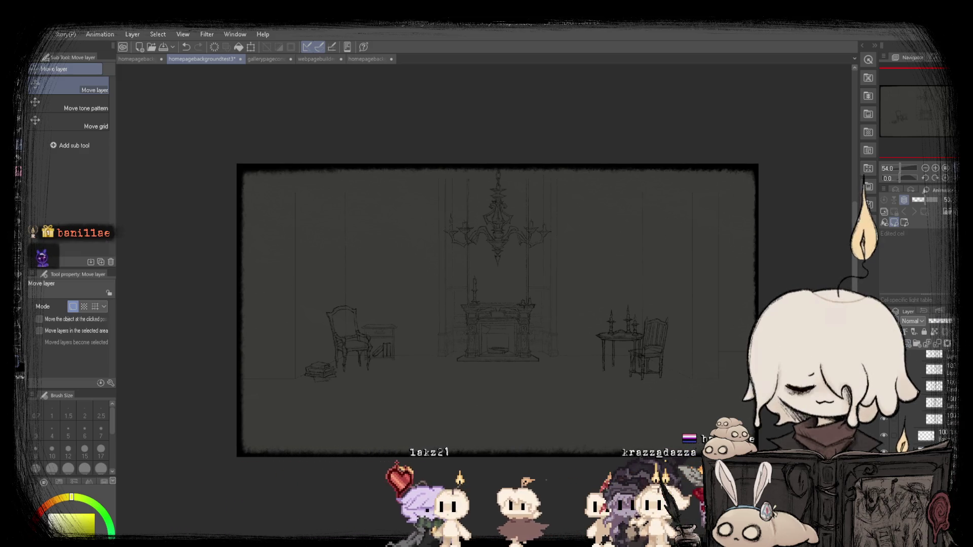
key("p")
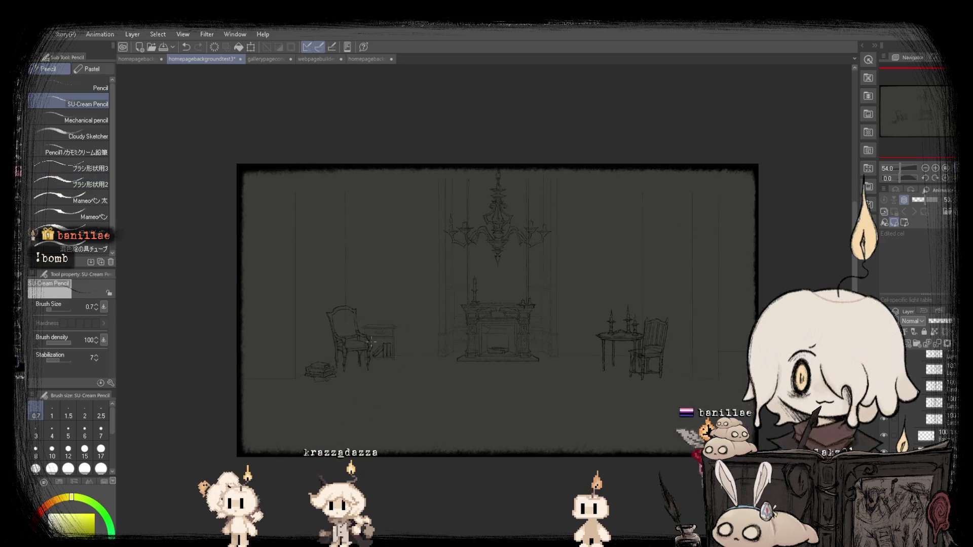
Set the Furniture folder's layer opacity to 14%.
scroll(493, 333, "up", 3)
scroll(493, 333, "down", 4)
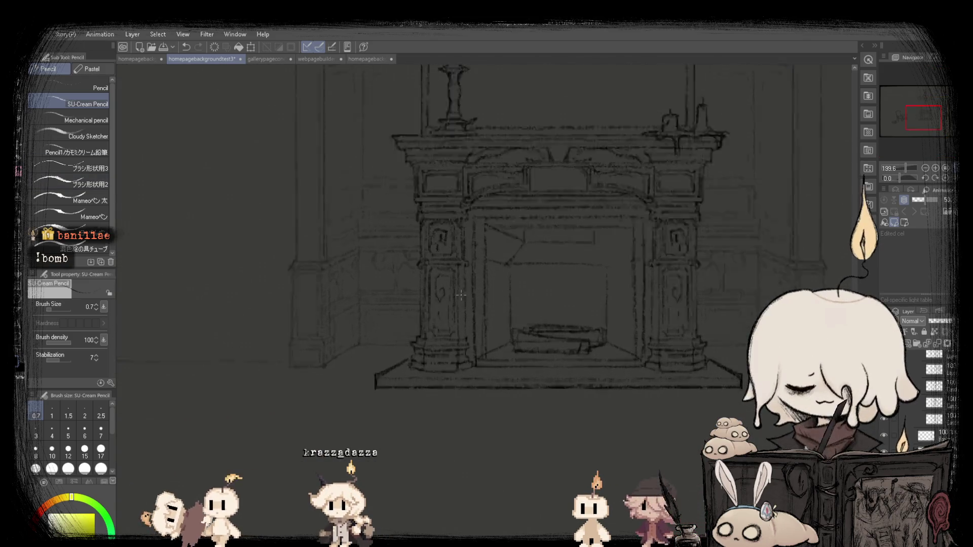
scroll(534, 316, "up", 1)
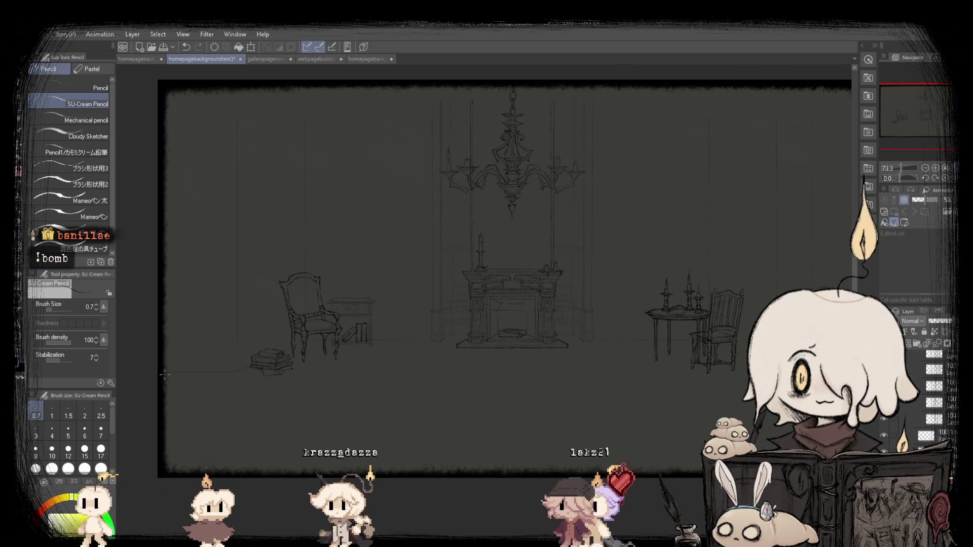
scroll(164, 374, "up", 4)
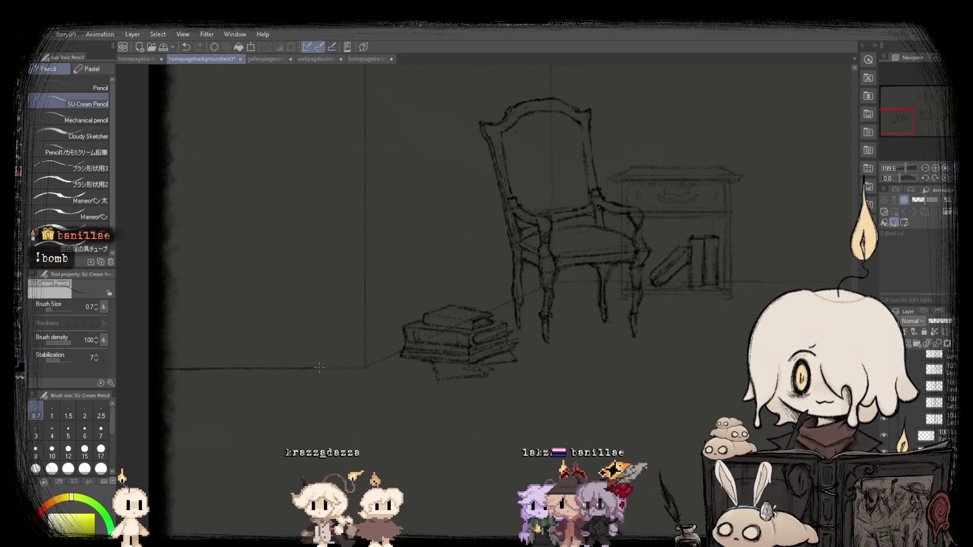
scroll(278, 389, "down", 1)
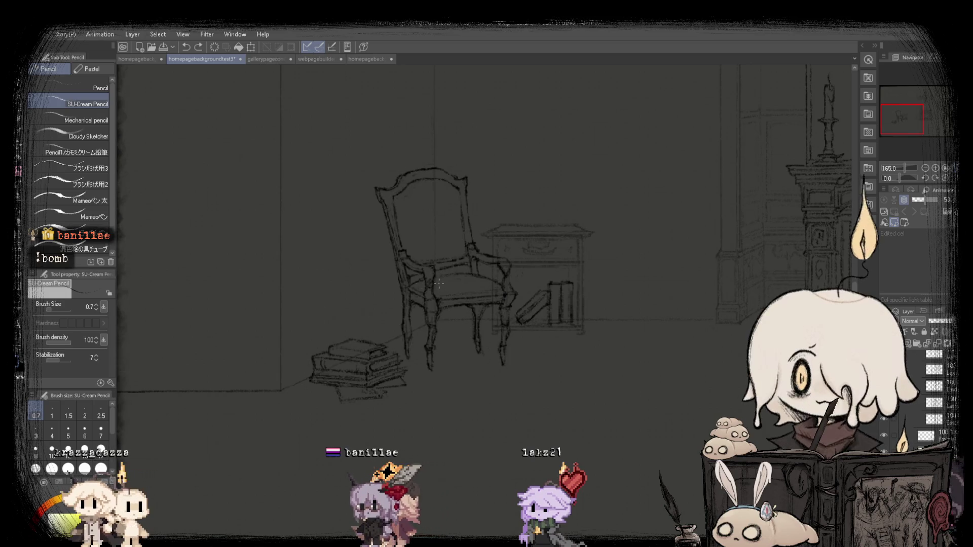
scroll(438, 284, "up", 1)
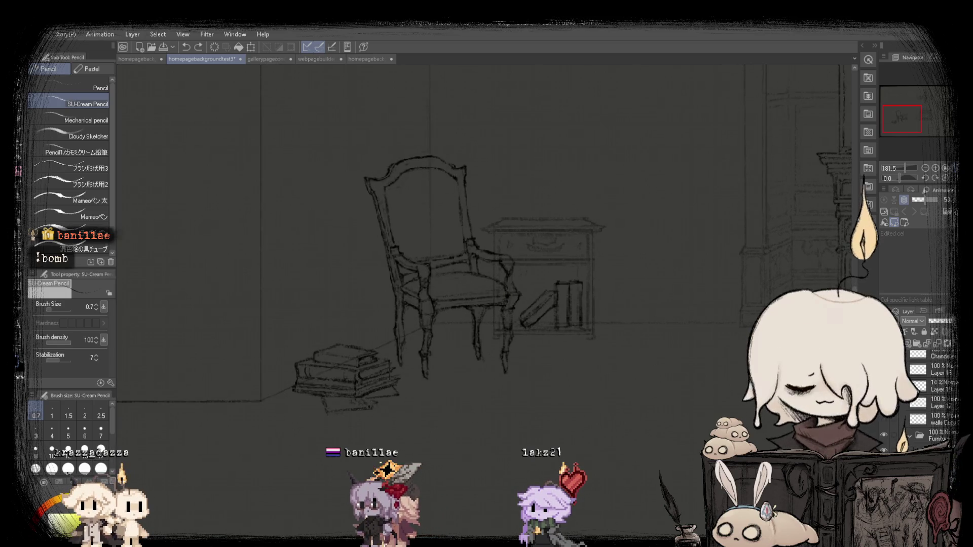
left_click(933, 323)
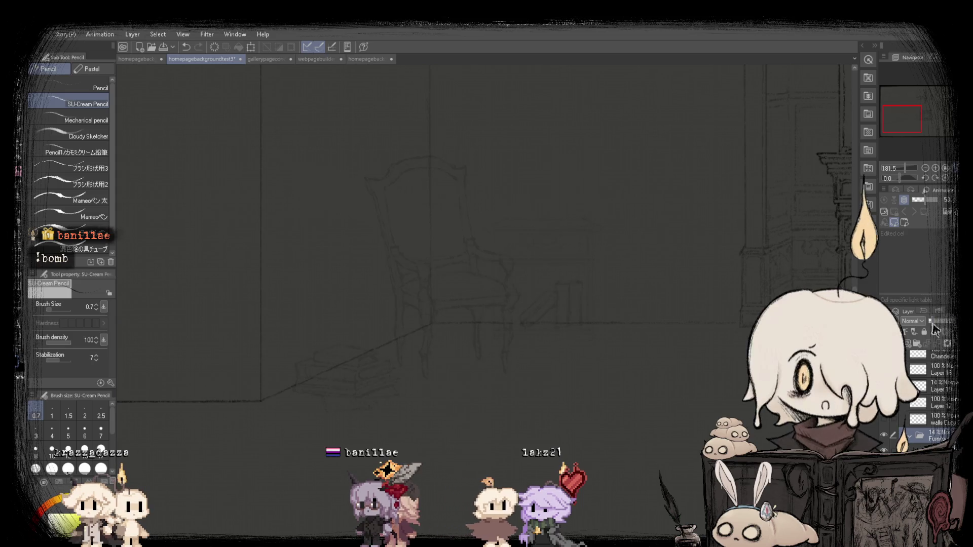
scroll(933, 415, "down", 2)
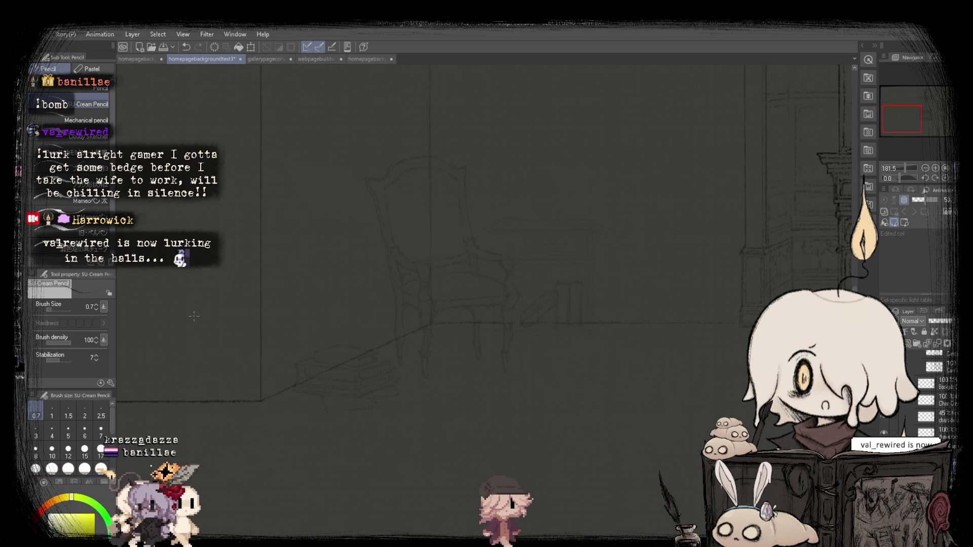
scroll(286, 267, "up", 1)
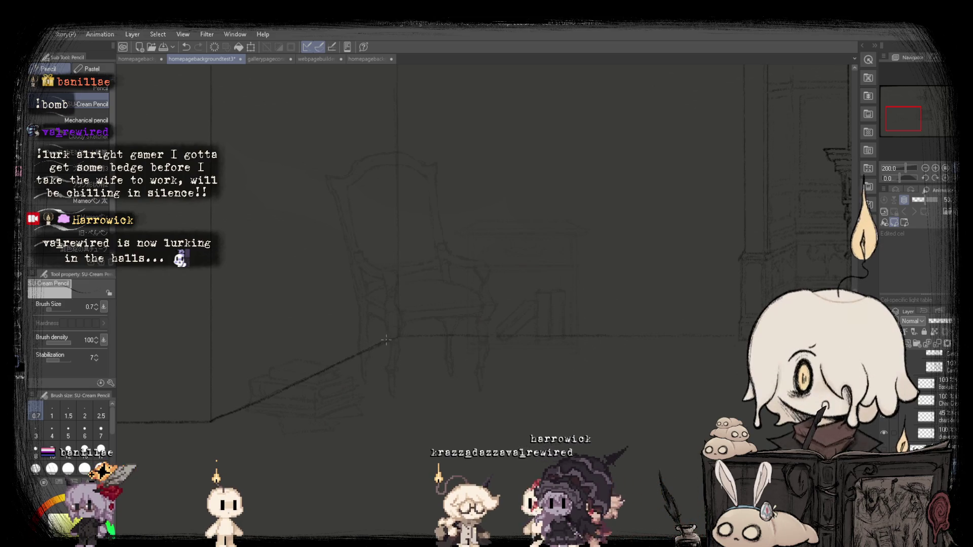
Pan to the fireplace, view at actual size, then pan across to the room's right side.
mouse_move(395, 335)
left_mouse_down()
mouse_move(117, 304)
mouse_move(227, 313)
left_mouse_up()
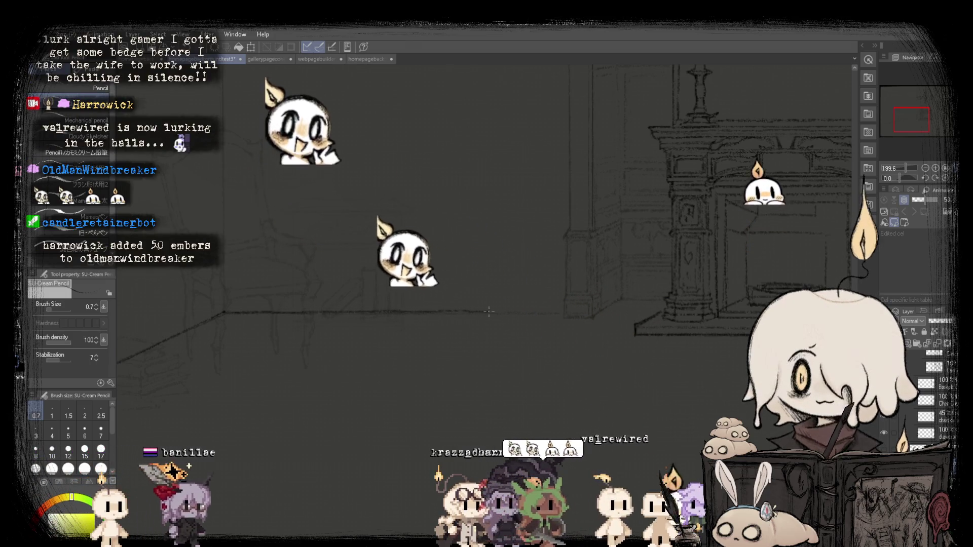
key("ctrl+alt+0")
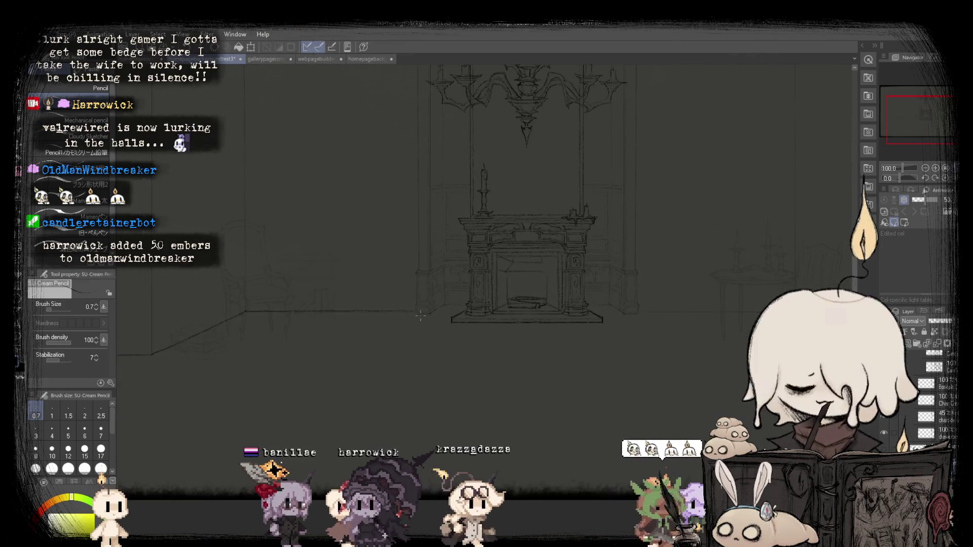
scroll(335, 319, "up", 1)
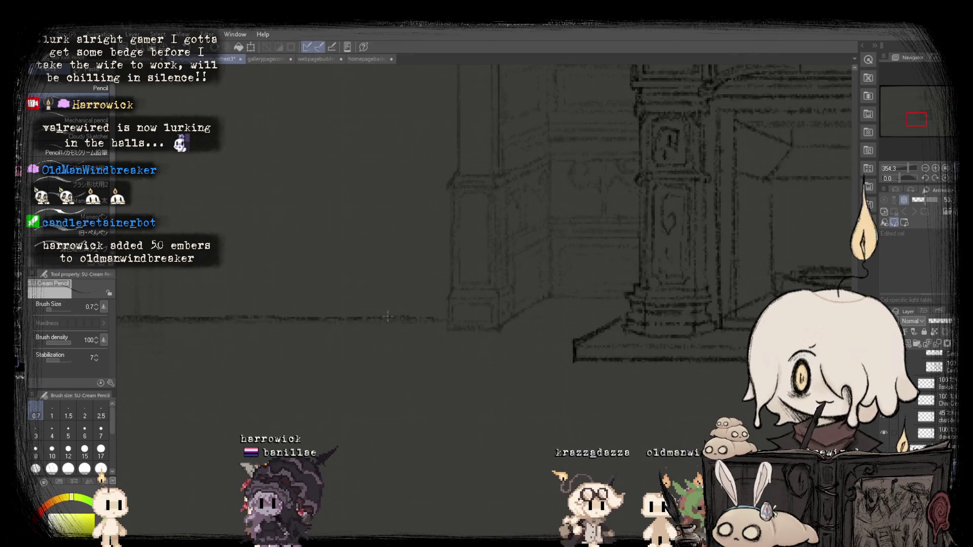
scroll(375, 389, "down", 6)
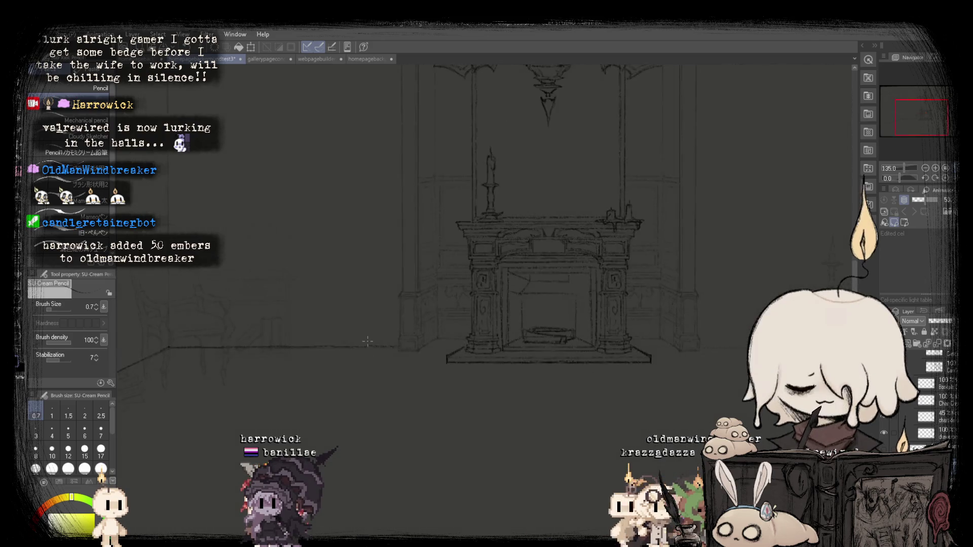
scroll(230, 328, "up", 2)
scroll(230, 327, "up", 1)
scroll(386, 334, "down", 2)
scroll(539, 339, "up", 5)
scroll(314, 329, "up", 2)
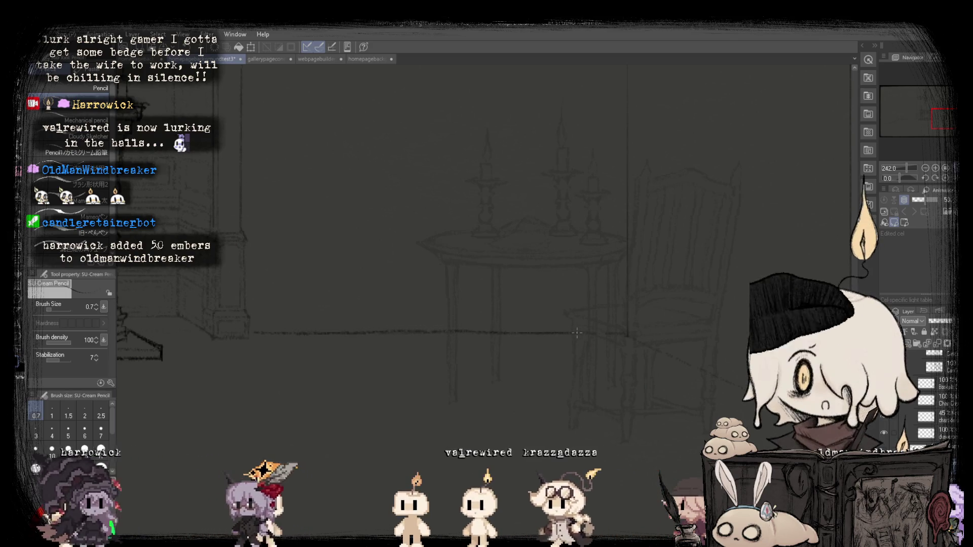
mouse_move(619, 332)
left_mouse_down()
mouse_move(254, 272)
mouse_move(397, 328)
left_mouse_up()
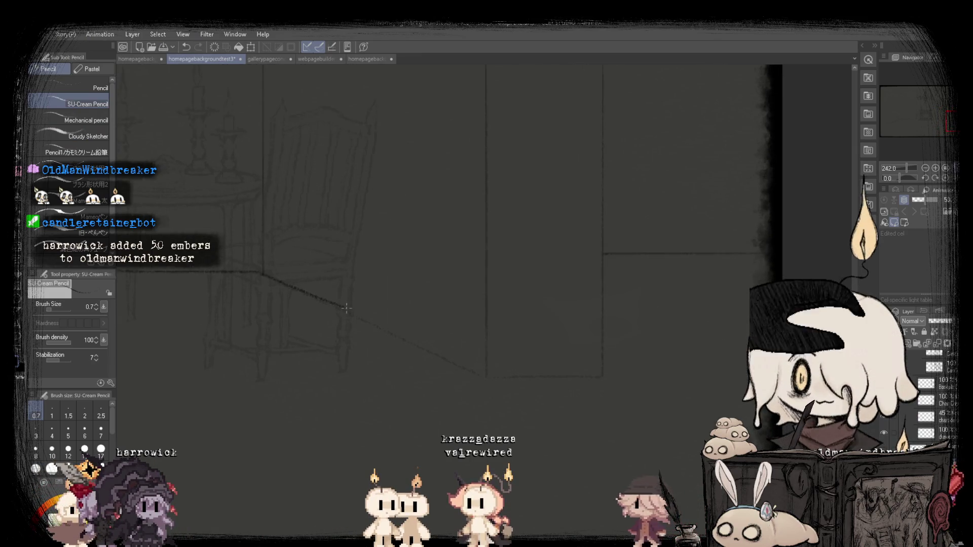
Undo the stray pencil stroke near the room's right side.
key("ctrl+z")
scroll(473, 314, "up", 1)
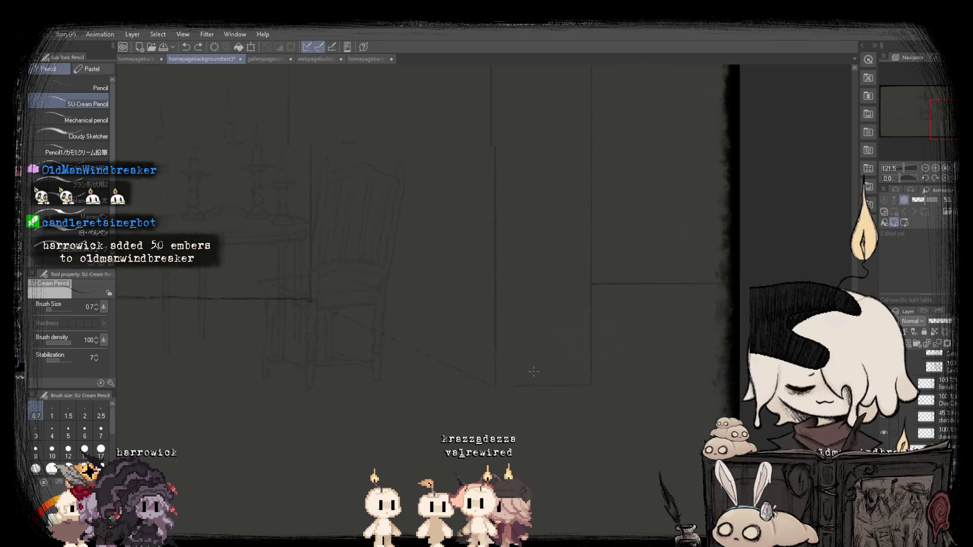
scroll(236, 263, "up", 3)
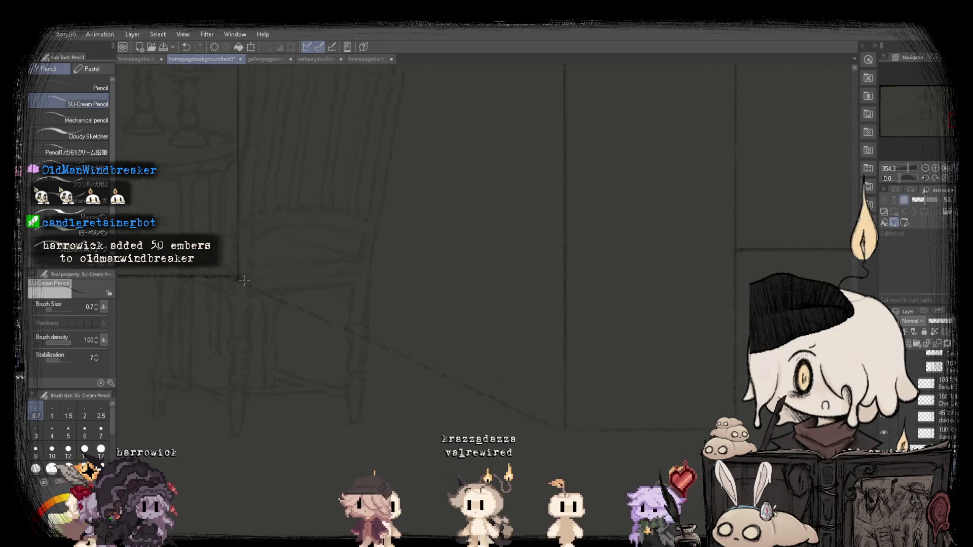
scroll(366, 325, "down", 3)
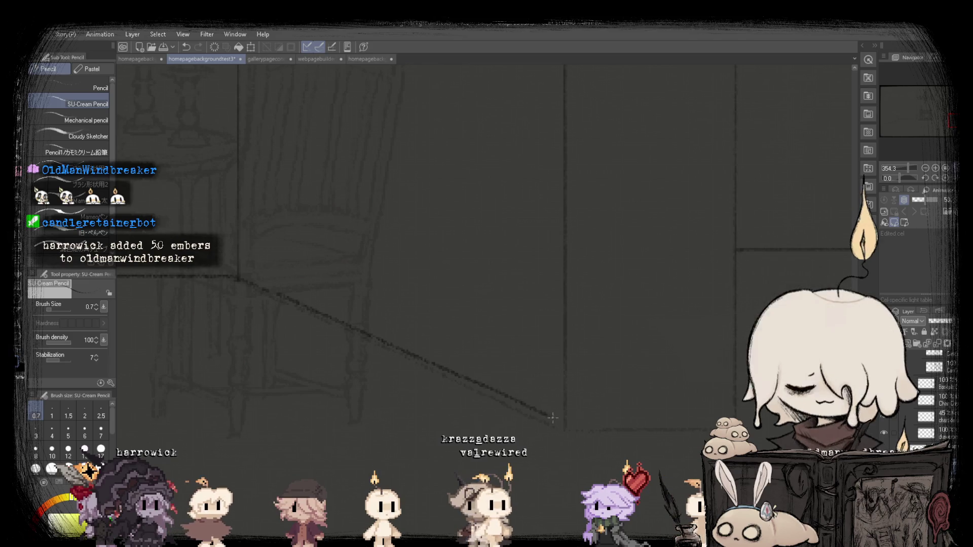
scroll(366, 325, "up", 2)
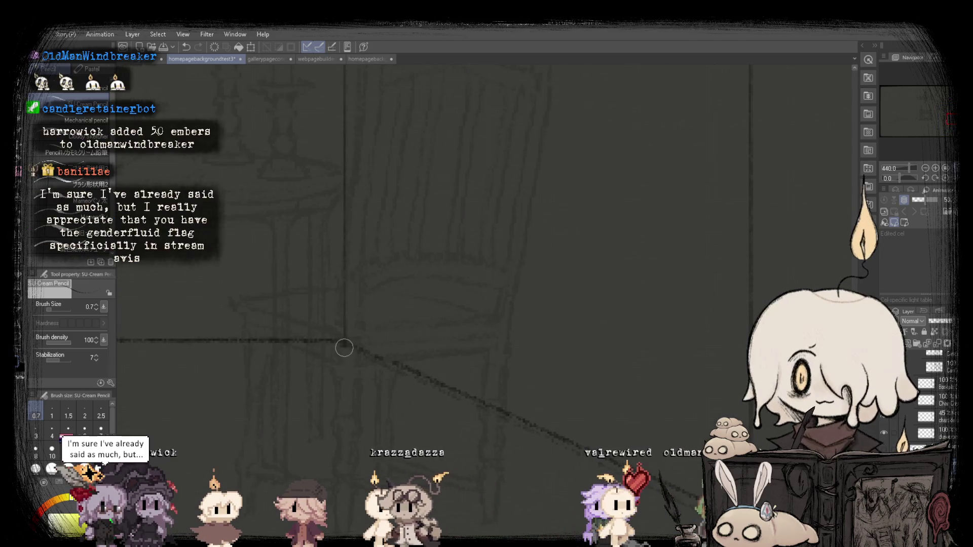
scroll(394, 333, "down", 2)
scroll(394, 333, "up", 2)
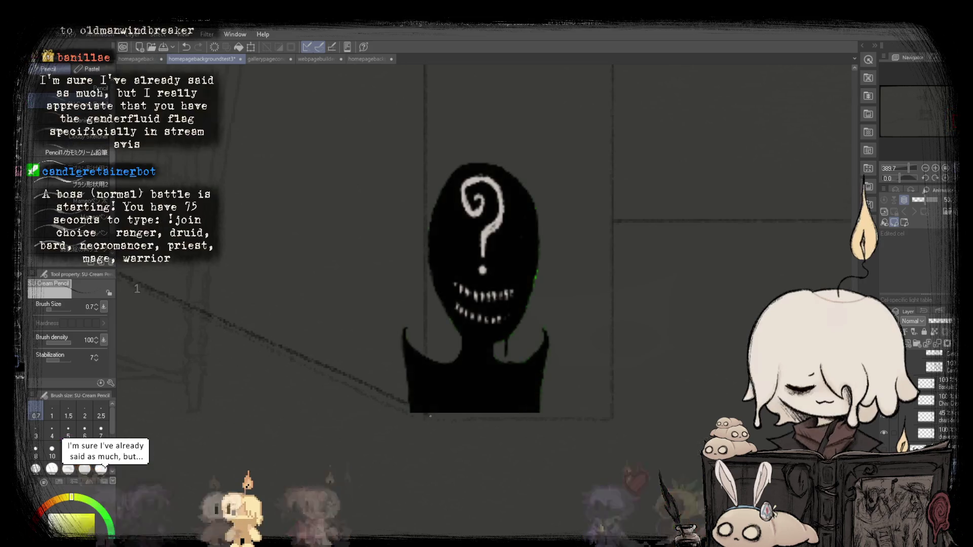
scroll(394, 333, "down", 1)
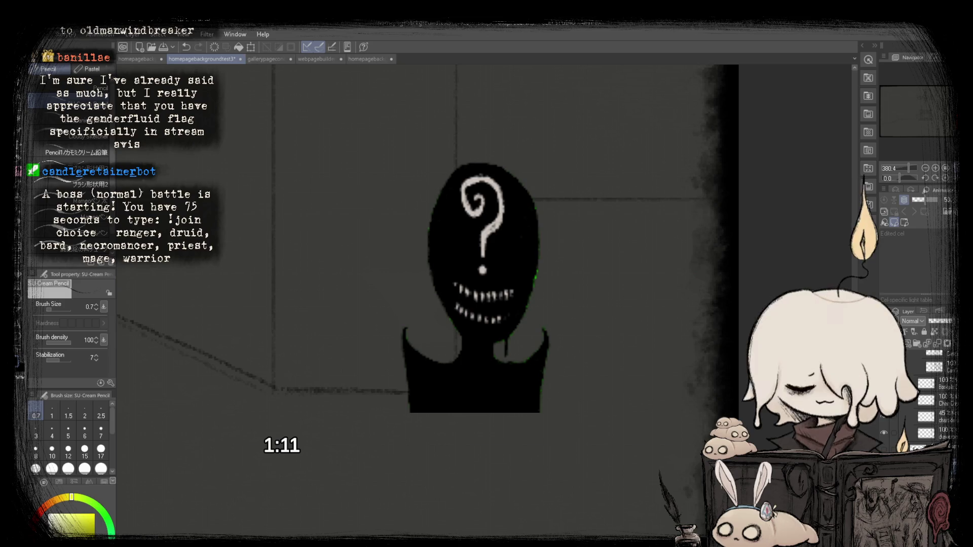
Draw a straight vertical wall line near the room's right edge.
scroll(440, 400, "down", 3)
scroll(440, 400, "up", 1)
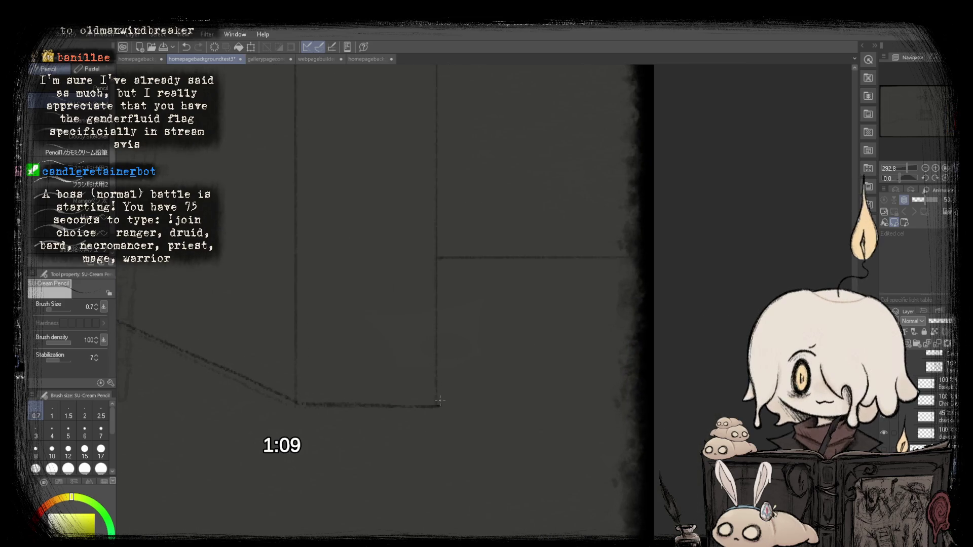
scroll(440, 401, "down", 5)
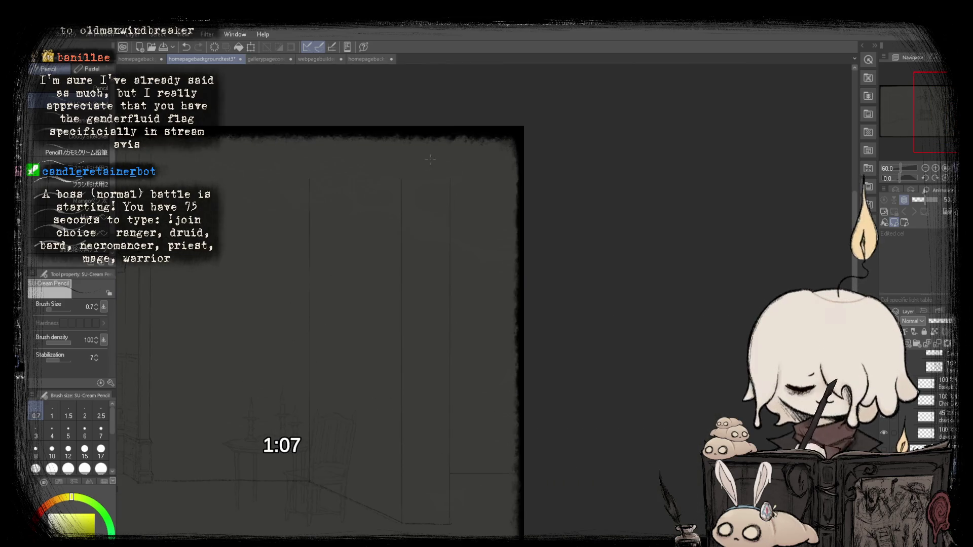
left_click_drag(456, 123, 450, 121)
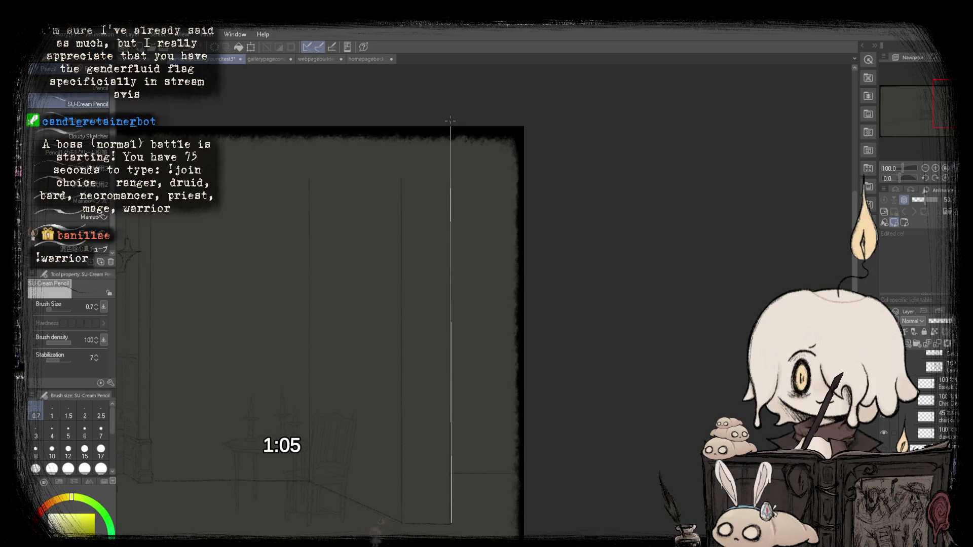
scroll(481, 530, "up", 2)
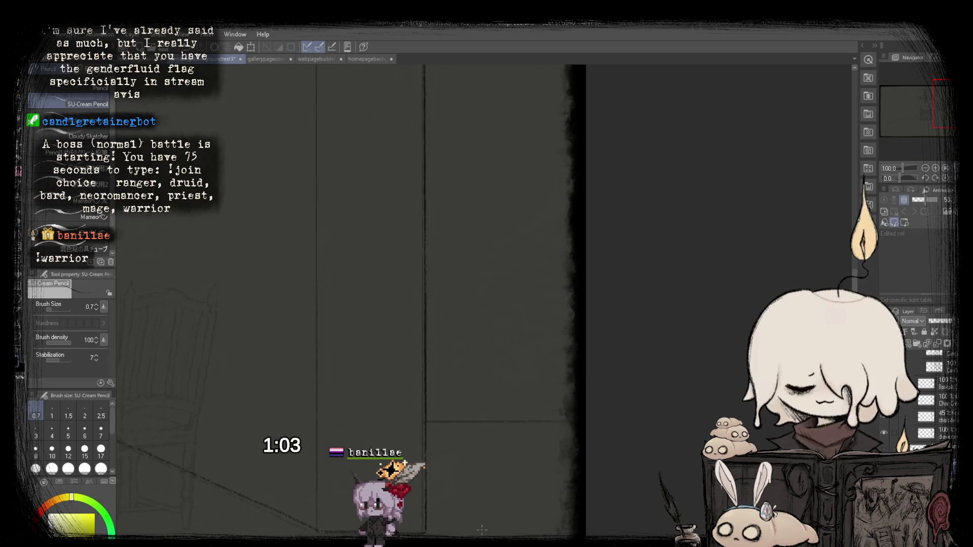
scroll(454, 293, "down", 2)
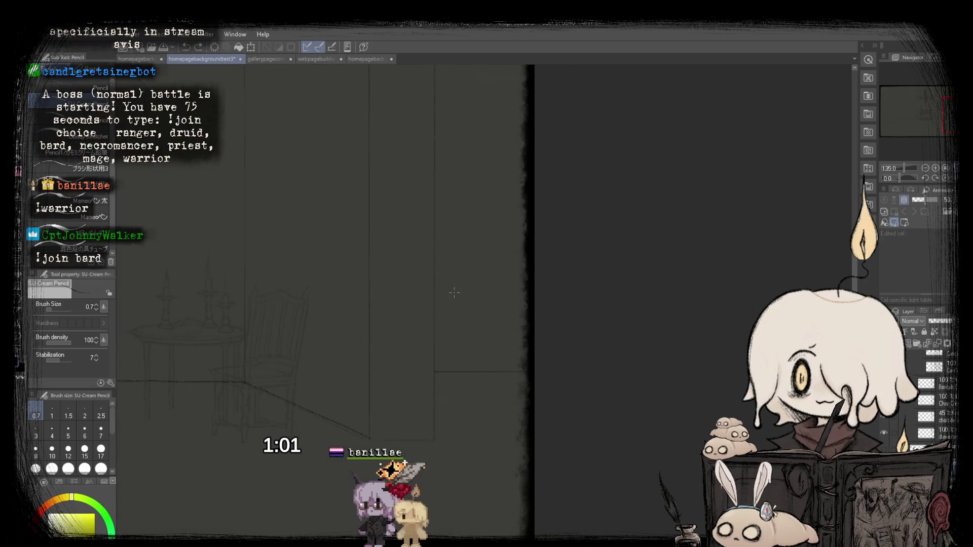
scroll(507, 333, "down", 3)
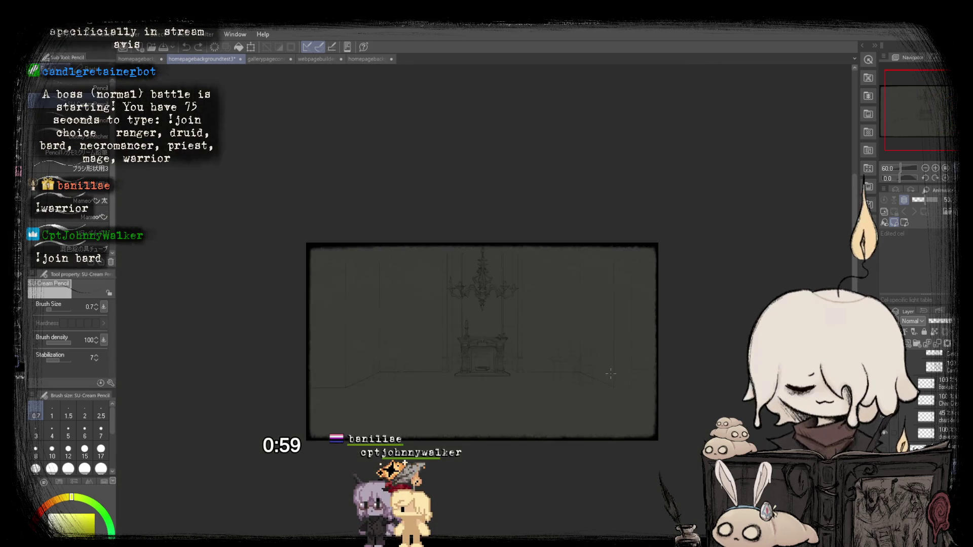
scroll(277, 367, "down", 2)
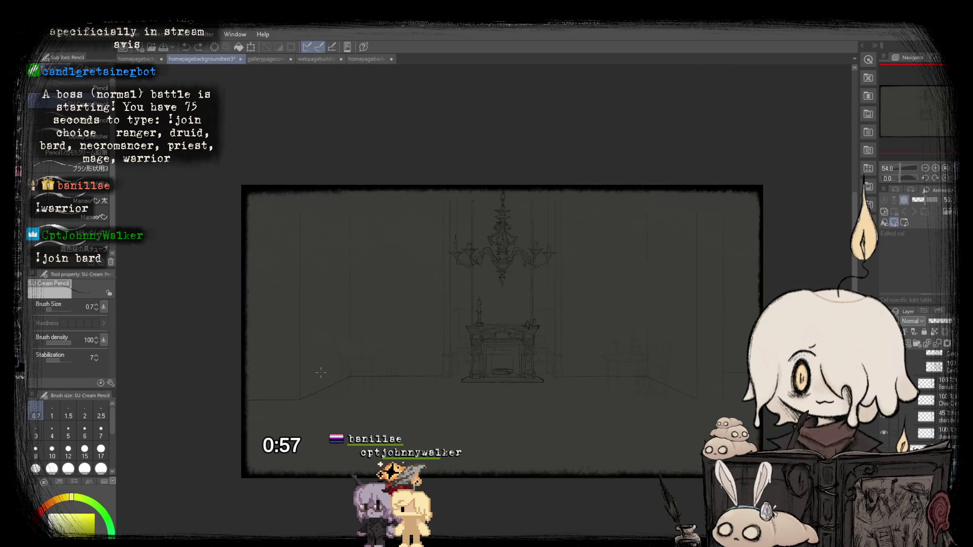
scroll(509, 374, "up", 1)
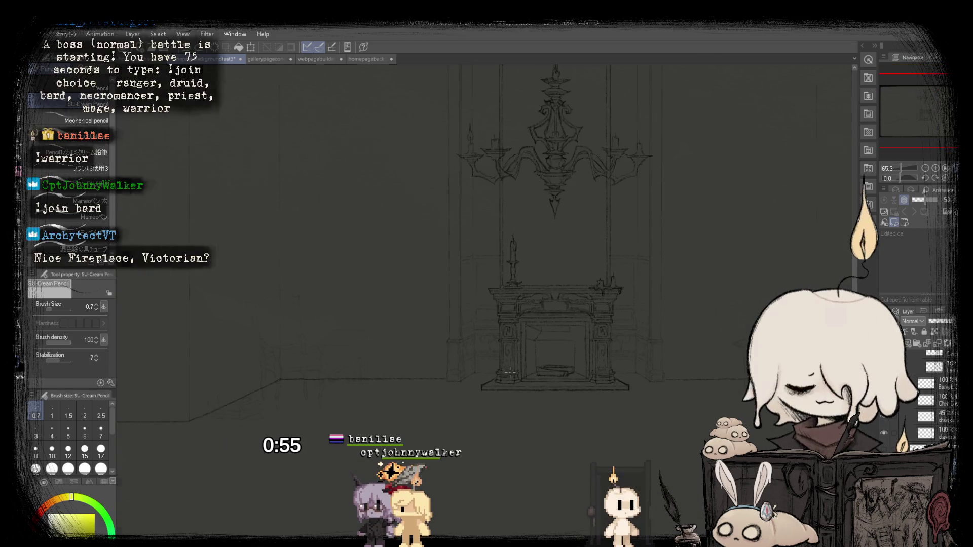
scroll(510, 373, "down", 1)
scroll(387, 369, "down", 1)
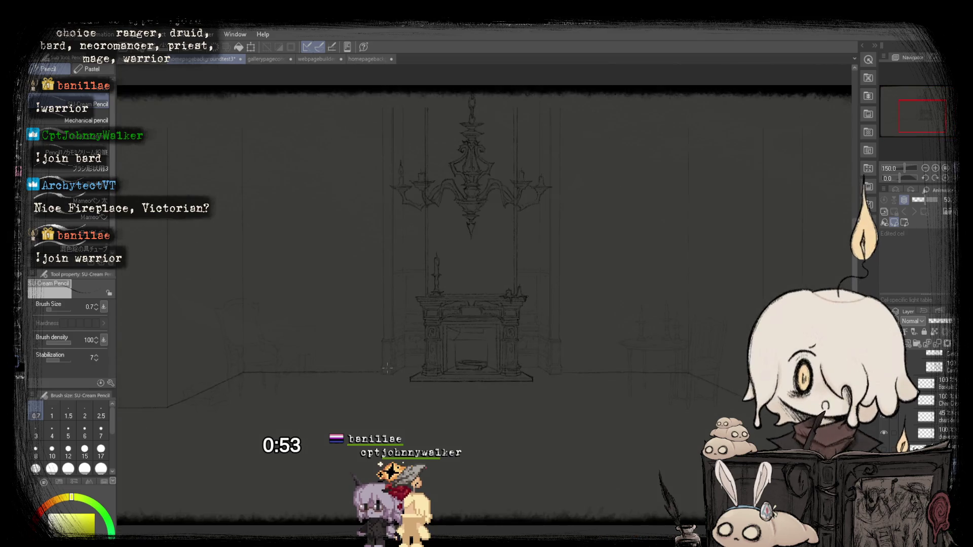
scroll(468, 285, "up", 1)
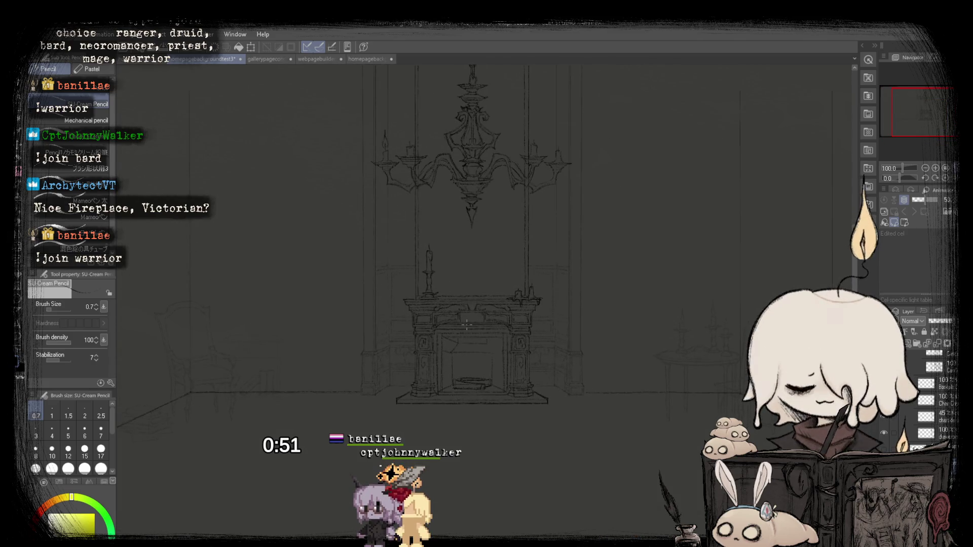
scroll(467, 324, "down", 1)
scroll(482, 317, "up", 1)
scroll(500, 307, "down", 1)
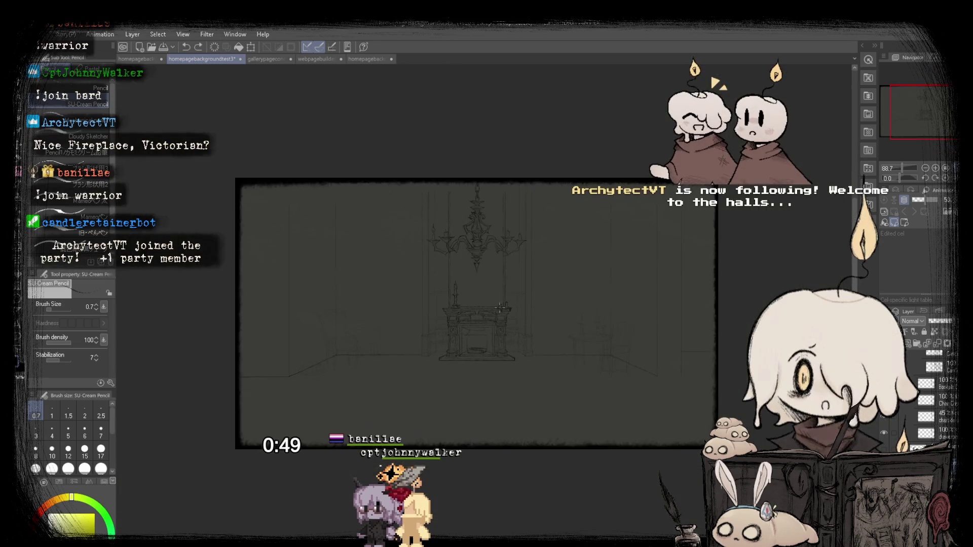
scroll(436, 319, "up", 1)
scroll(486, 365, "up", 2)
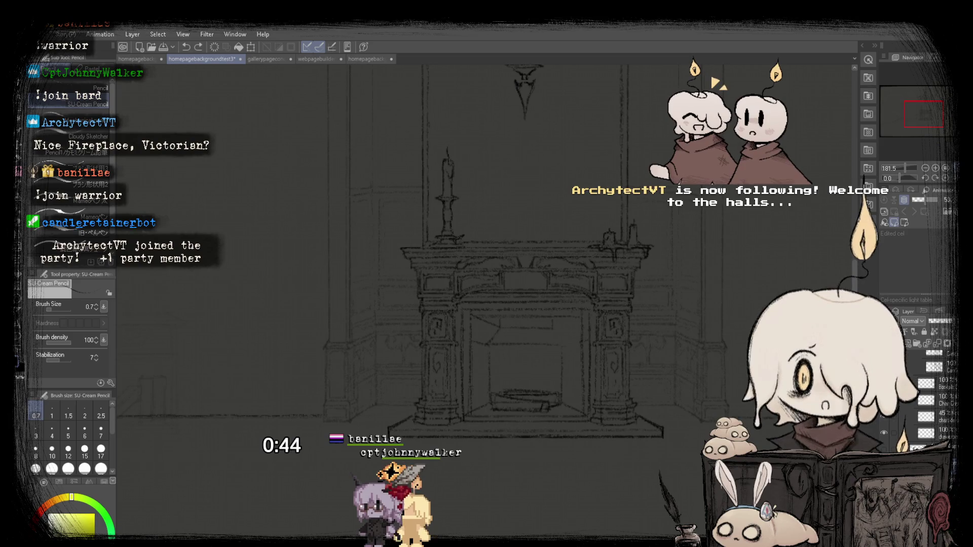
scroll(482, 304, "down", 4)
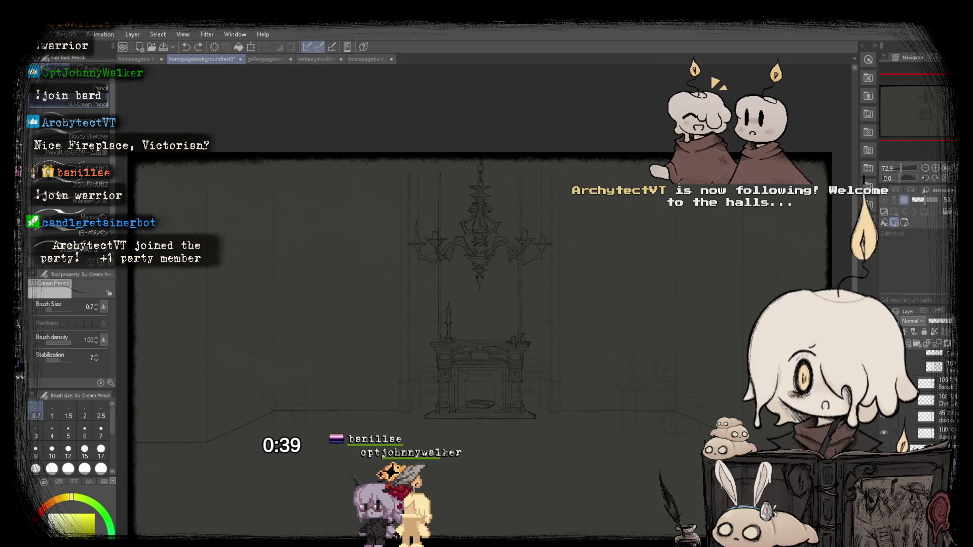
scroll(449, 336, "down", 1)
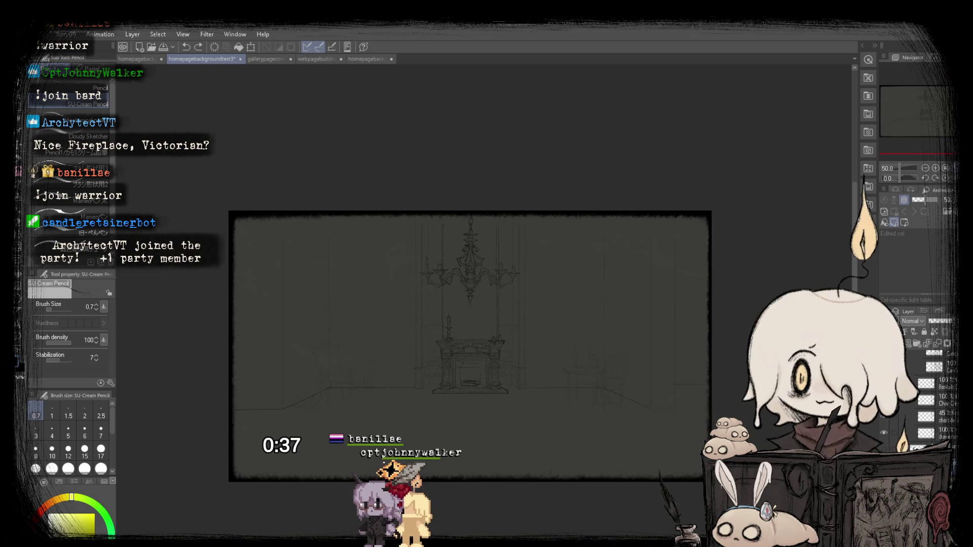
scroll(414, 396, "up", 4)
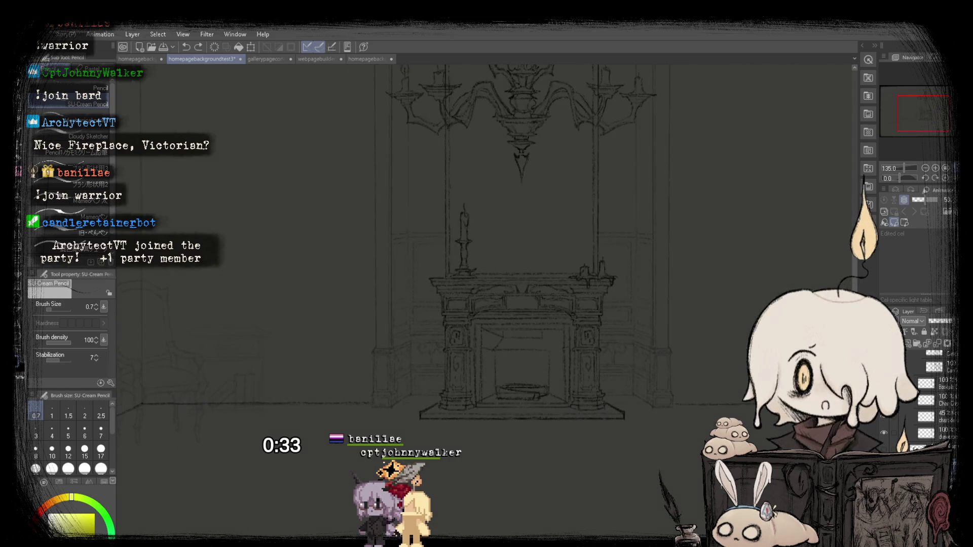
scroll(506, 228, "down", 2)
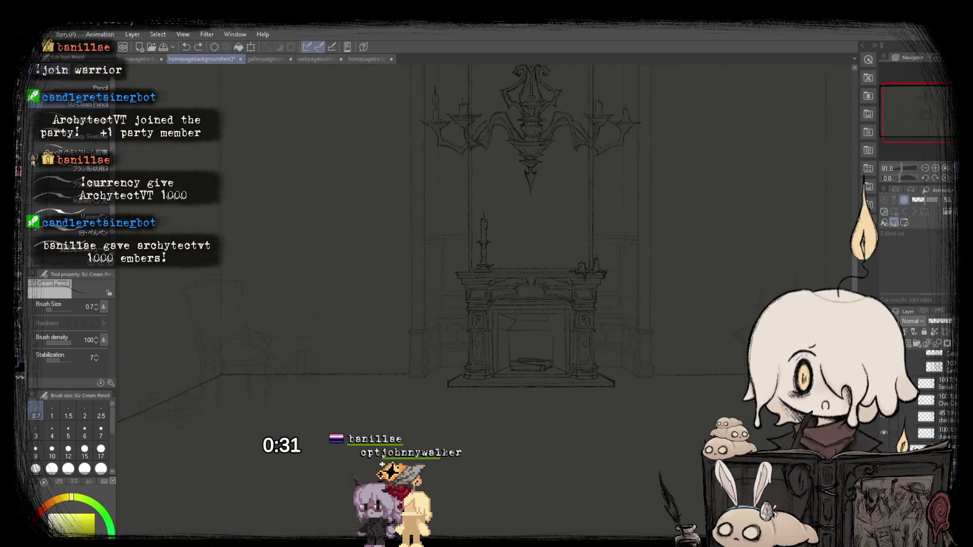
scroll(284, 366, "up", 5)
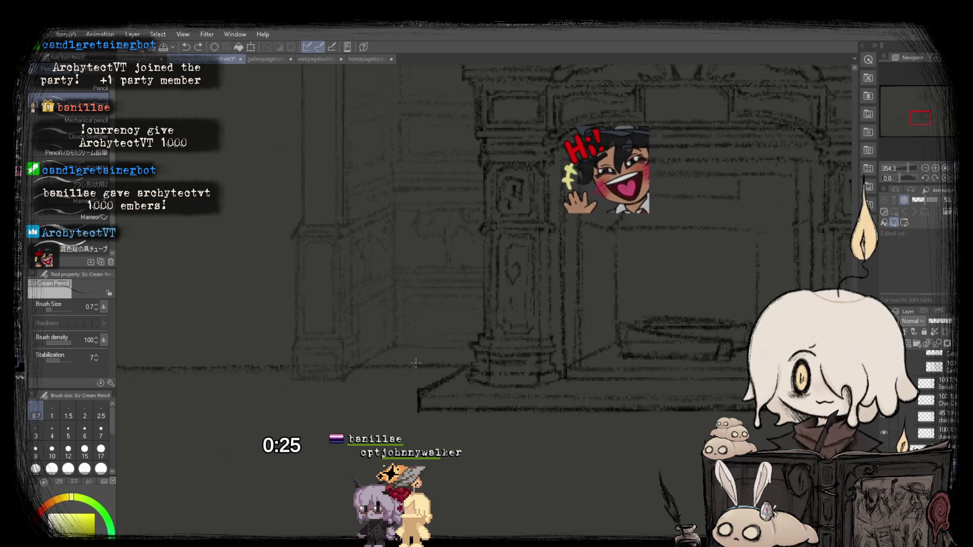
scroll(295, 354, "down", 3)
scroll(254, 350, "up", 2)
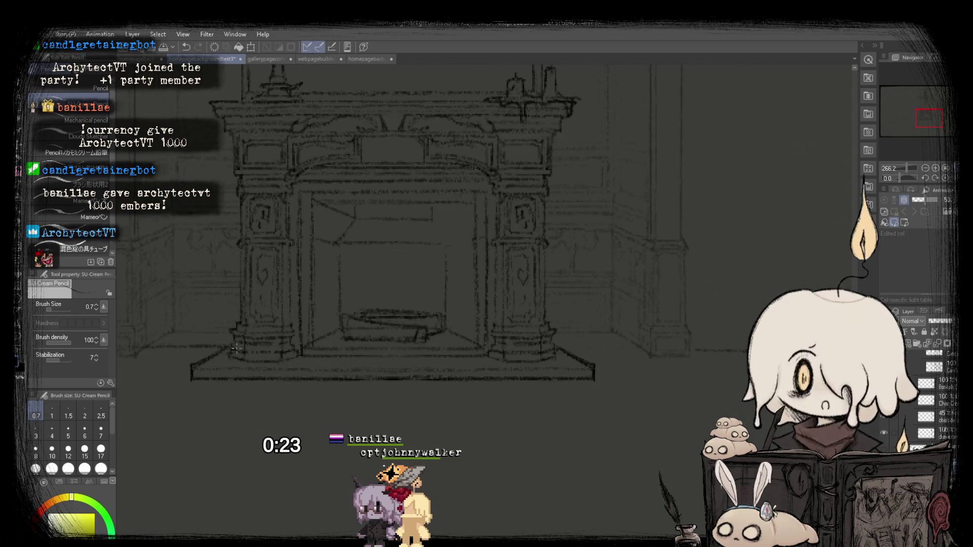
scroll(231, 347, "down", 2)
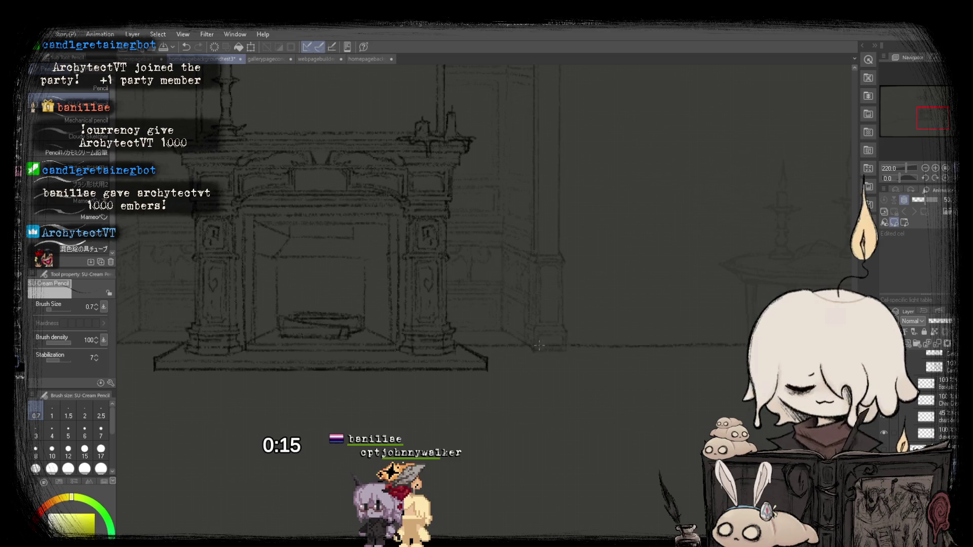
scroll(539, 346, "down", 4)
scroll(450, 309, "up", 2)
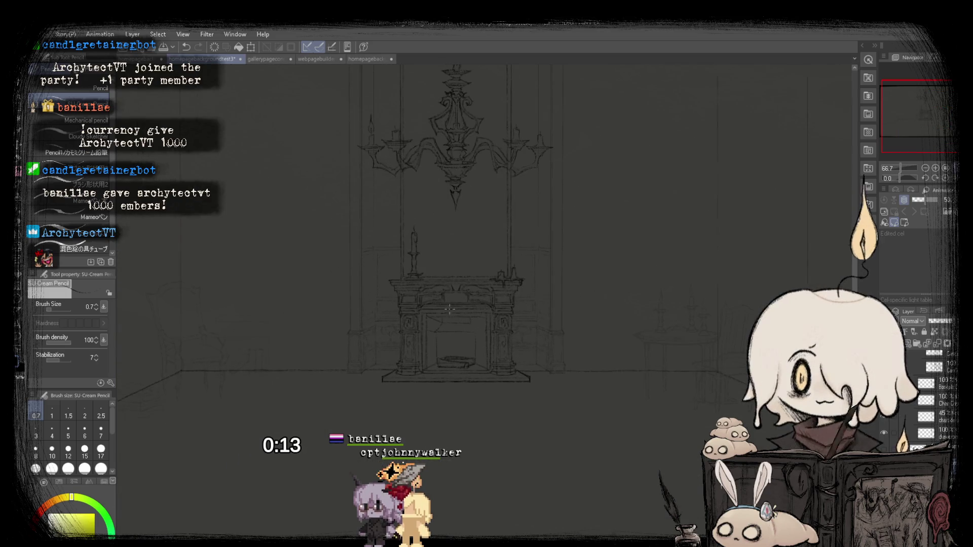
scroll(502, 272, "down", 2)
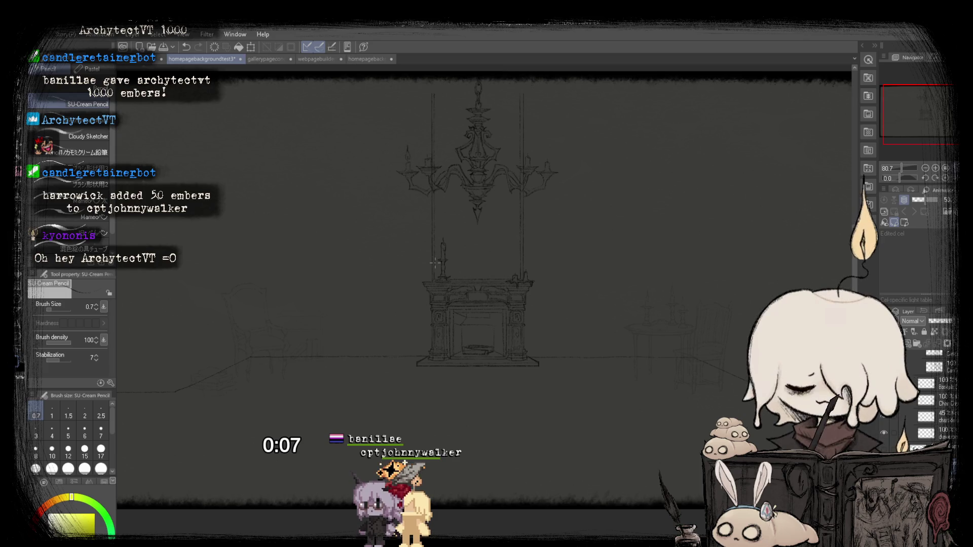
scroll(435, 262, "down", 1)
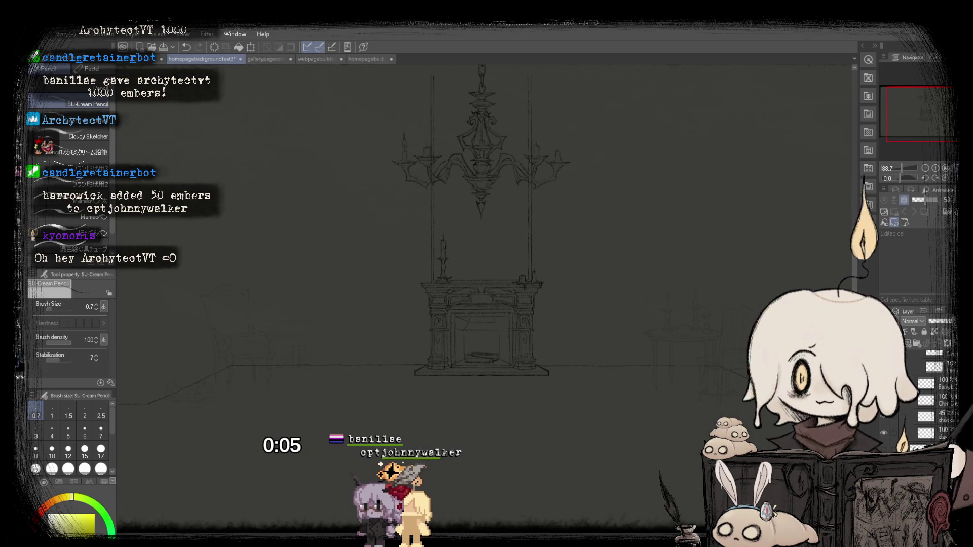
left_click(266, 59)
left_click(147, 59)
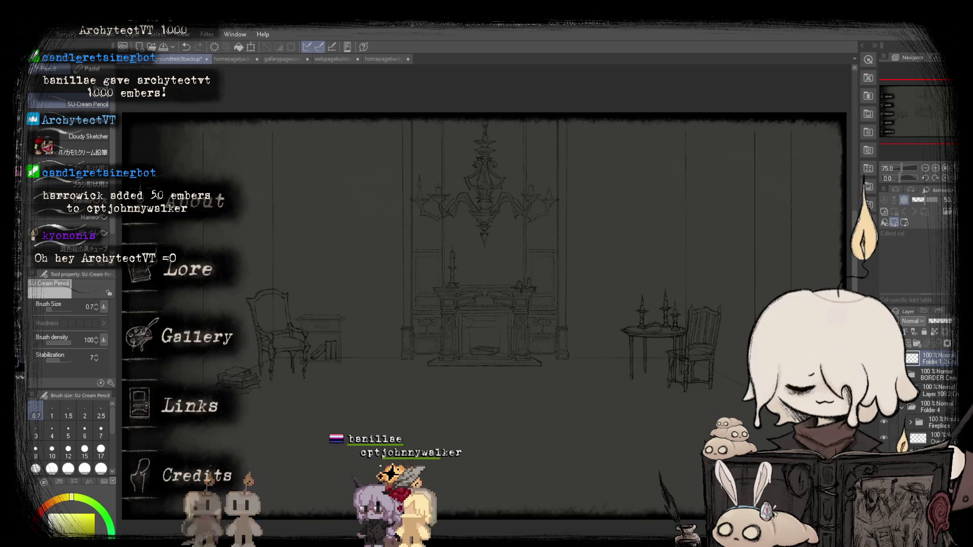
scroll(508, 236, "up", 1)
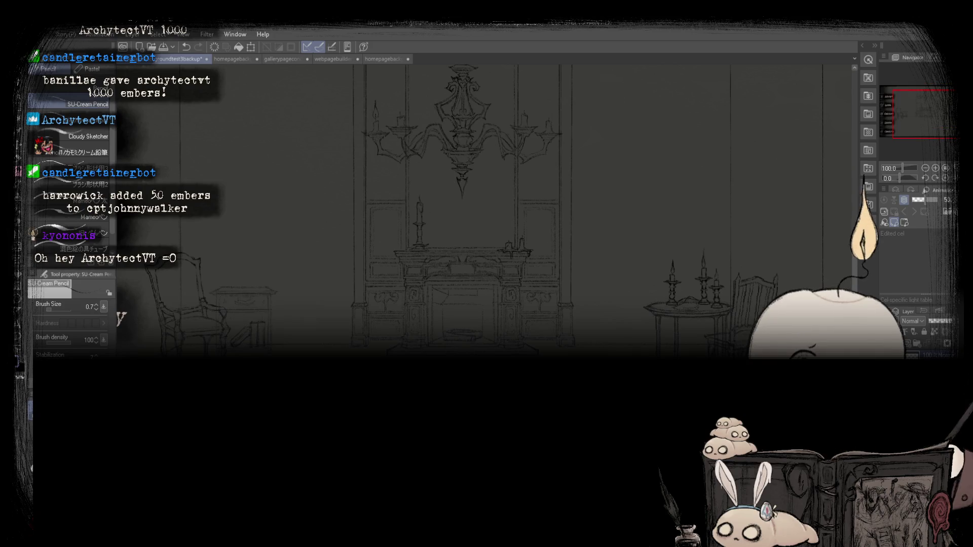
left_click(371, 61)
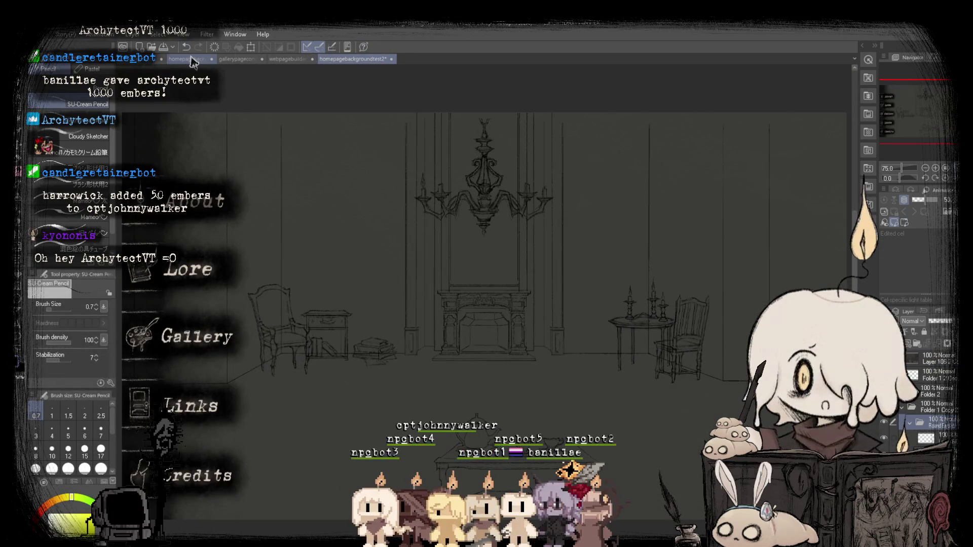
left_click(193, 61)
scroll(427, 336, "up", 1)
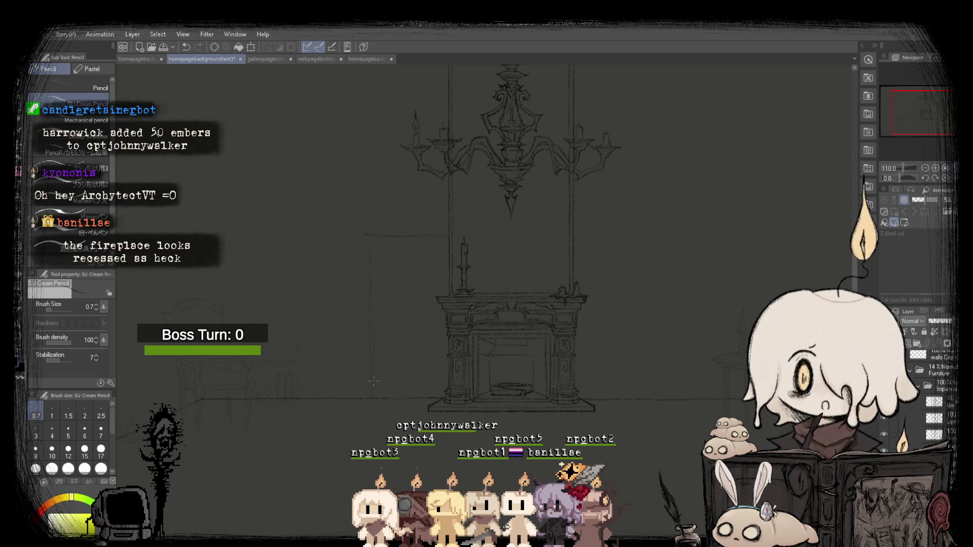
scroll(545, 253, "down", 1)
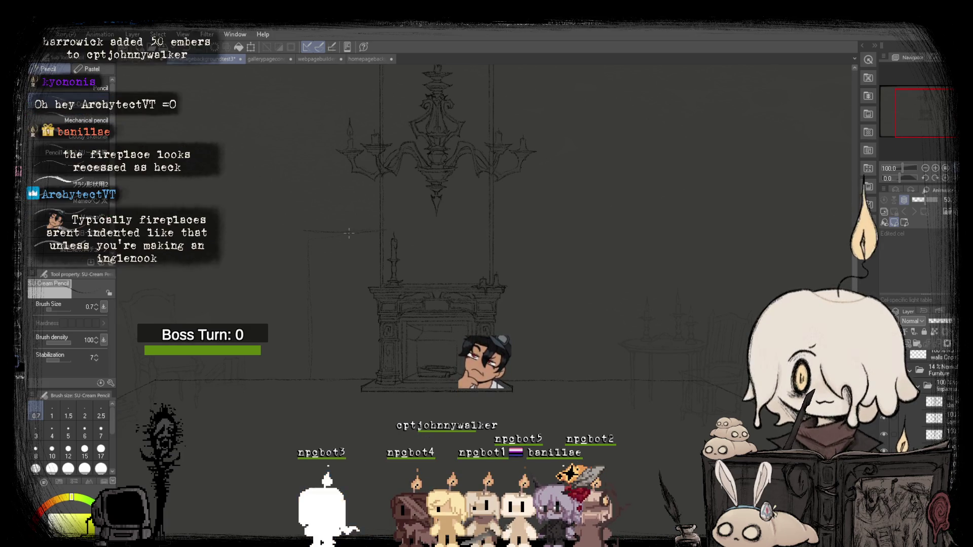
scroll(325, 209, "down", 2)
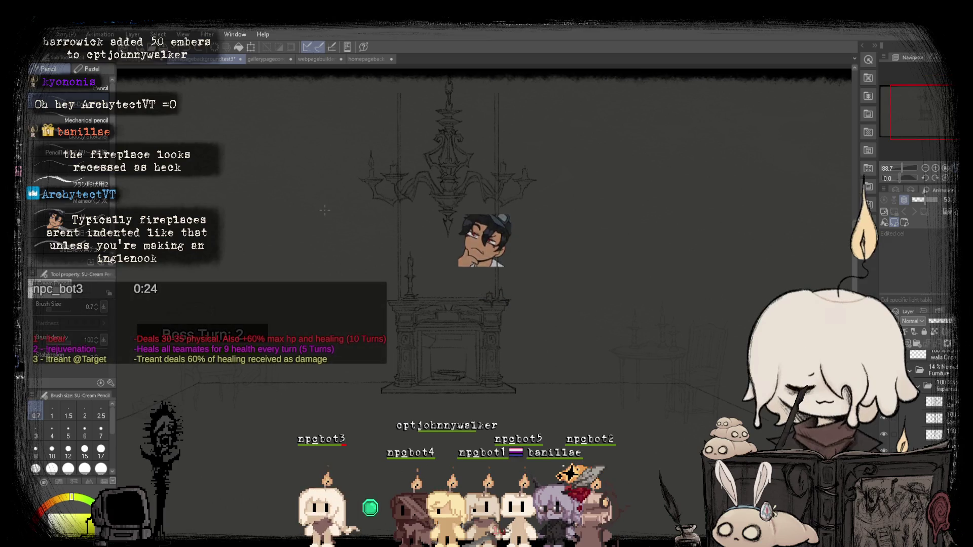
scroll(325, 209, "up", 2)
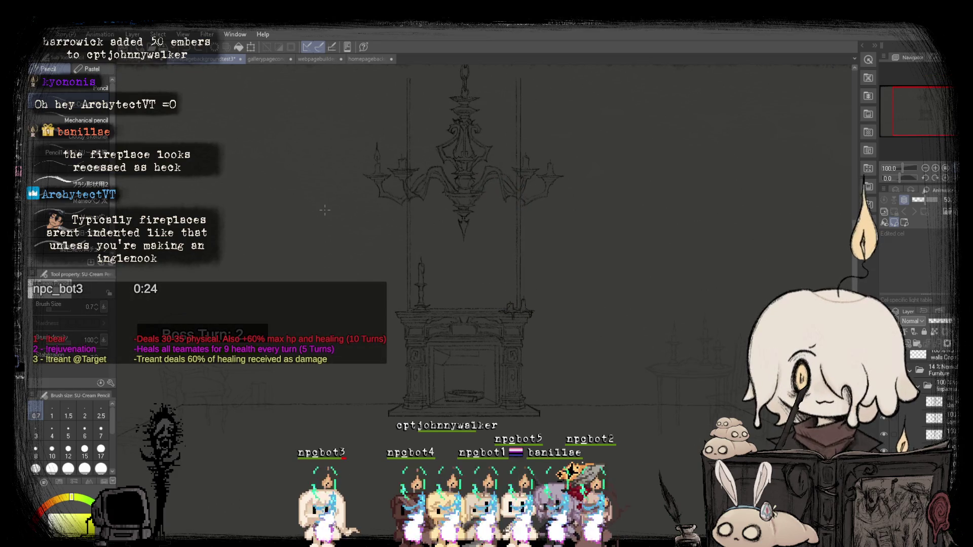
scroll(324, 209, "up", 1)
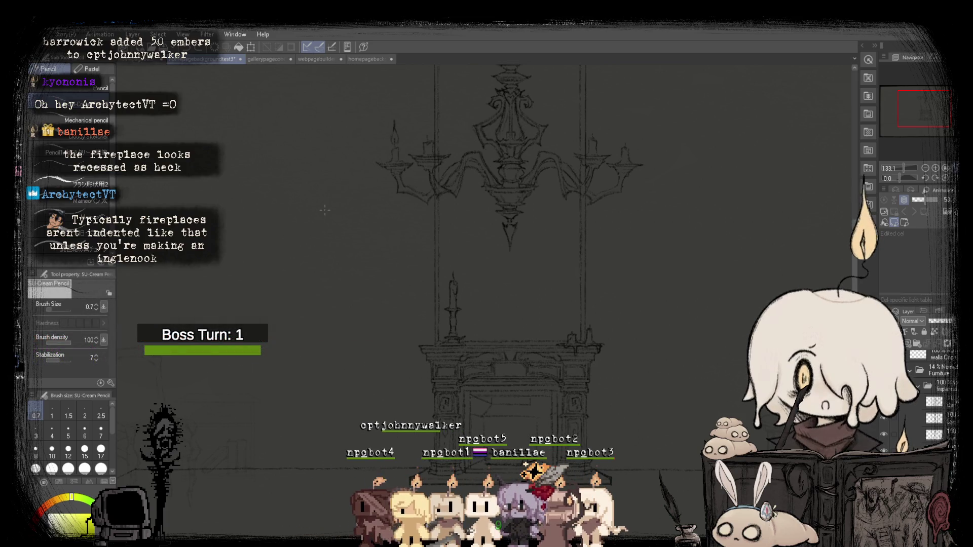
scroll(325, 209, "down", 2)
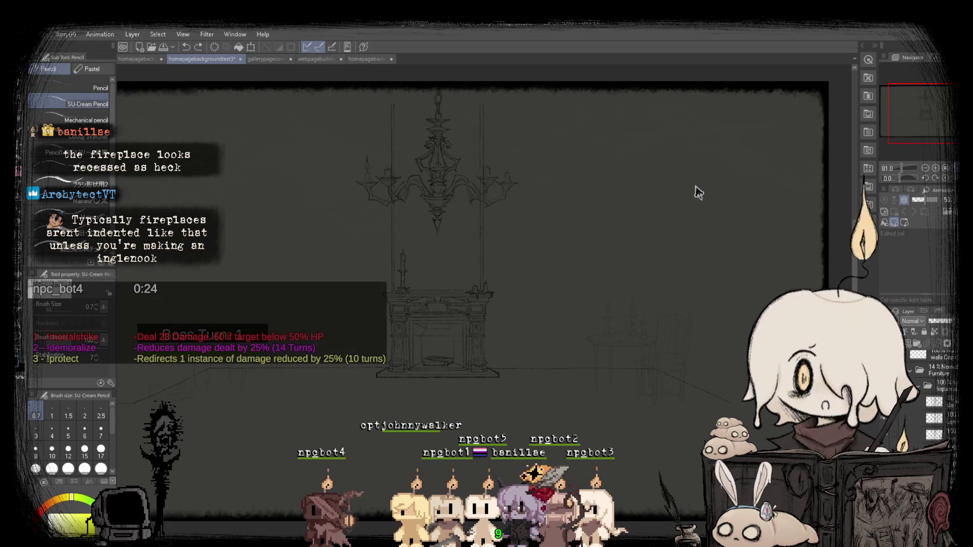
scroll(413, 229, "up", 2)
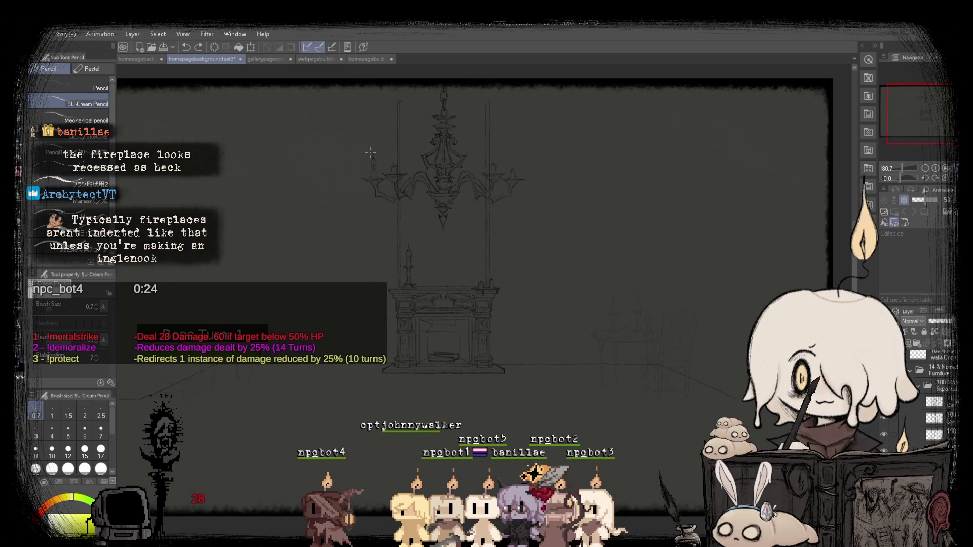
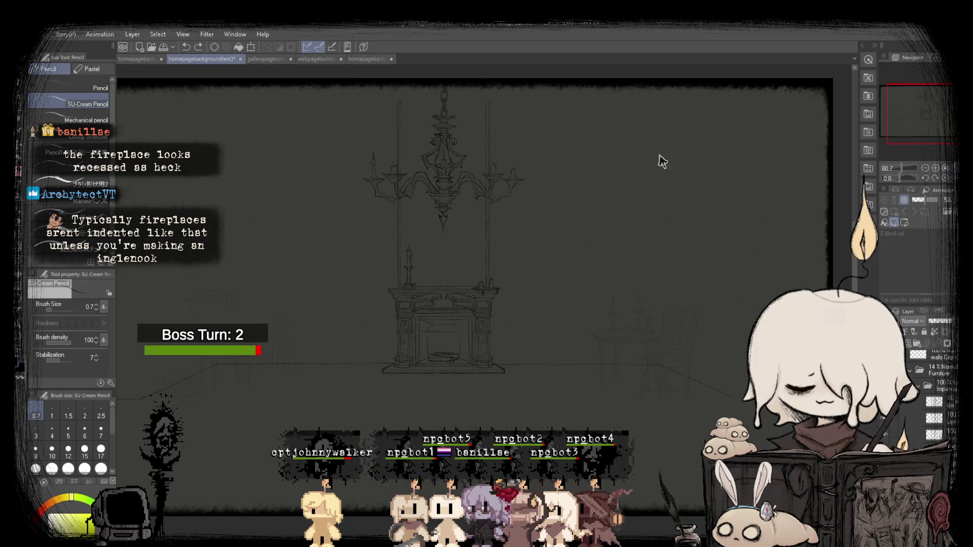
View homepagebackgroundtest2 and the shaded webpagebuilderbackup room illustration, zooming around its fireplace.
left_click(365, 58)
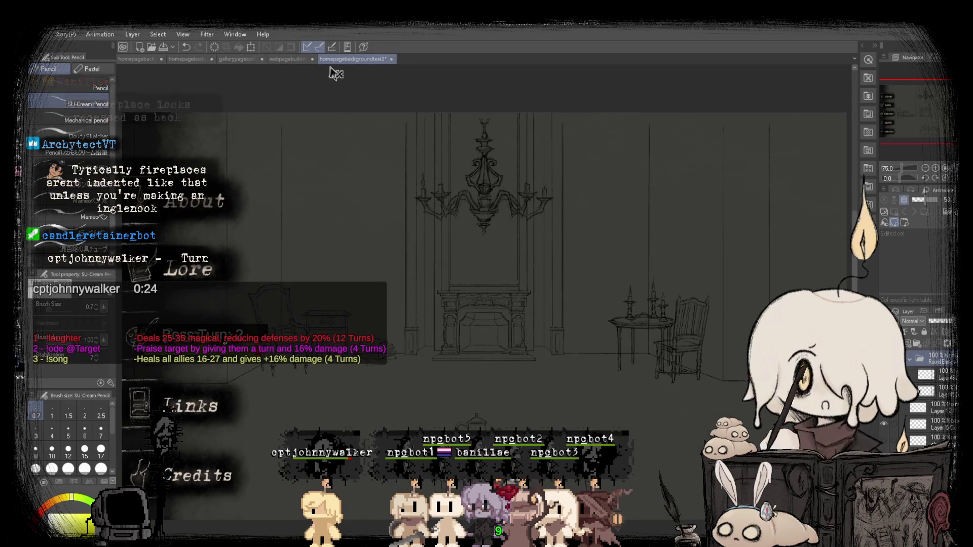
left_click(300, 60)
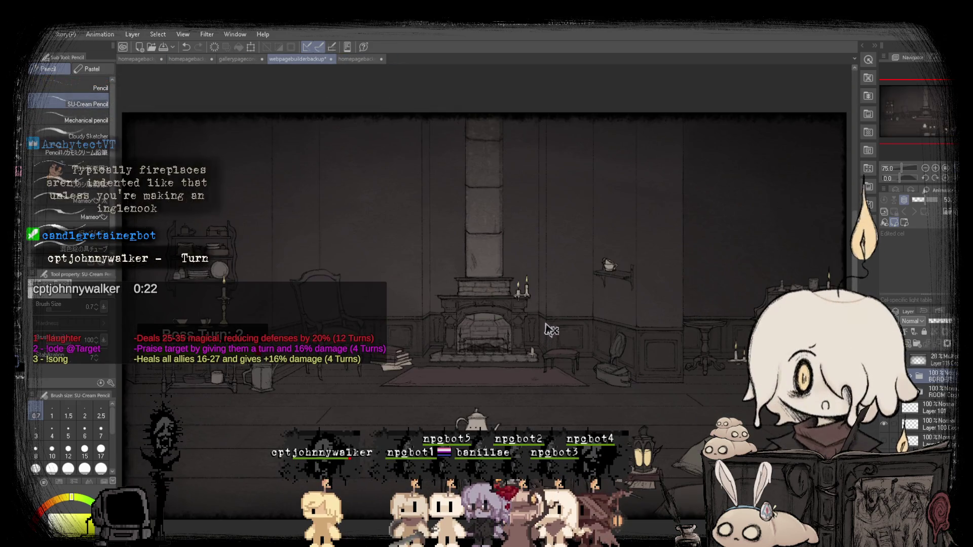
scroll(532, 294, "up", 3)
scroll(411, 326, "up", 2)
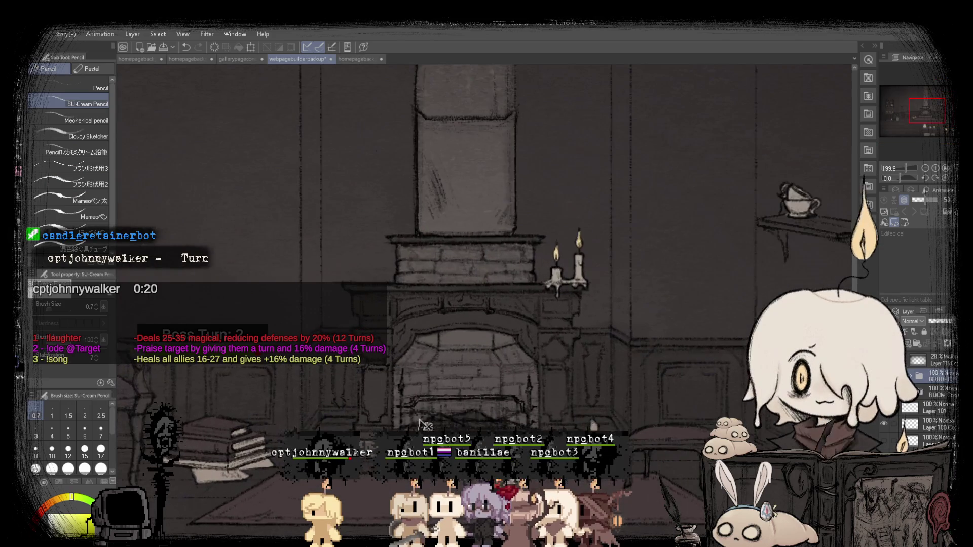
scroll(408, 428, "up", 1)
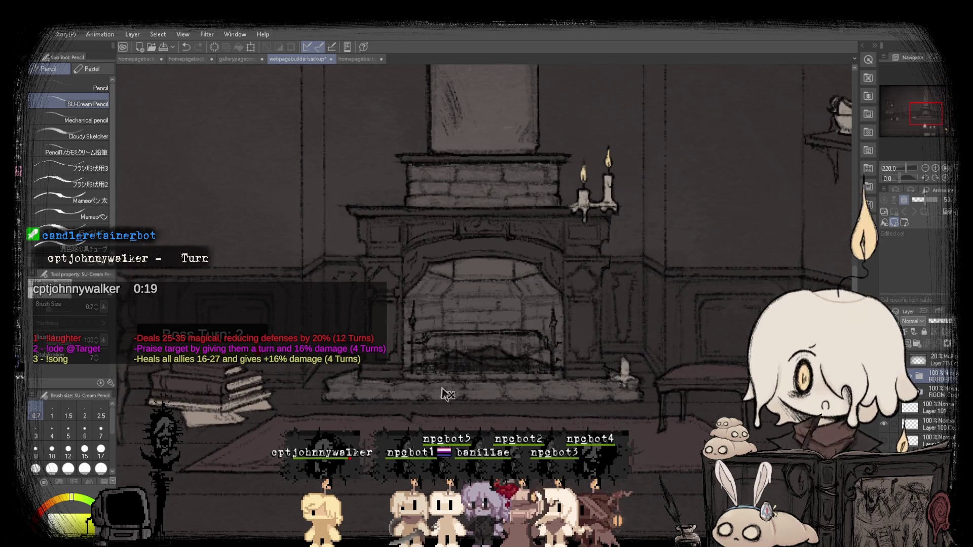
scroll(477, 391, "down", 5)
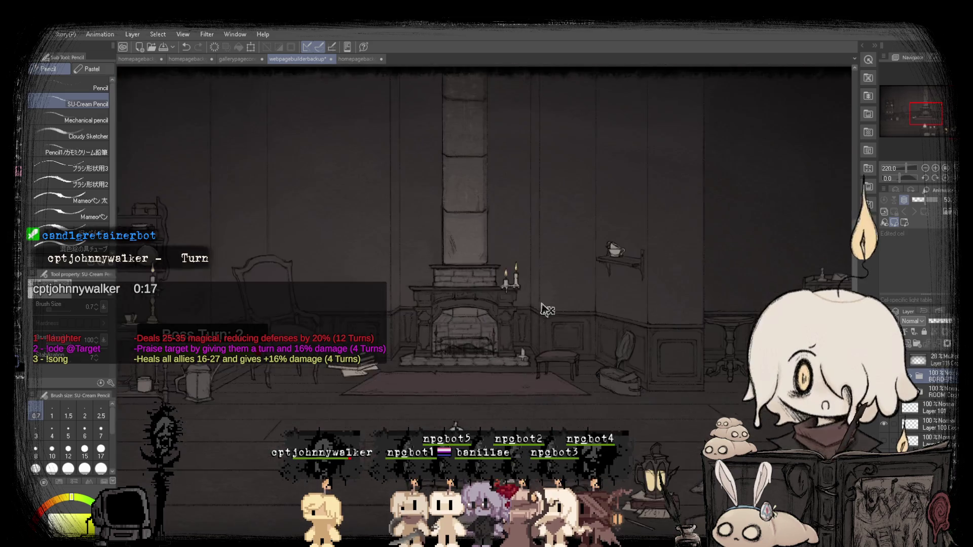
scroll(566, 292, "up", 2)
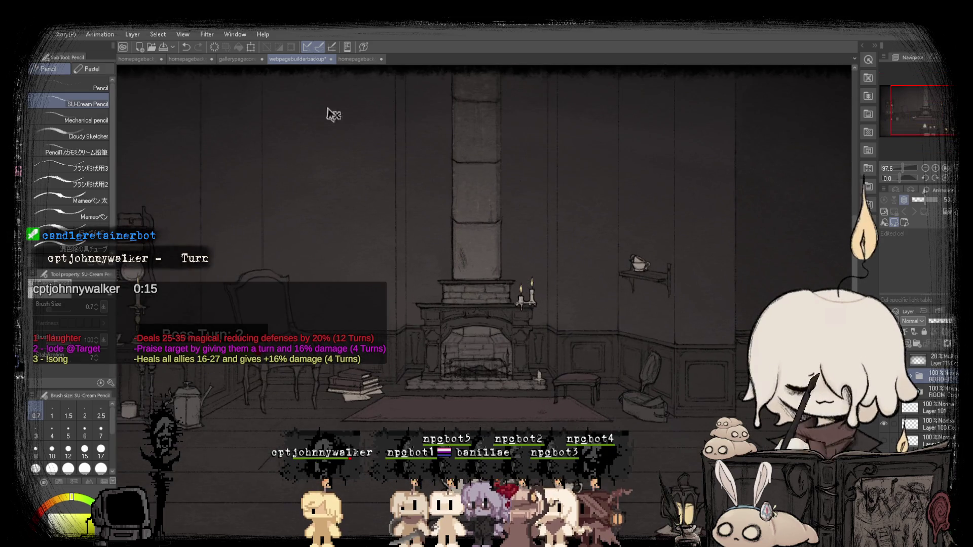
Compare the homepage documents, ending on the chandelier-and-fireplace sketch.
left_click(146, 61)
left_click(323, 61)
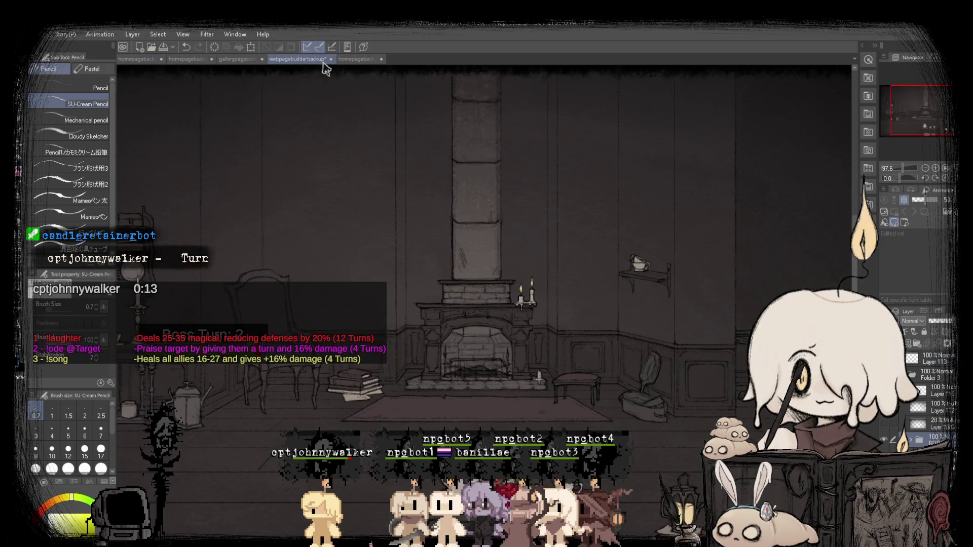
left_click(142, 59)
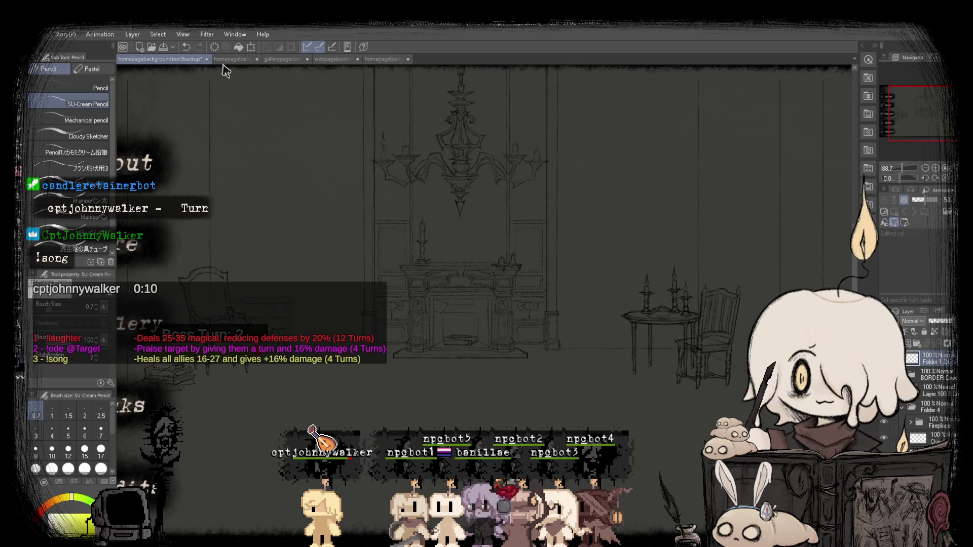
left_click(228, 60)
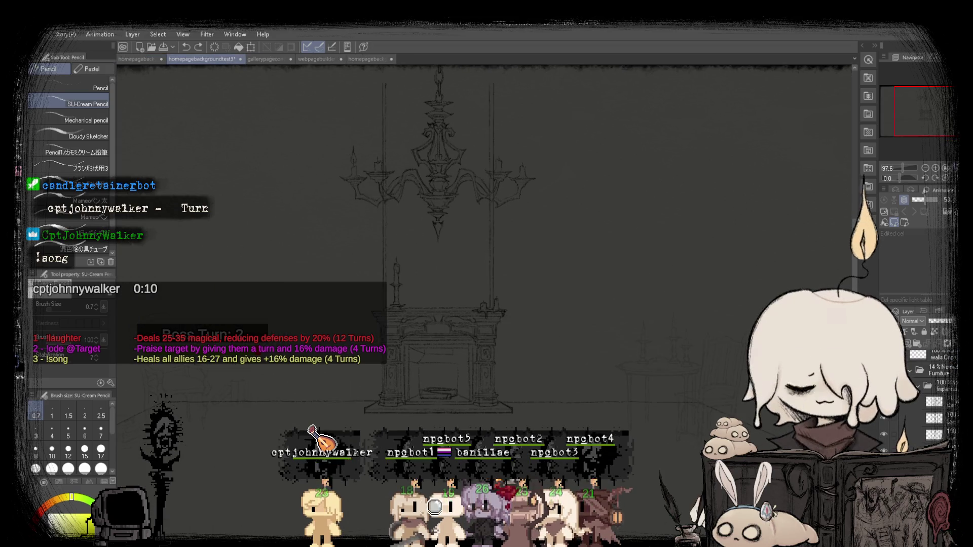
Zoom in on the fireplace and switch to the Rectangle selection tool (M).
scroll(339, 374, "down", 1)
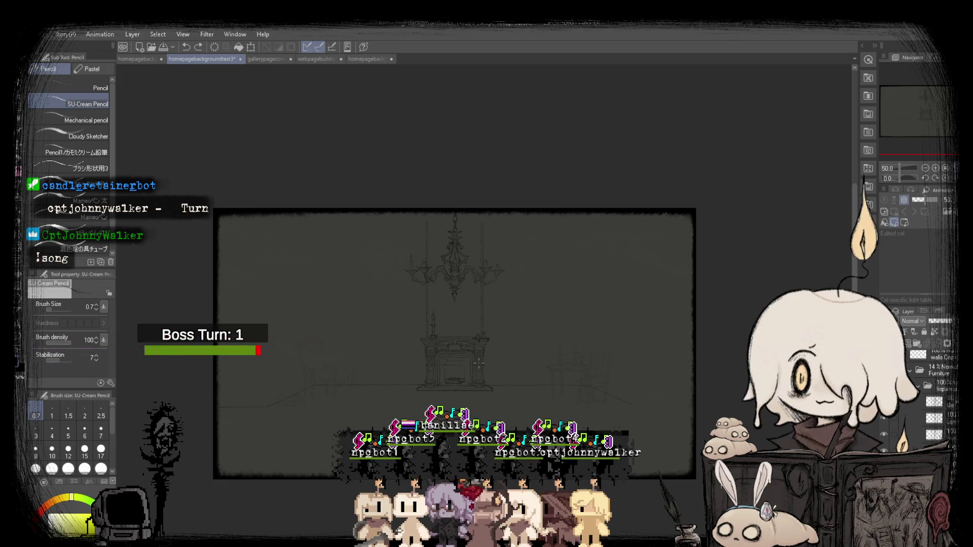
scroll(314, 352, "down", 1)
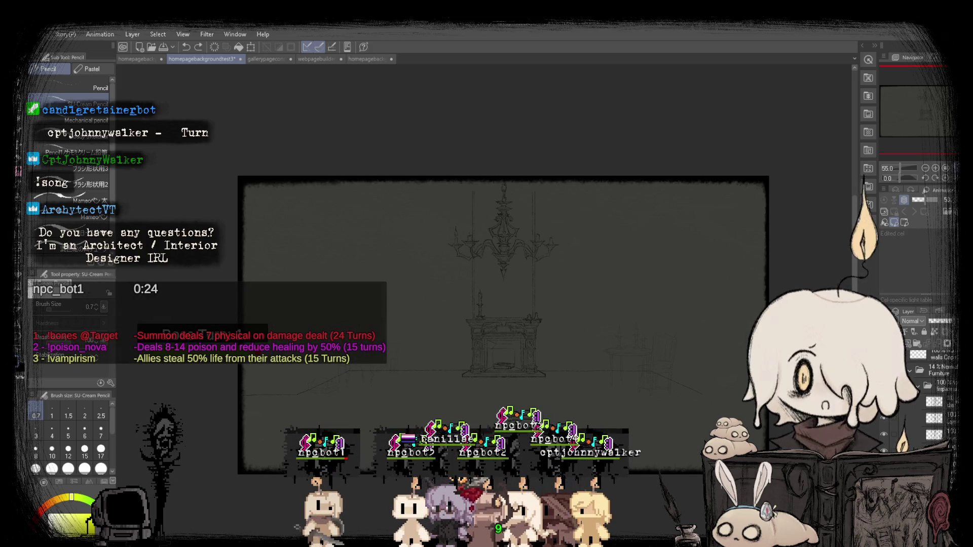
scroll(552, 353, "up", 2)
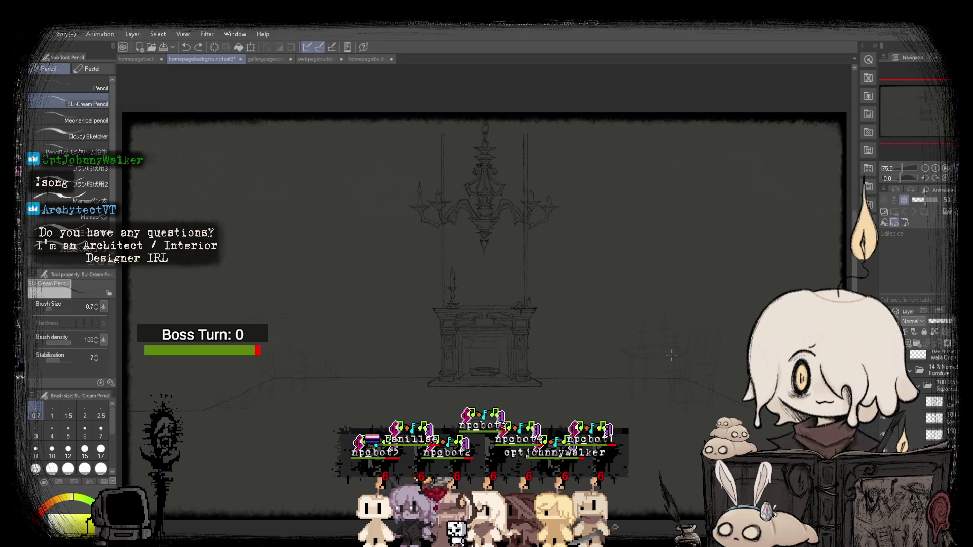
scroll(672, 354, "up", 2)
key("m")
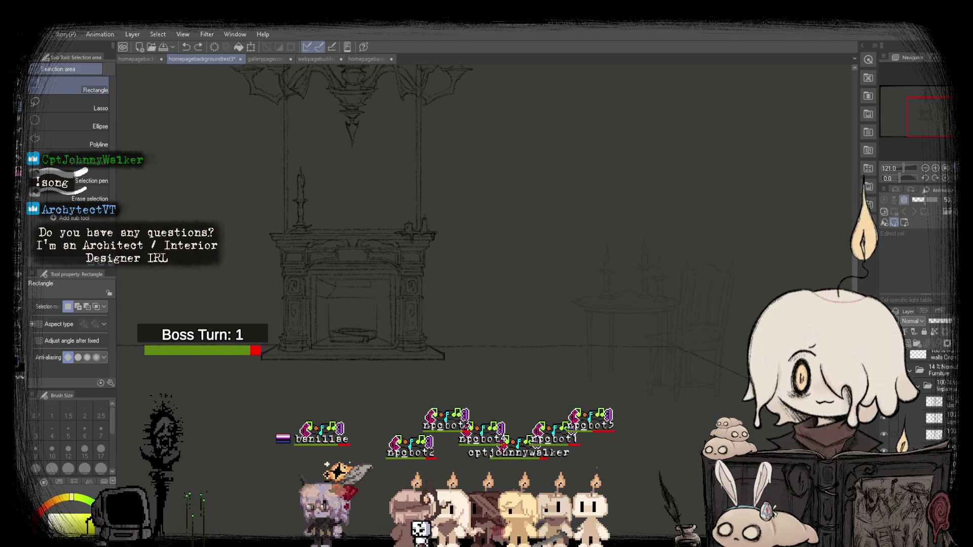
Start a transform on the fireplace selection, then exit it without changes.
scroll(392, 335, "down", 2)
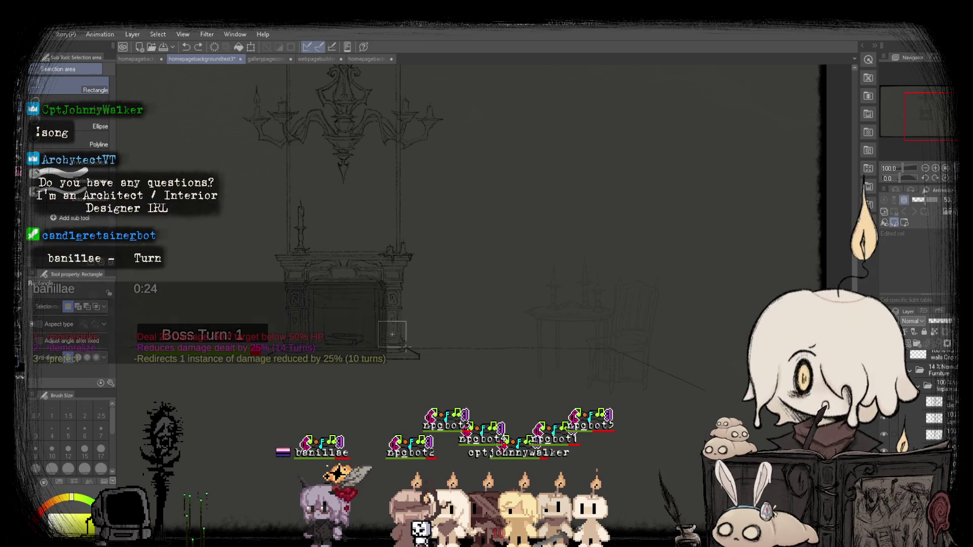
scroll(305, 346, "up", 5)
key("ctrl+t")
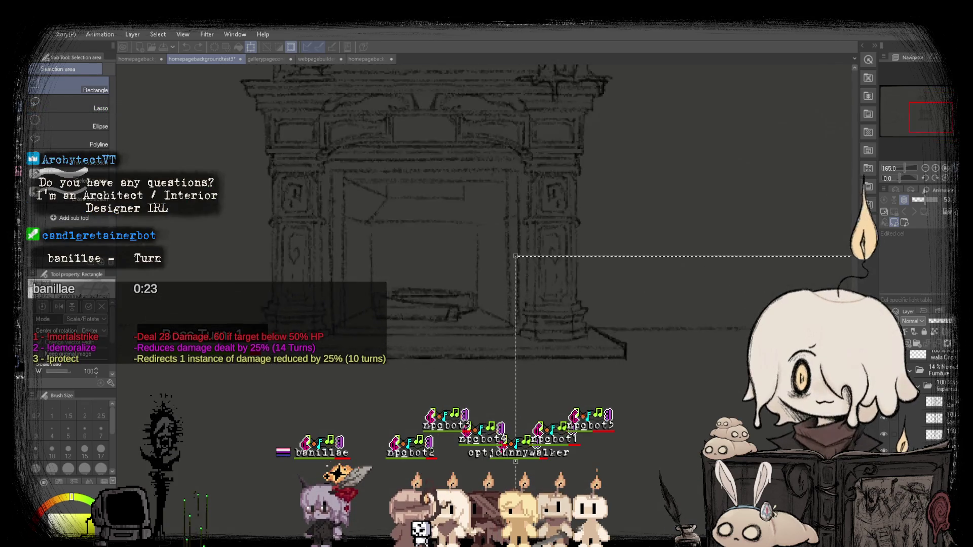
scroll(559, 447, "up", 3)
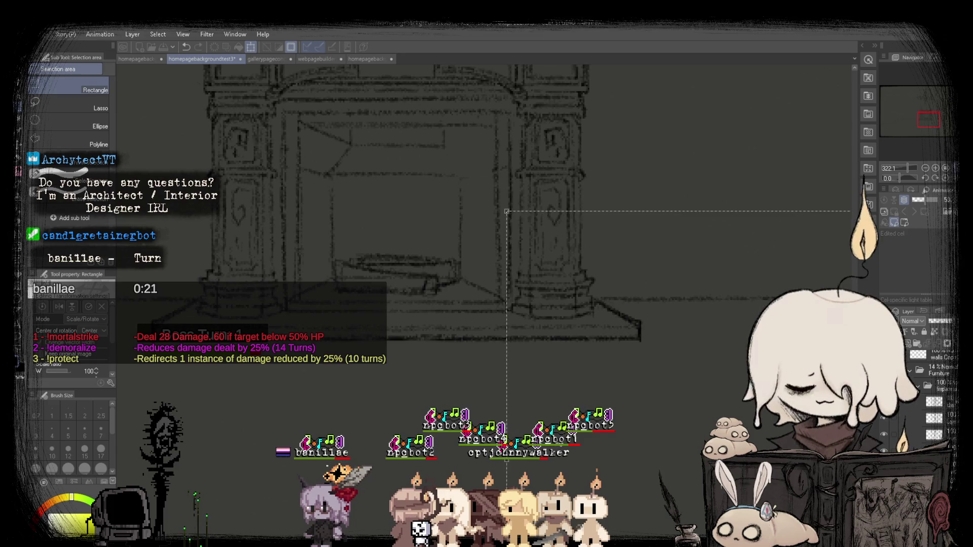
scroll(558, 434, "down", 2)
key("Return")
scroll(501, 385, "down", 3)
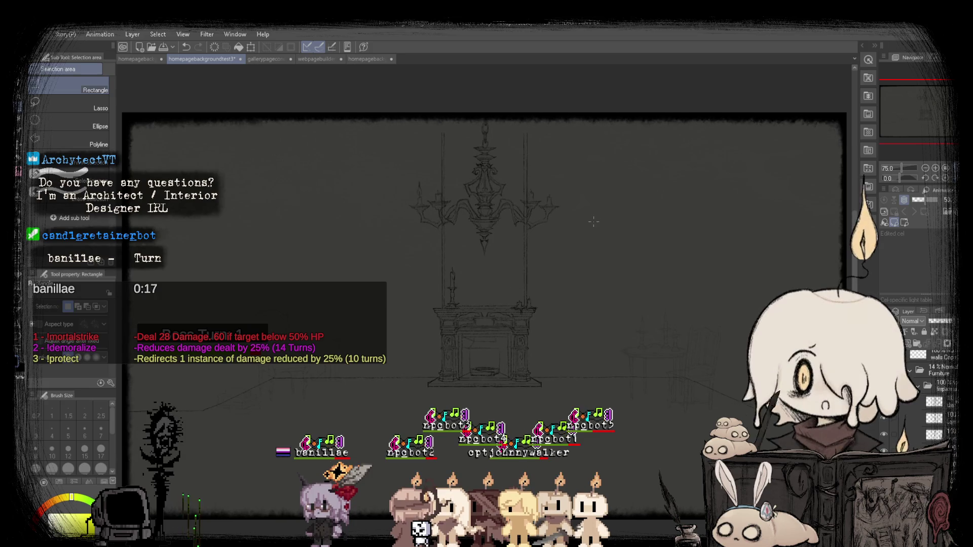
With the Pencil, undo the last floor-line stroke, fit the canvas, then open gallerypageconcept.
key("p")
scroll(330, 264, "up", 4)
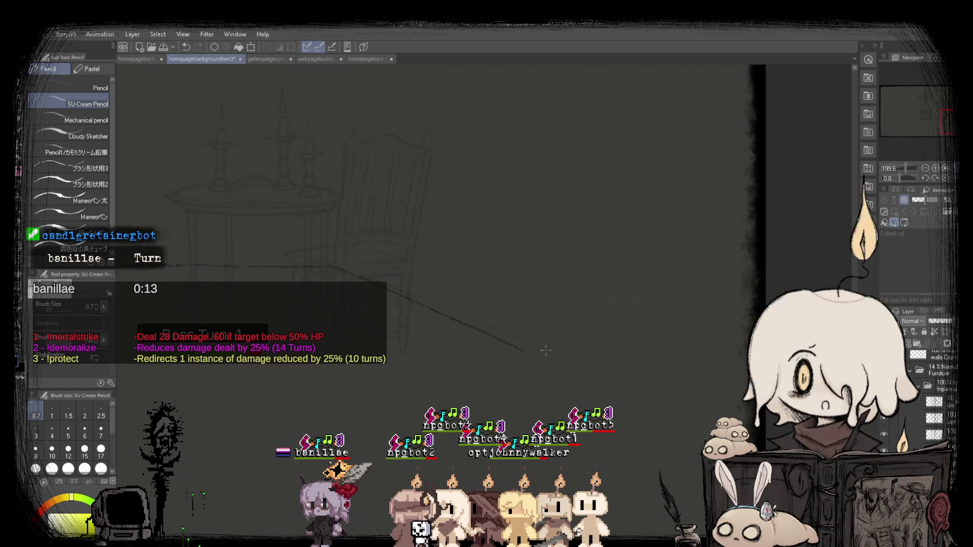
key("ctrl+z")
scroll(216, 205, "up", 1)
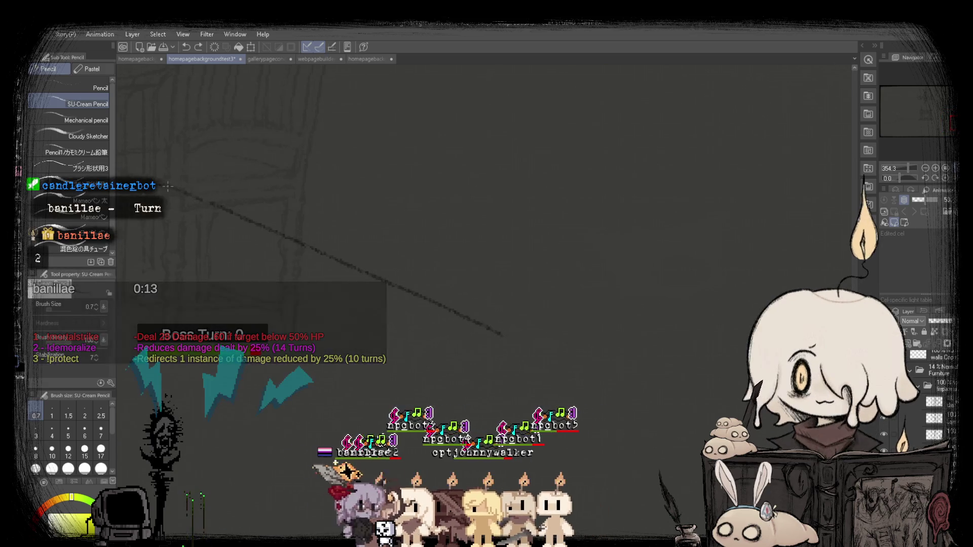
scroll(502, 335, "down", 5)
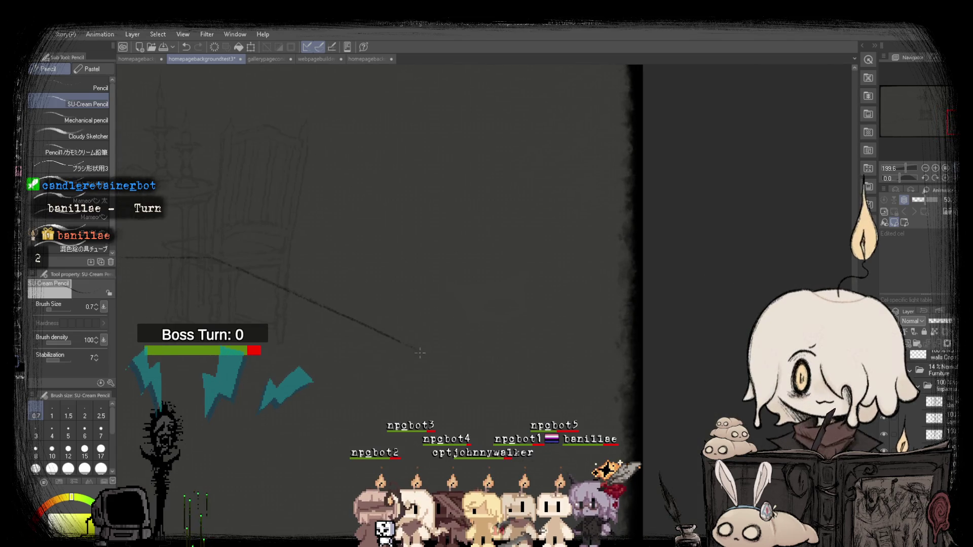
scroll(419, 350, "down", 3)
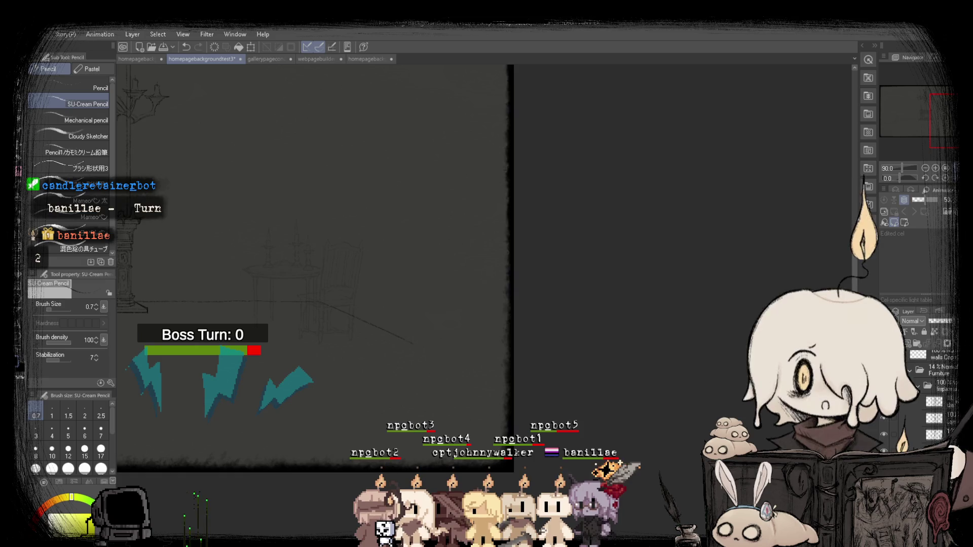
key("ctrl+0")
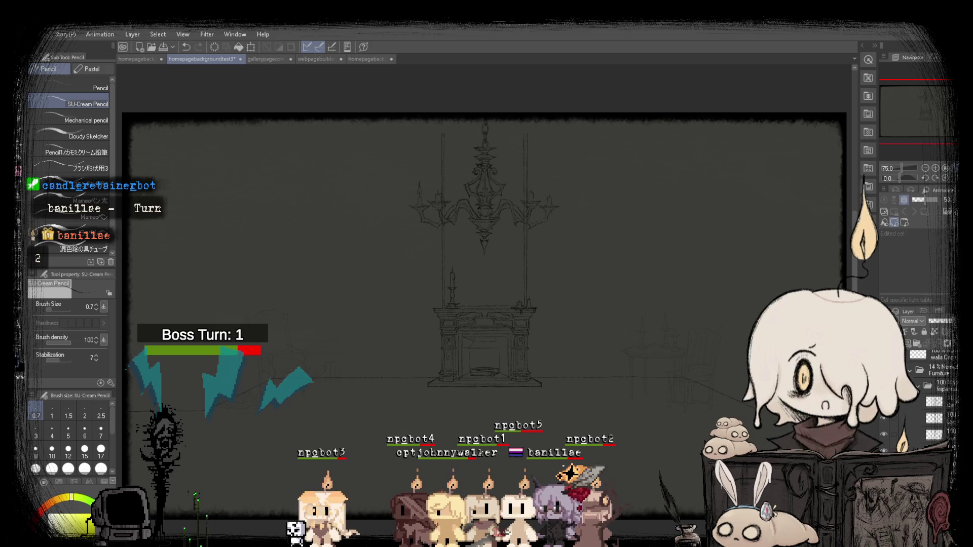
left_click(281, 60)
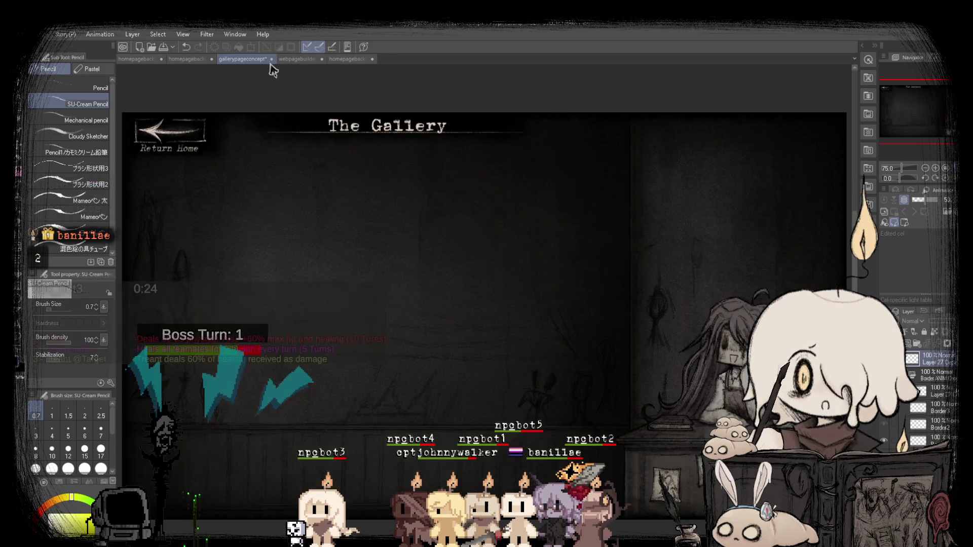
left_click(300, 59)
scroll(507, 203, "down", 3)
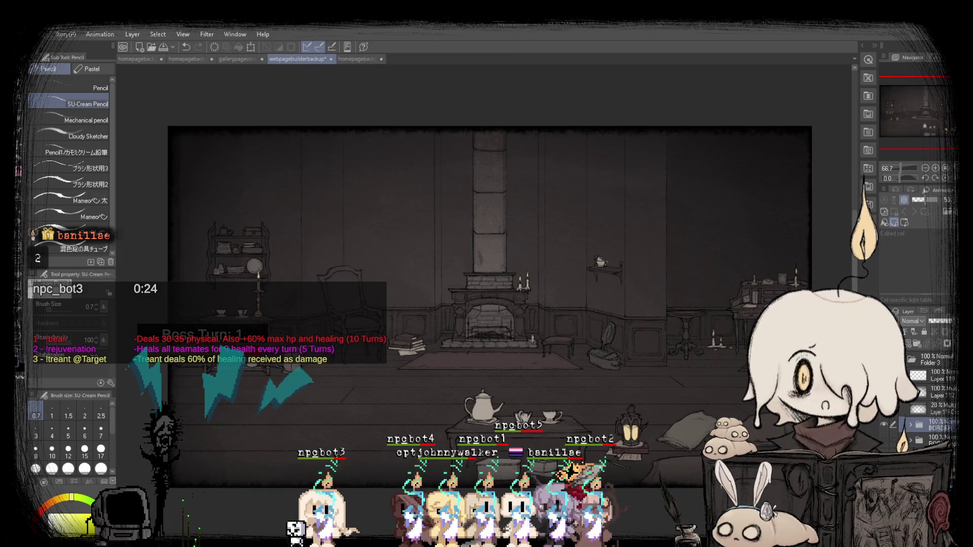
scroll(507, 254, "up", 2)
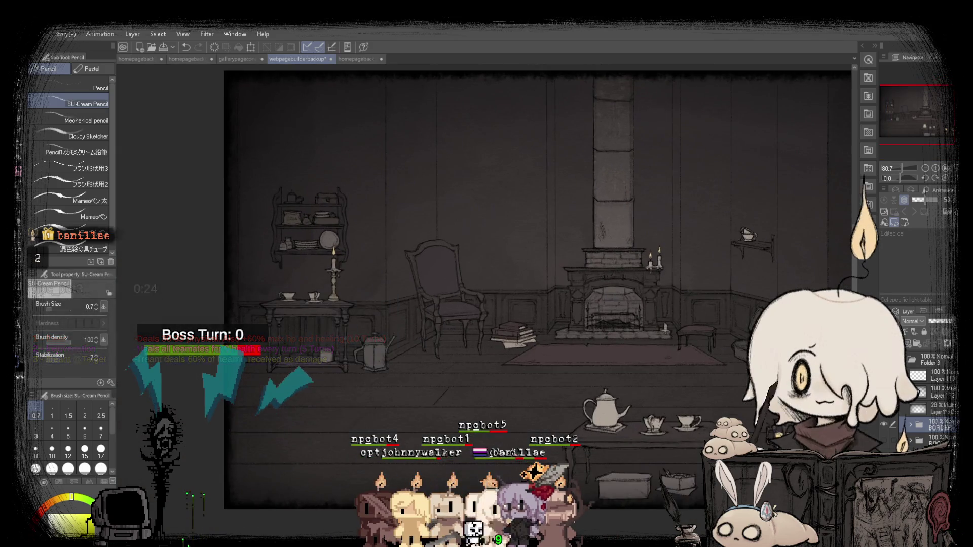
key("m")
scroll(683, 296, "down", 2)
scroll(683, 296, "up", 2)
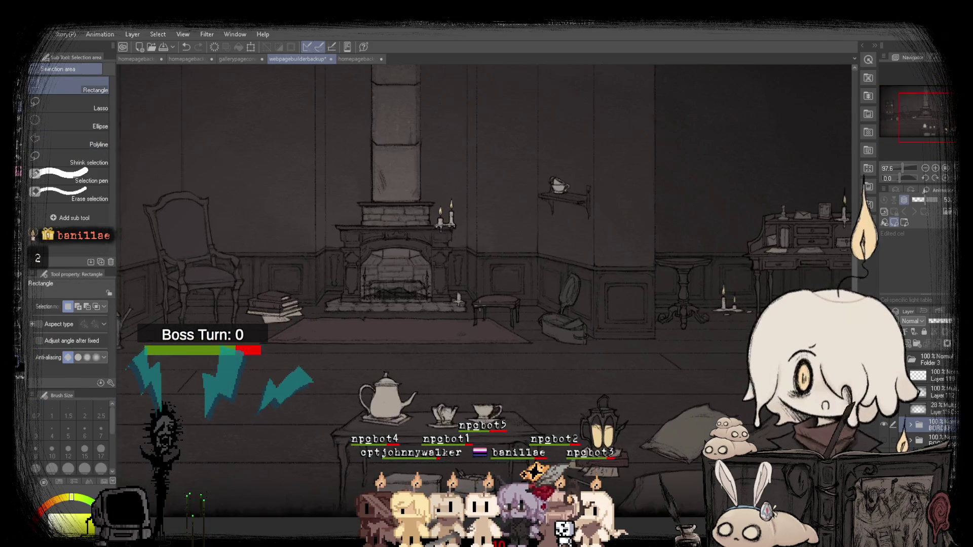
scroll(683, 297, "up", 2)
scroll(606, 374, "down", 1)
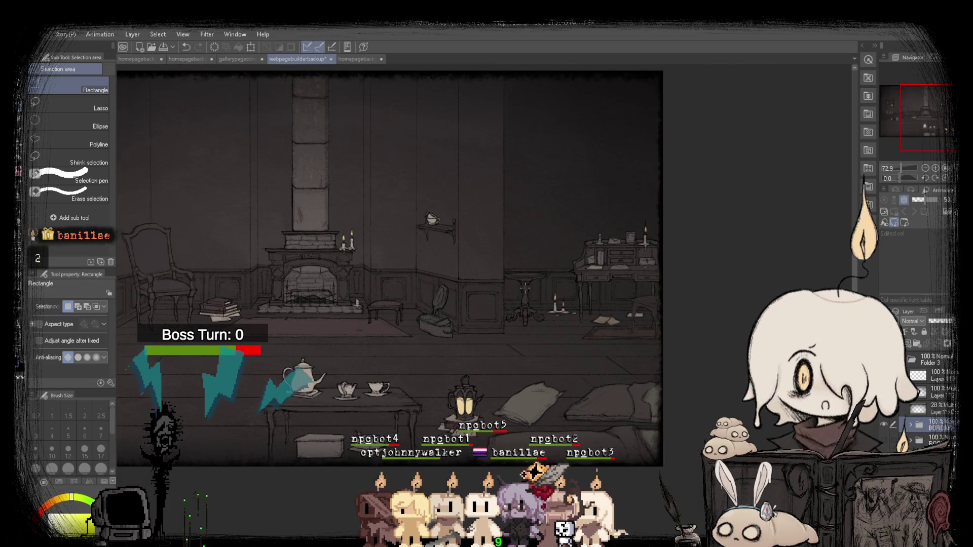
scroll(359, 380, "up", 4)
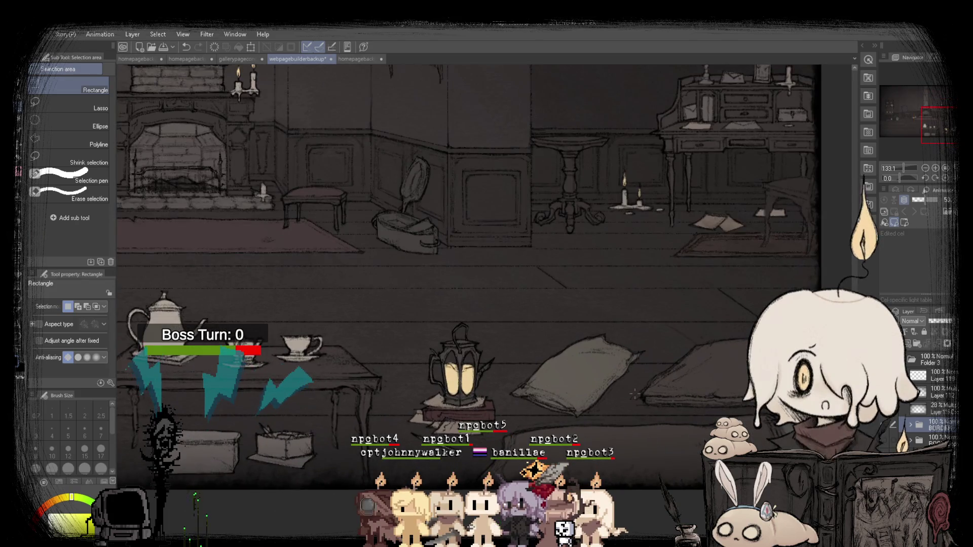
scroll(635, 394, "down", 1)
scroll(635, 394, "up", 4)
left_click_drag(210, 253, 678, 502)
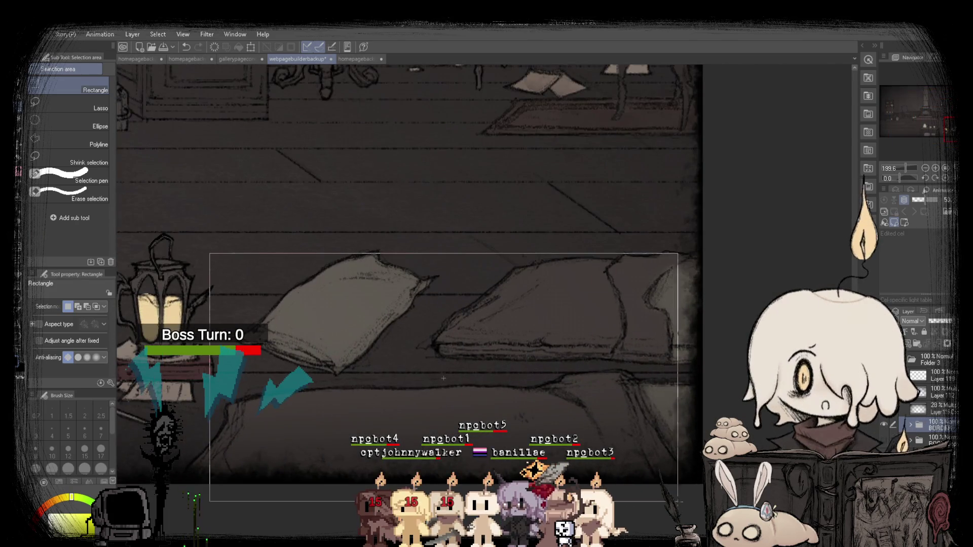
scroll(604, 365, "down", 5)
scroll(457, 318, "up", 5)
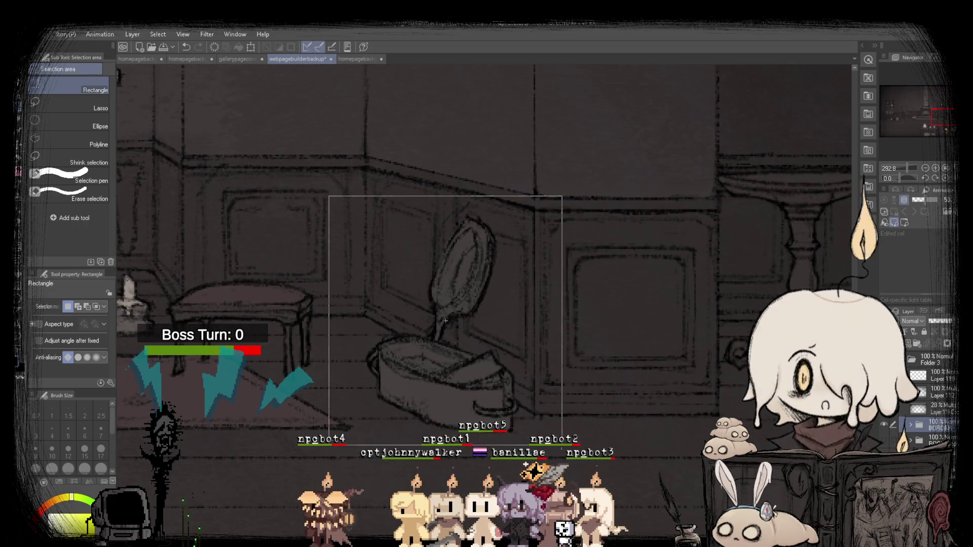
scroll(431, 351, "down", 3)
scroll(432, 352, "down", 4)
scroll(693, 227, "up", 5)
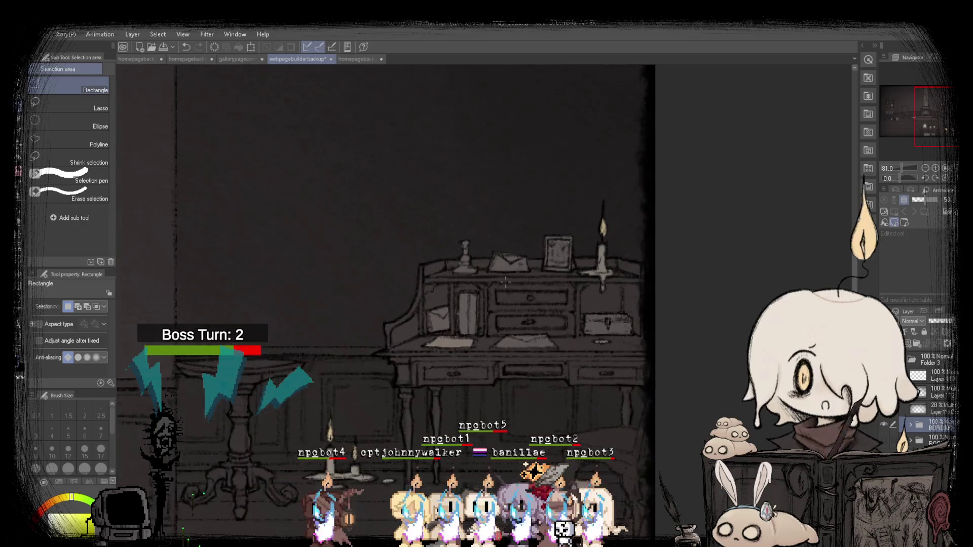
scroll(693, 227, "down", 5)
scroll(700, 135, "up", 4)
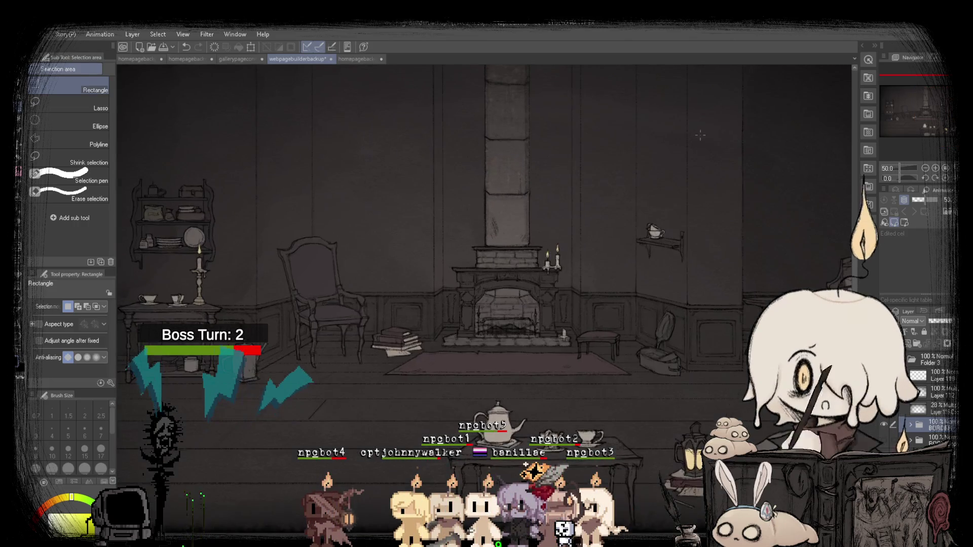
scroll(629, 179, "up", 2)
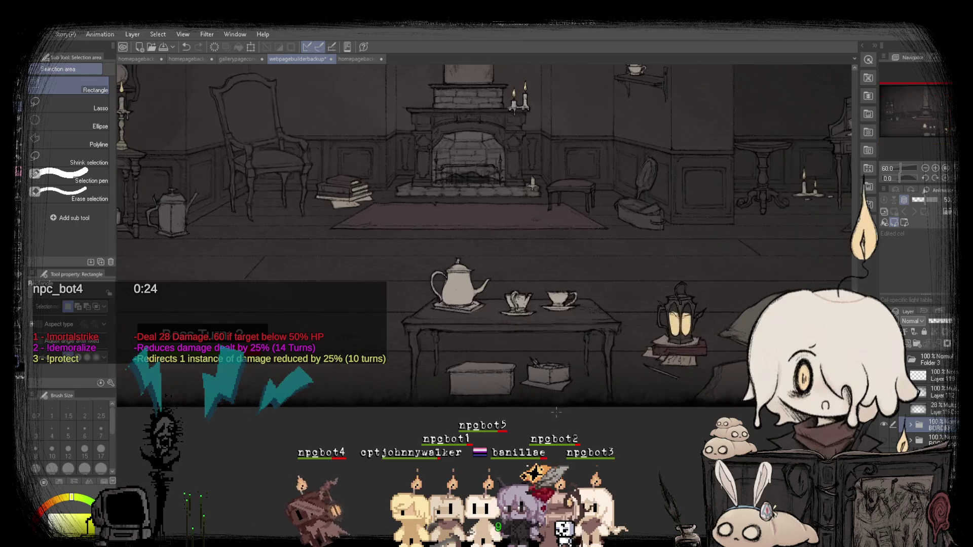
scroll(365, 278, "down", 3)
scroll(365, 279, "up", 4)
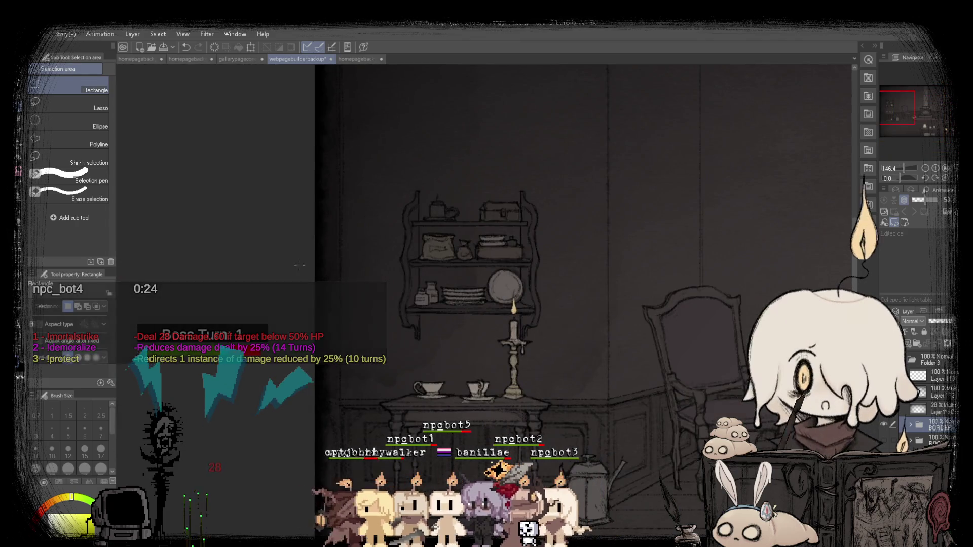
scroll(272, 210, "down", 1)
scroll(295, 237, "down", 1)
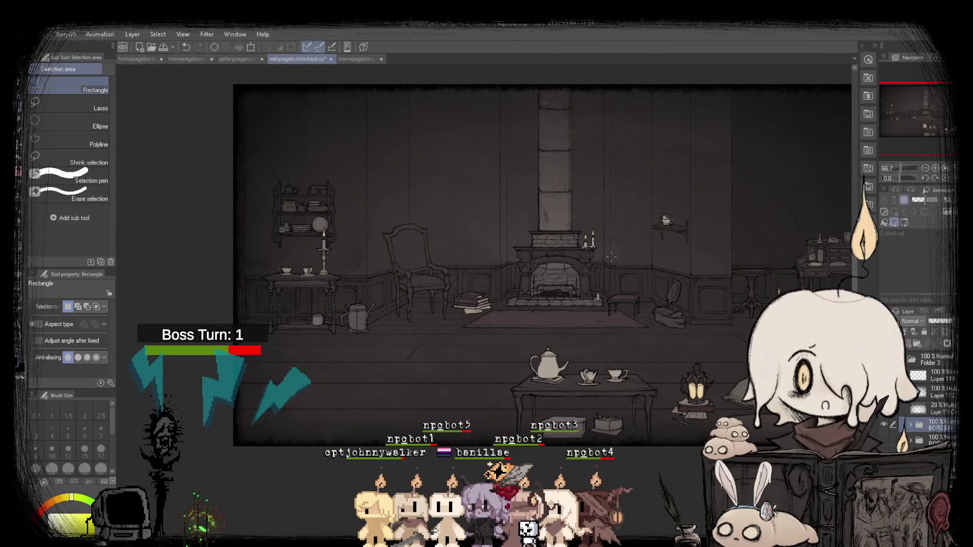
scroll(295, 238, "down", 1)
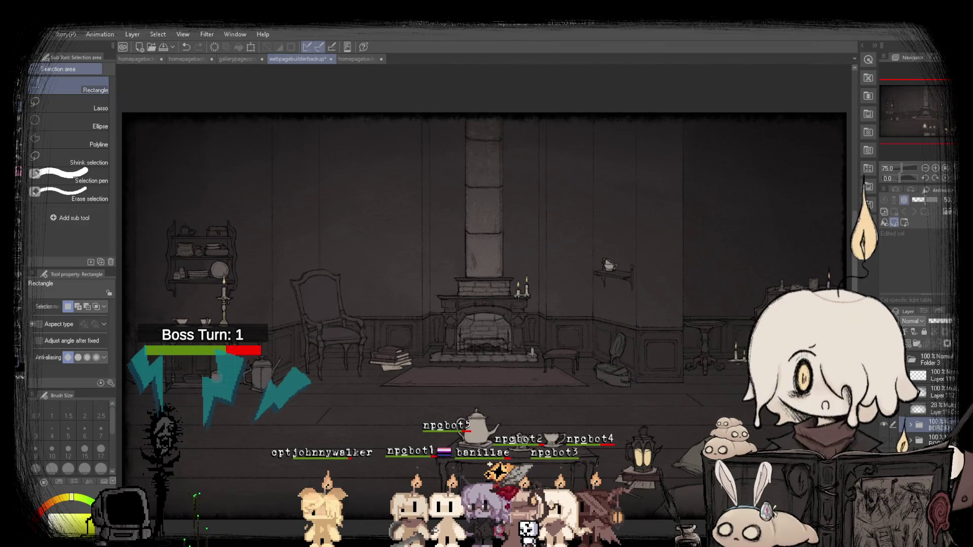
key("h")
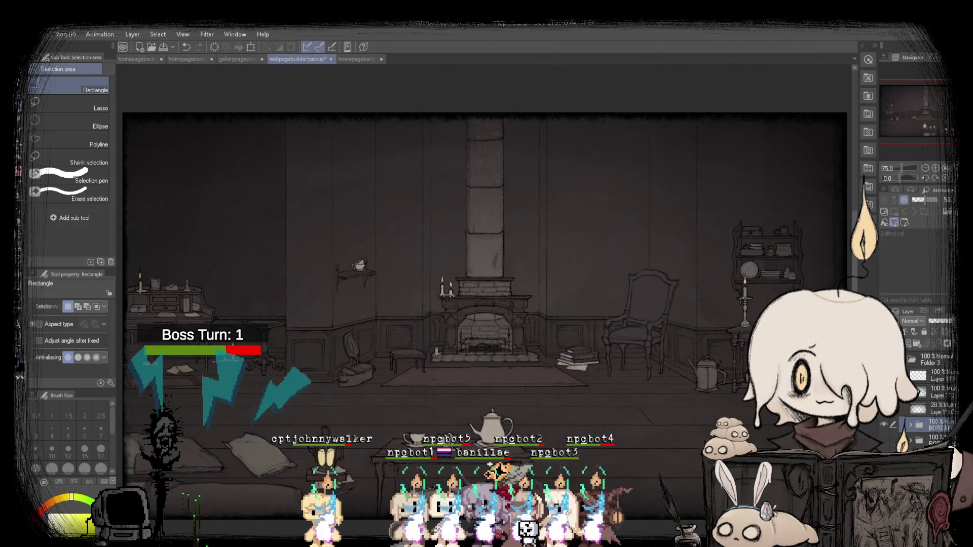
key("v")
key("v")
key("h")
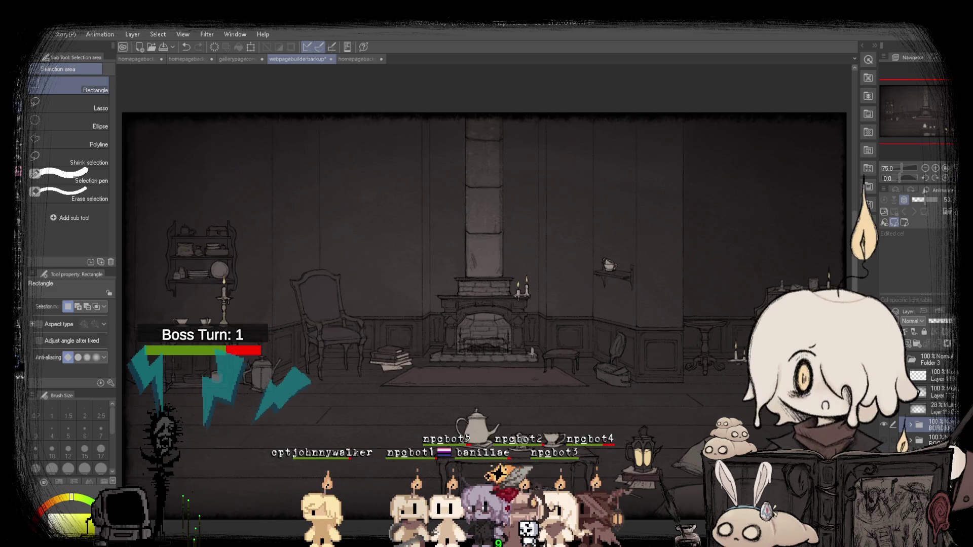
left_click(126, 64)
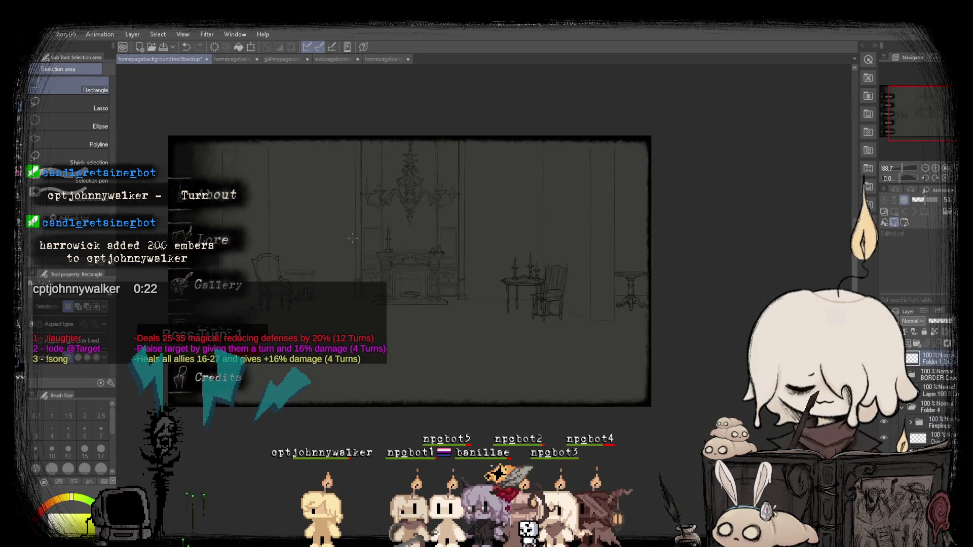
Return to the chandelier and fireplace sketch with the Pencil and fit it to the window.
left_click(223, 59)
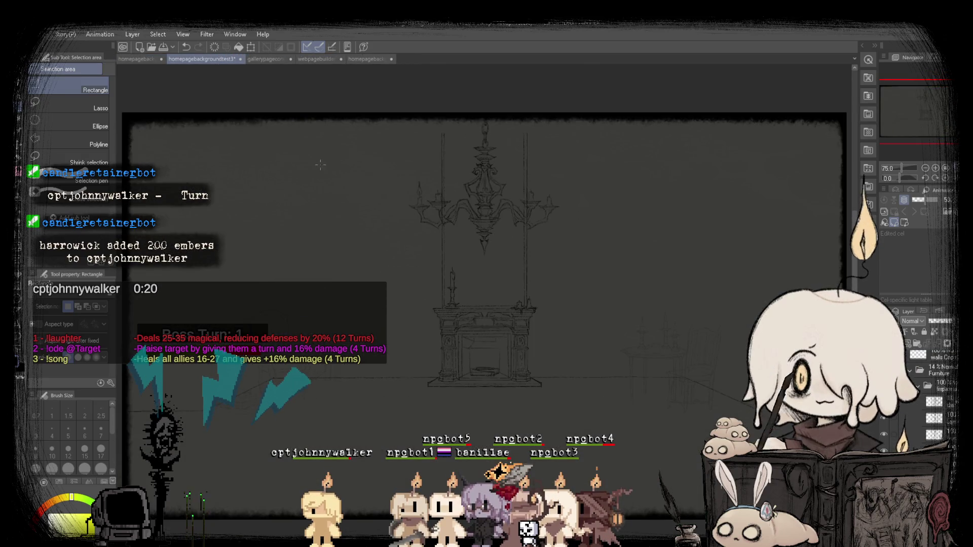
key("p")
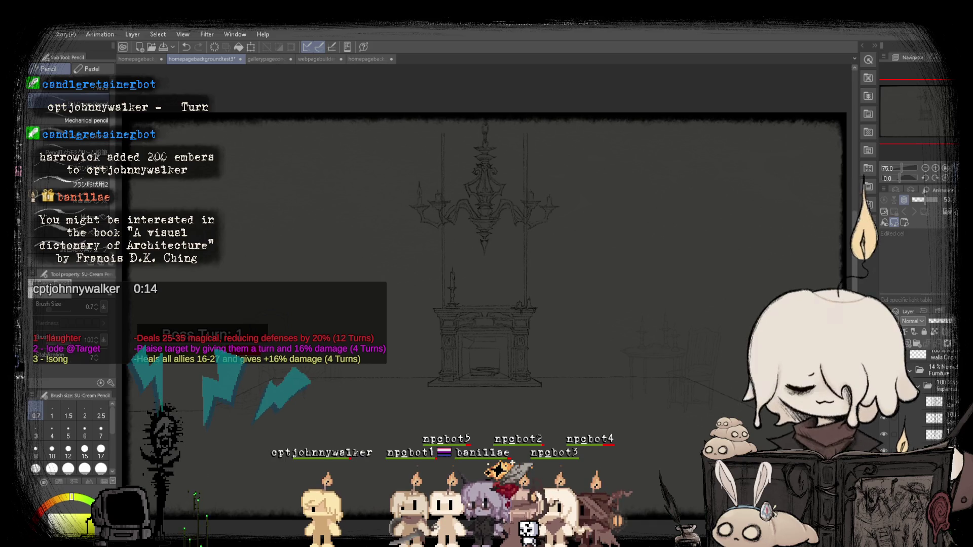
scroll(687, 279, "down", 1)
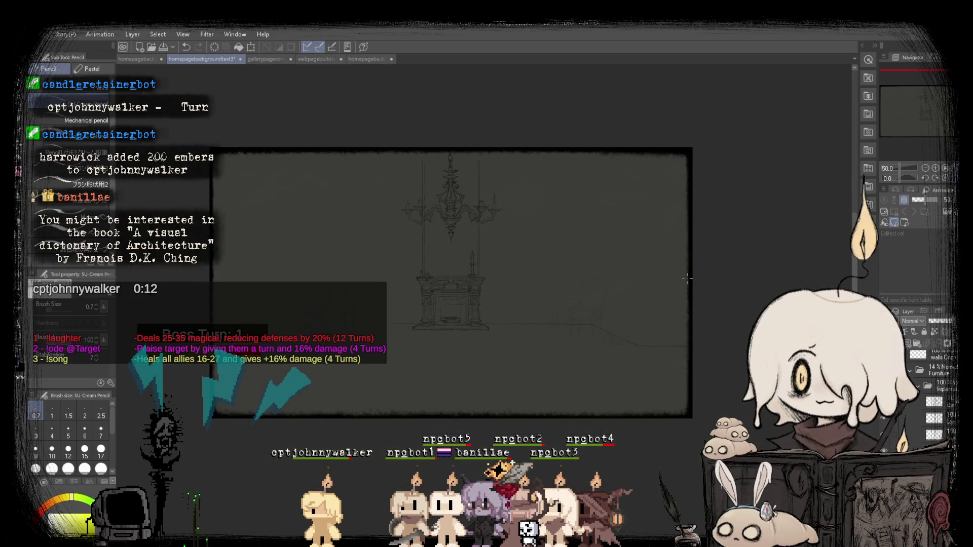
scroll(687, 278, "up", 2)
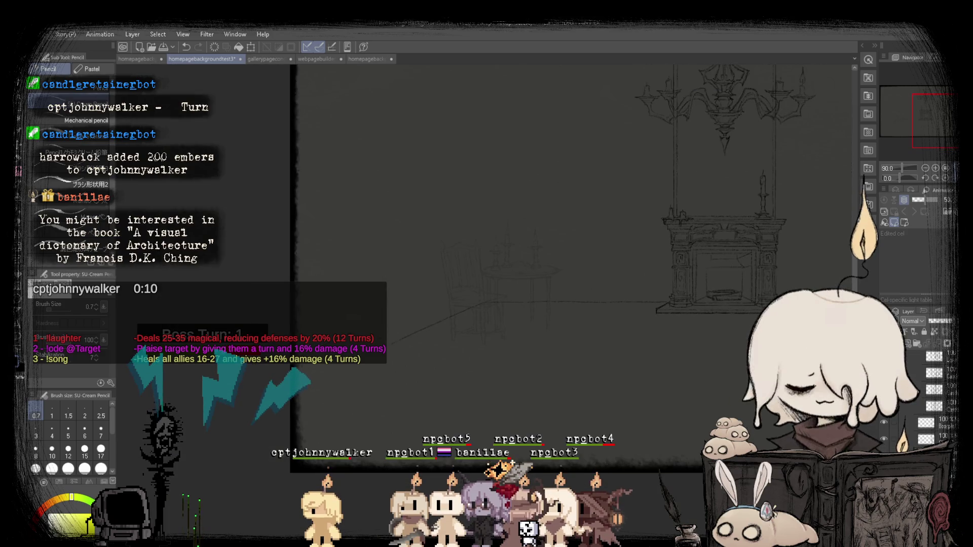
scroll(391, 340, "up", 5)
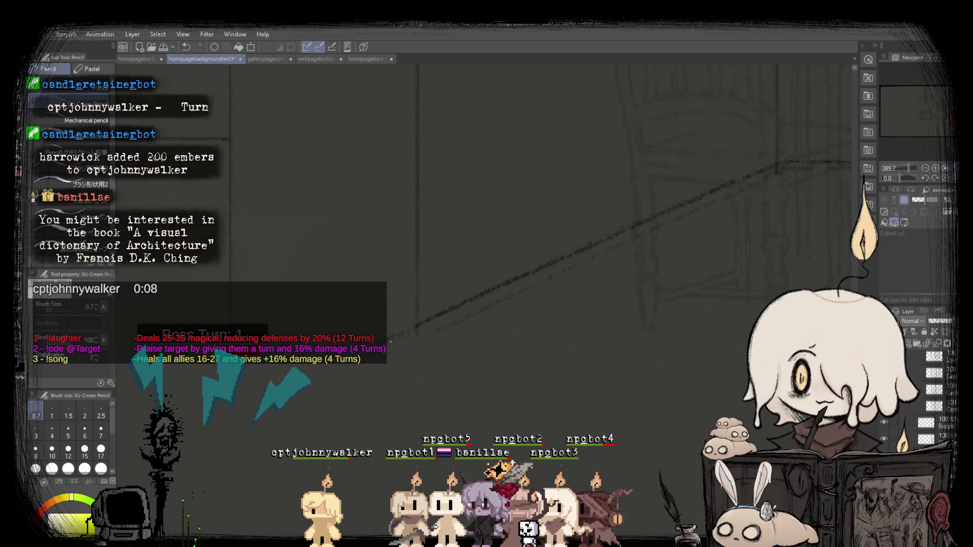
key("ctrl+0")
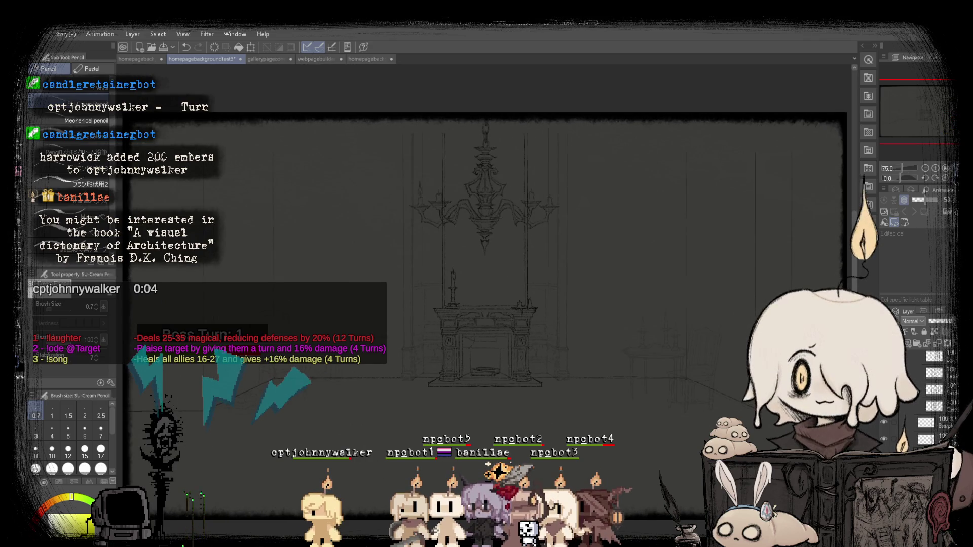
Undo to restore the chandelier above the fireplace and view the full room sketch.
scroll(682, 421, "up", 5)
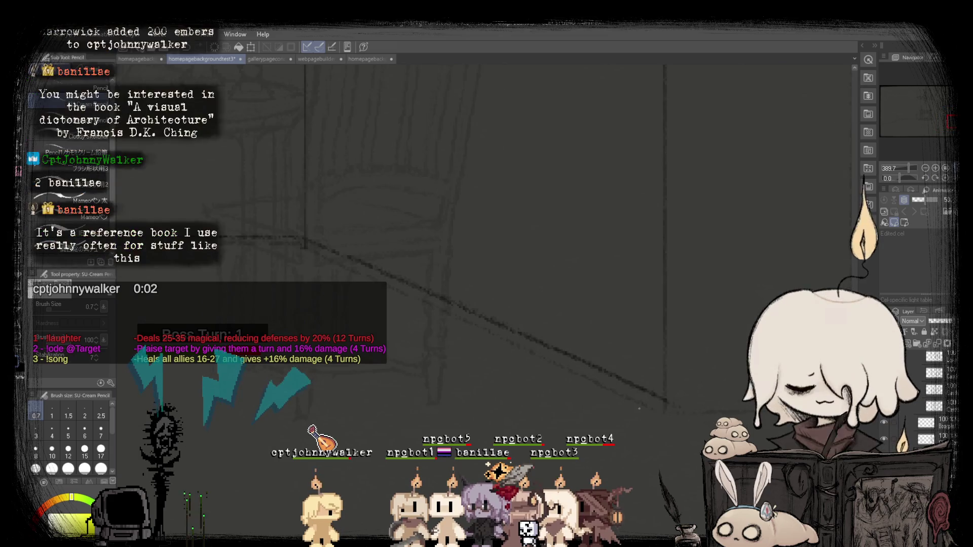
scroll(596, 302, "down", 3)
scroll(596, 302, "up", 2)
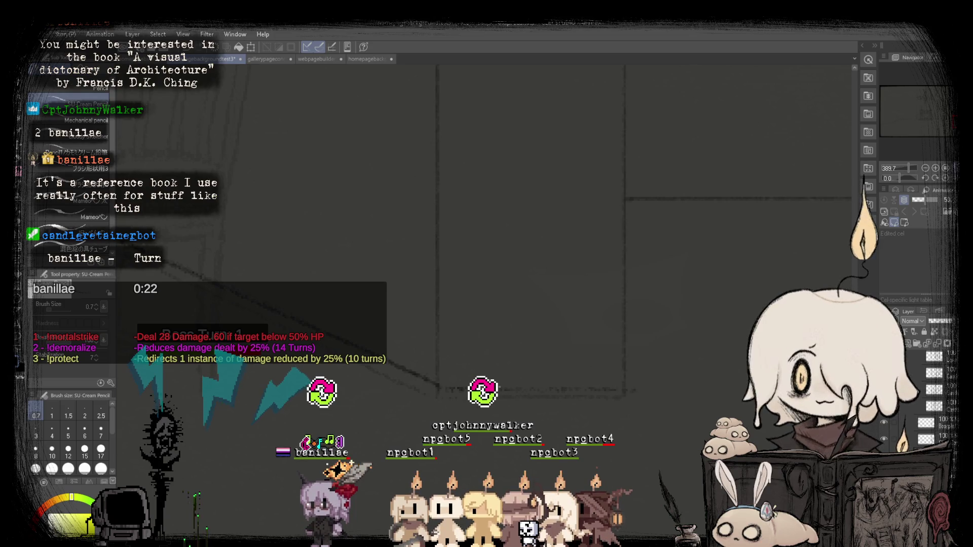
scroll(519, 381, "down", 1)
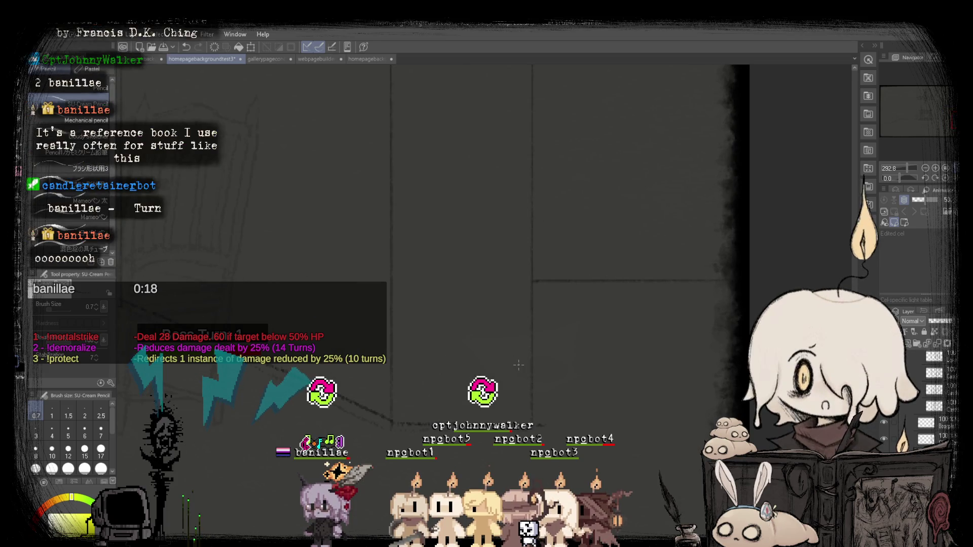
key("ctrl+0")
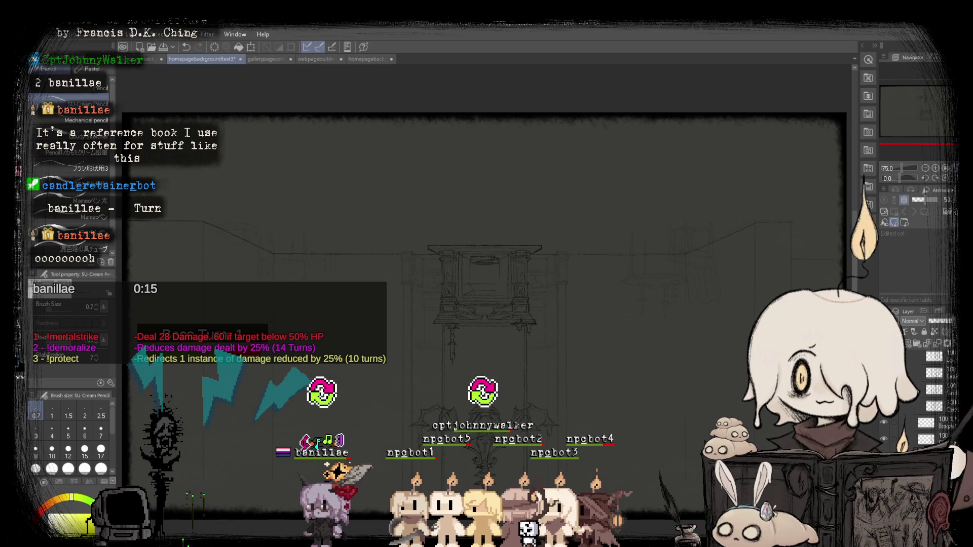
key("ctrl+z")
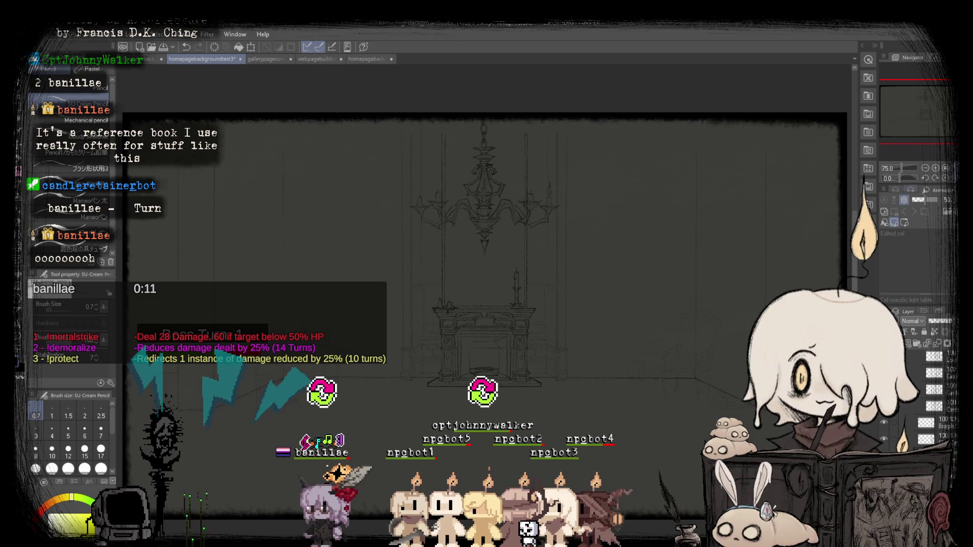
scroll(486, 228, "up", 5)
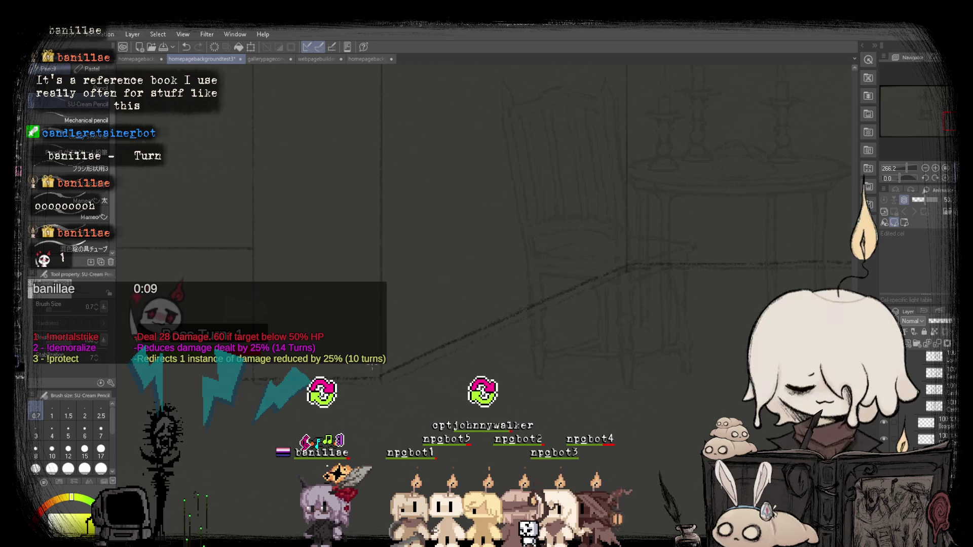
key("ctrl+0")
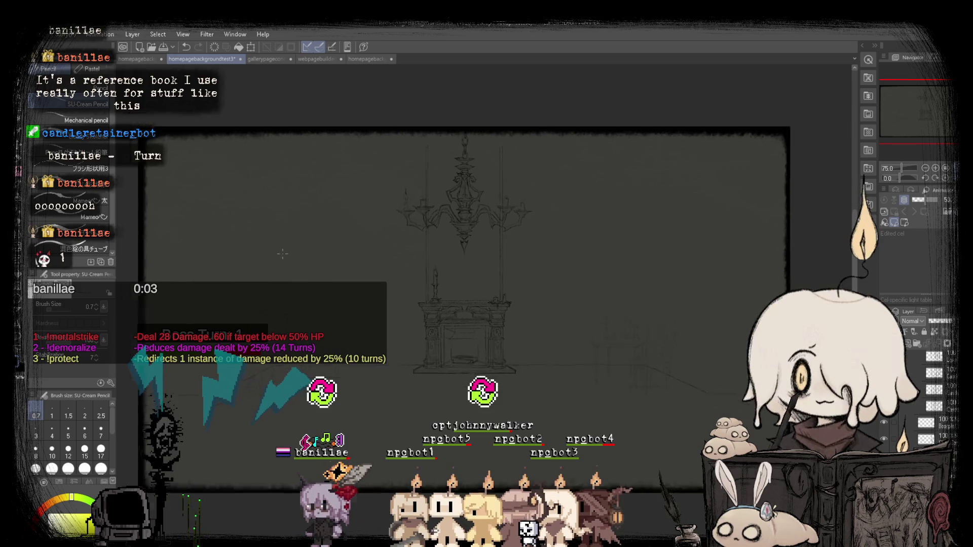
scroll(608, 350, "up", 3)
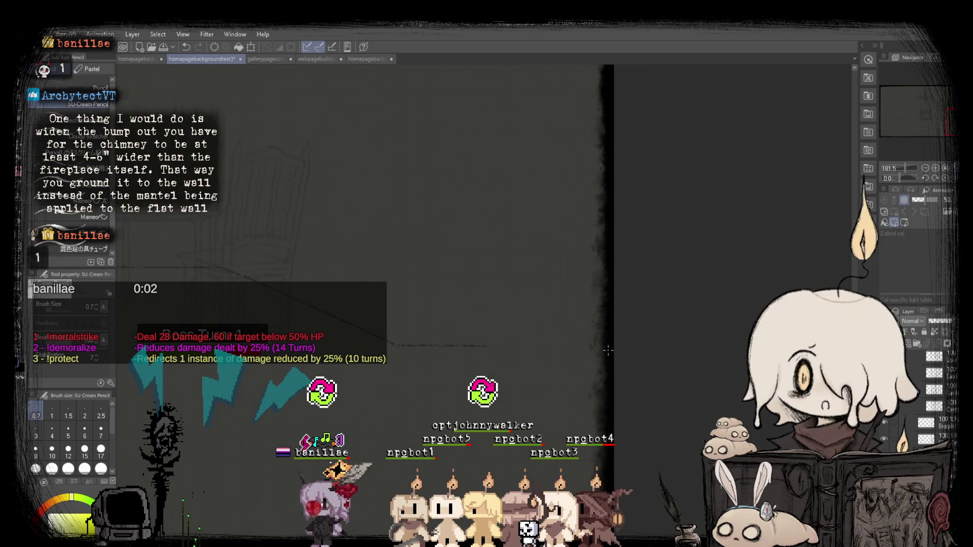
scroll(305, 212, "down", 5)
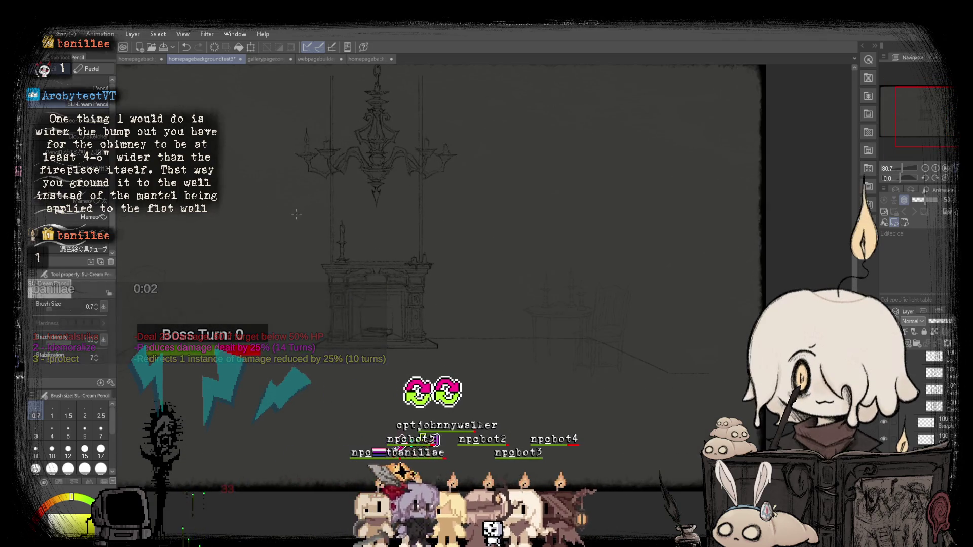
scroll(259, 231, "up", 3)
scroll(252, 230, "up", 1)
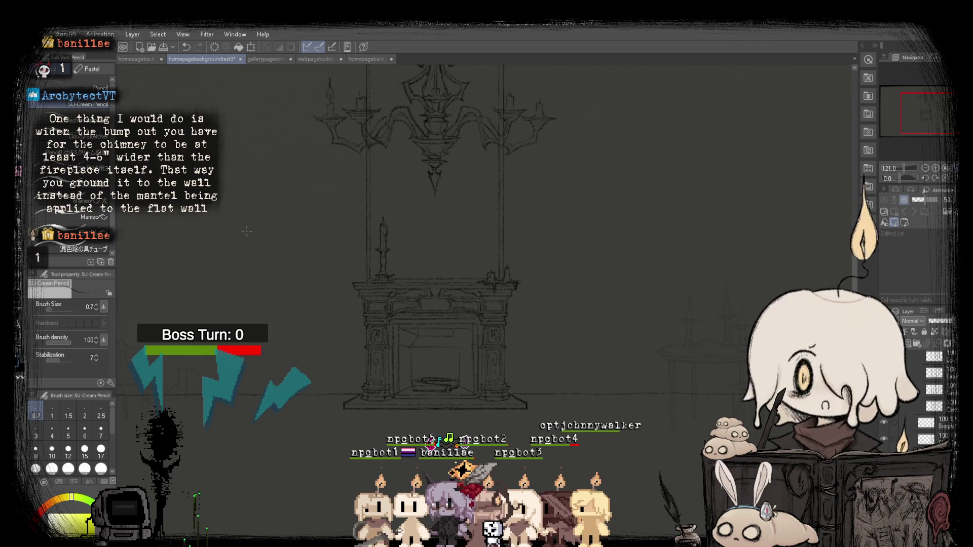
scroll(243, 234, "down", 2)
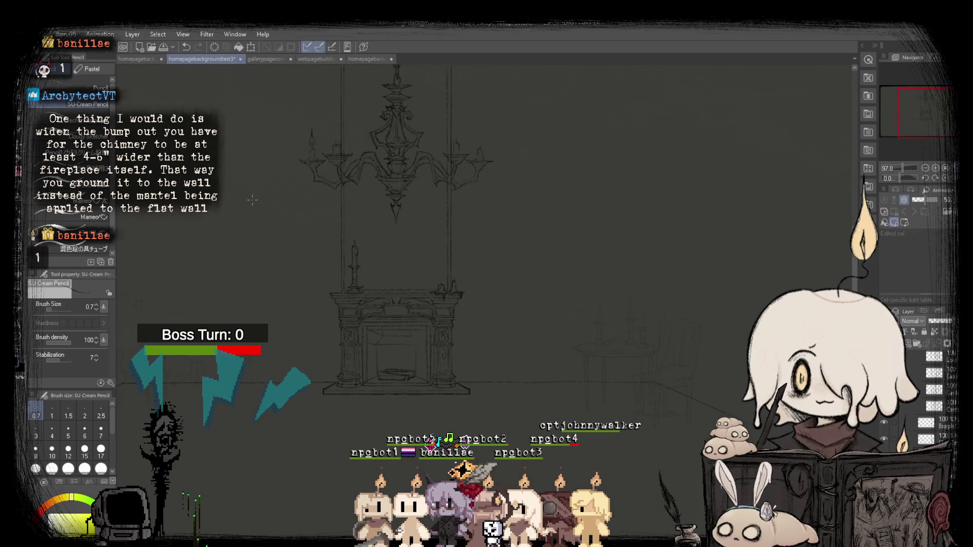
scroll(252, 200, "up", 1)
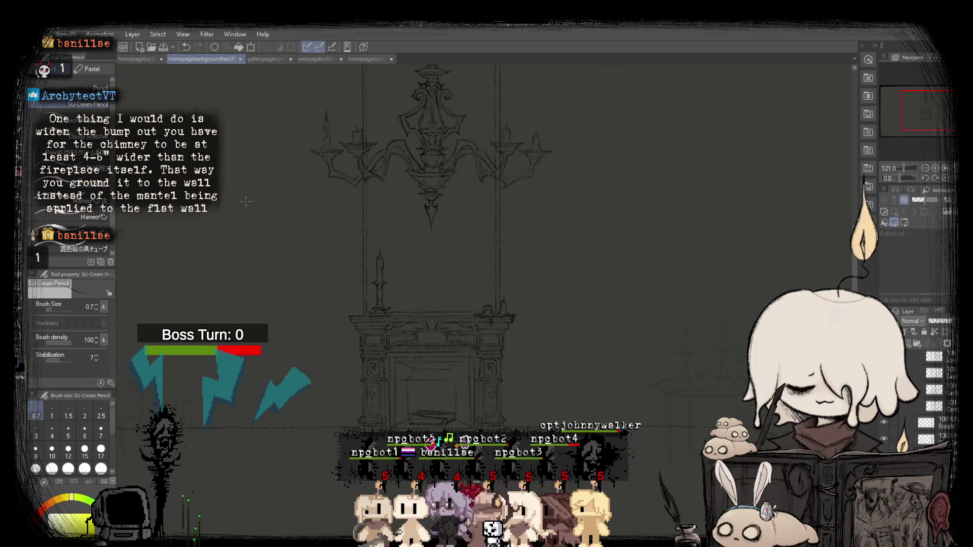
scroll(301, 304, "up", 2)
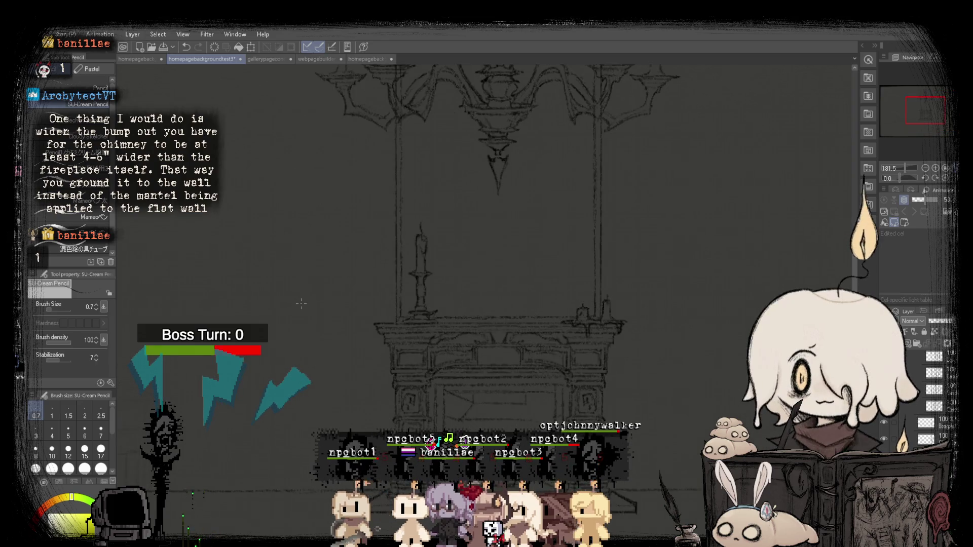
scroll(301, 304, "down", 2)
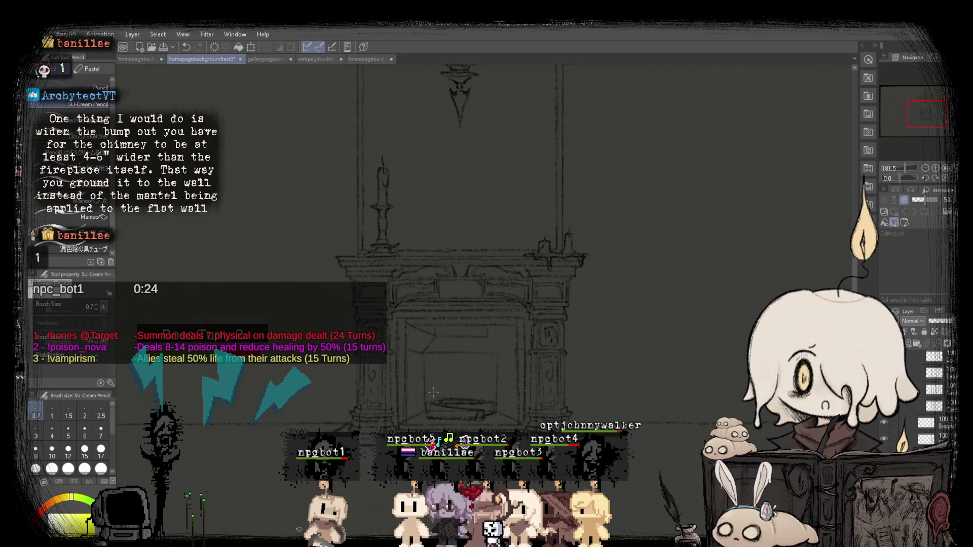
scroll(433, 391, "down", 3)
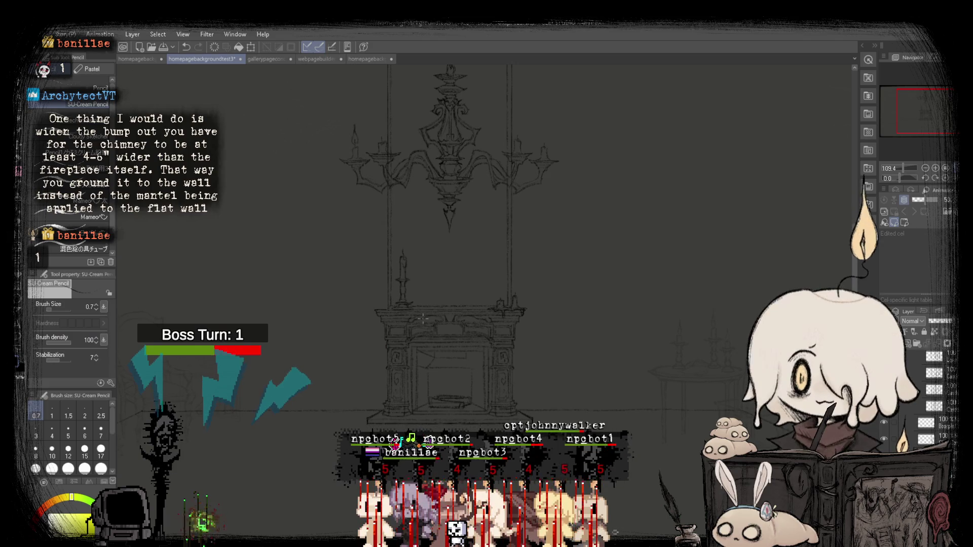
scroll(427, 251, "up", 5)
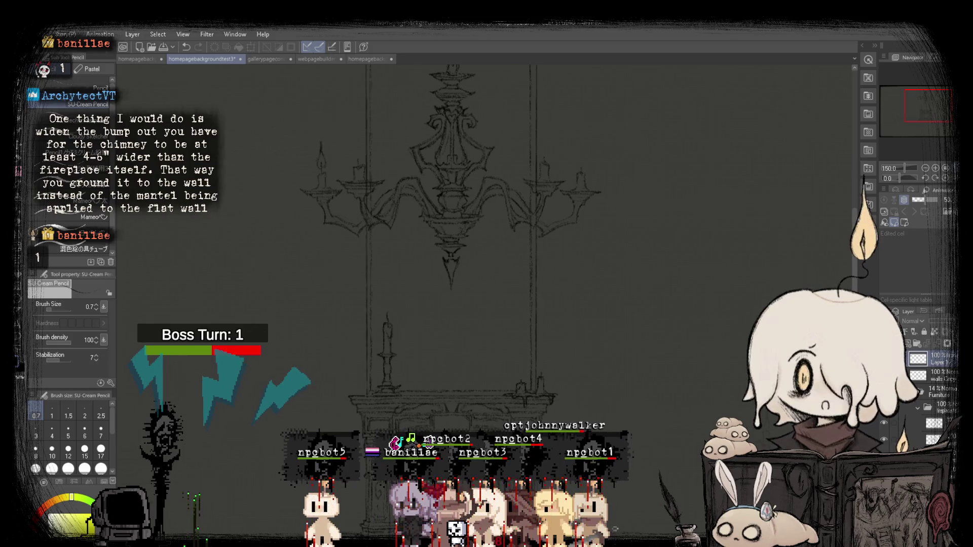
scroll(937, 413, "up", 2)
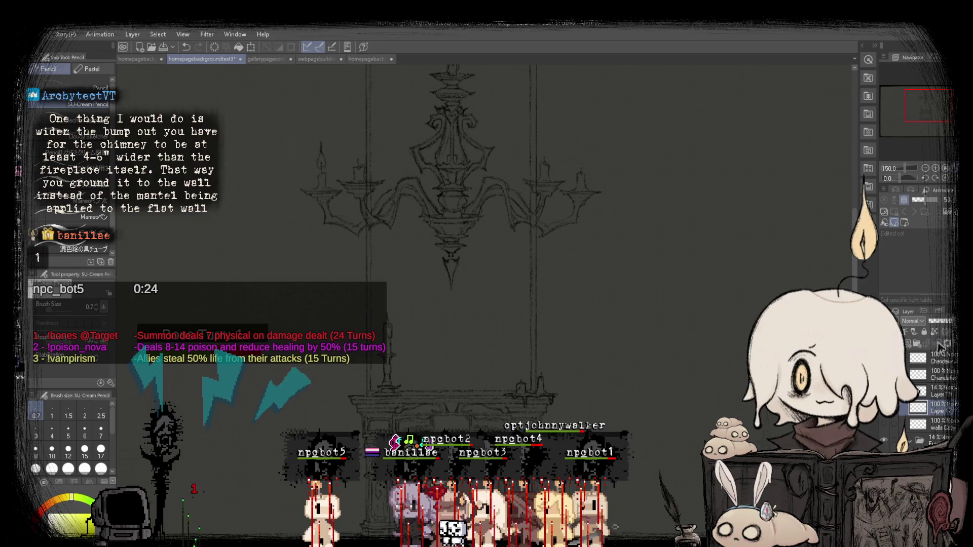
scroll(662, 304, "down", 2)
key("m")
Select the chandelier-and-fireplace section and stretch it wider and taller (~135% width).
left_click_drag(348, 105, 725, 390)
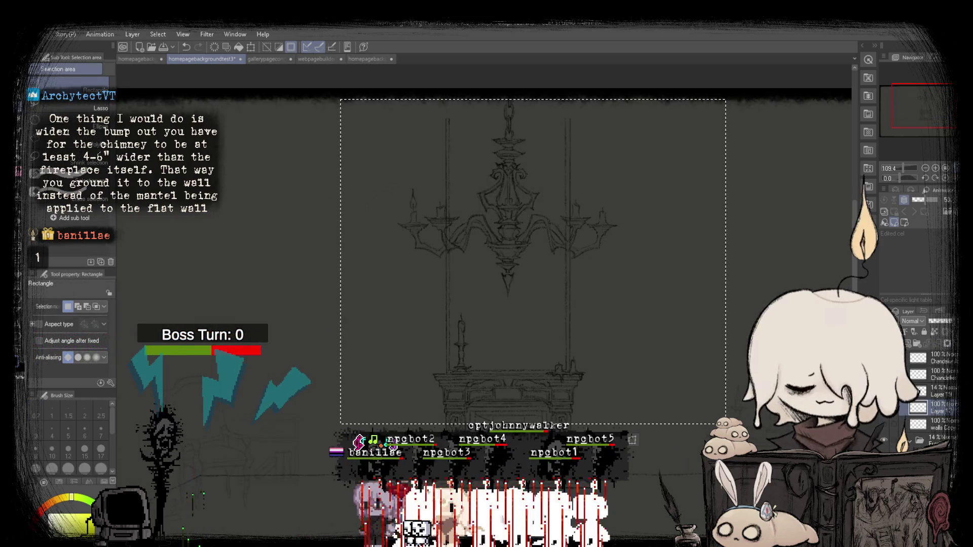
key("ctrl+t")
scroll(484, 304, "up", 1)
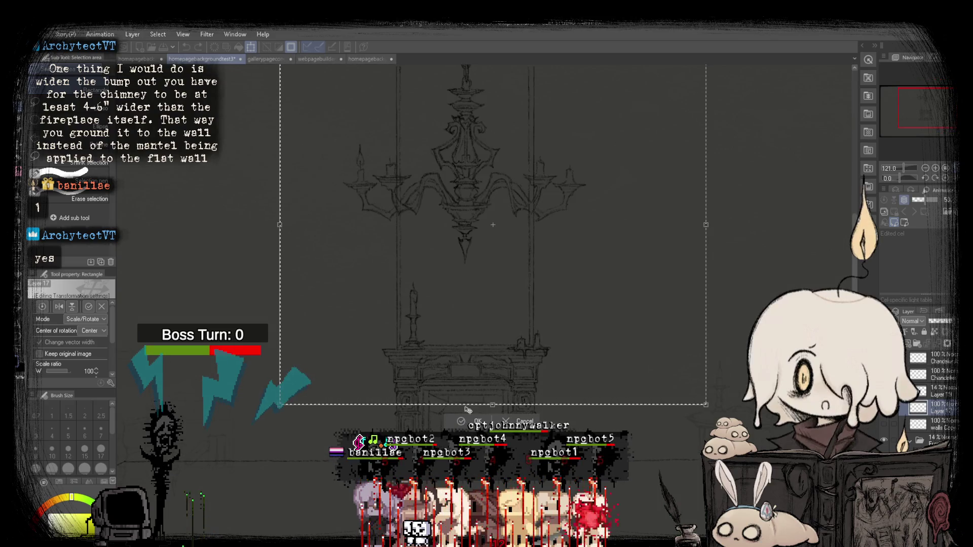
left_click_drag(492, 507, 493, 531)
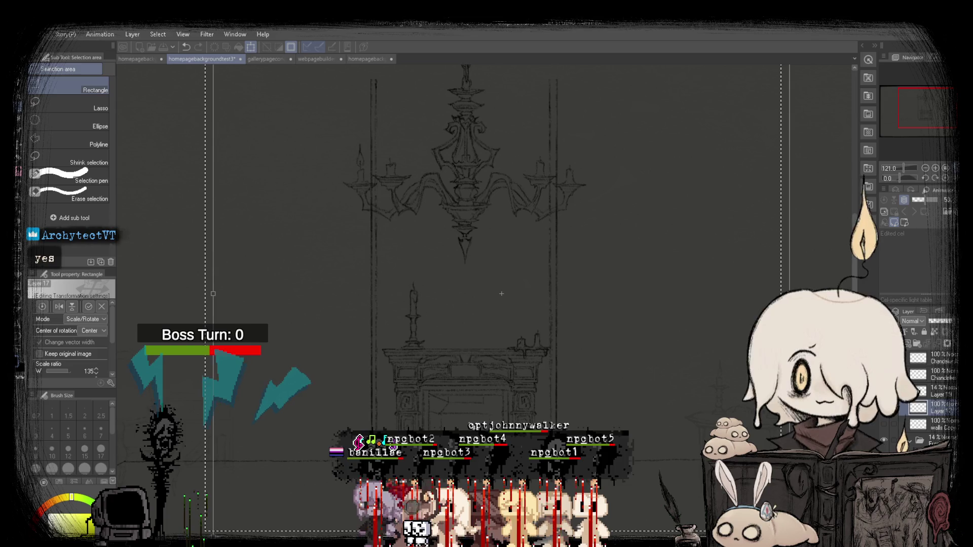
scroll(462, 338, "down", 3)
scroll(462, 338, "up", 3)
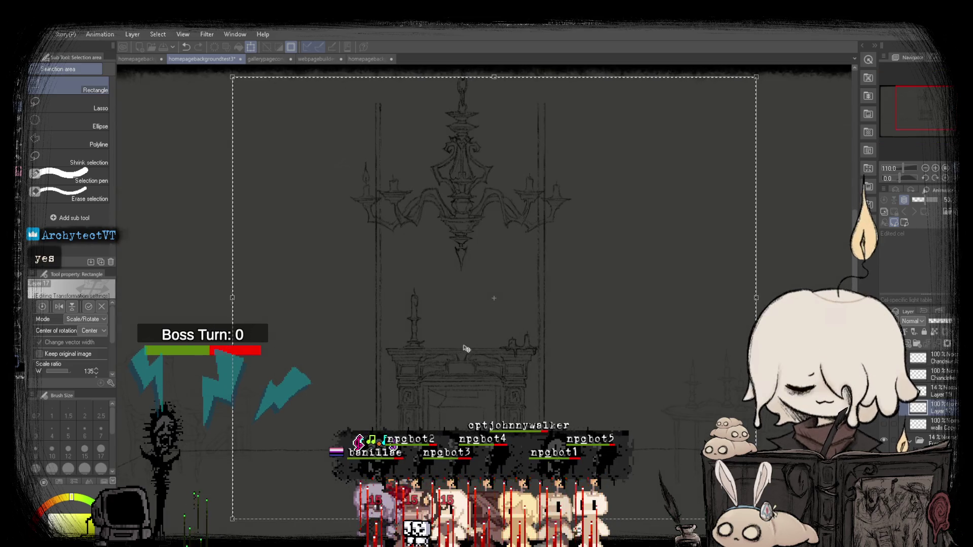
scroll(464, 344, "down", 3)
scroll(463, 344, "up", 5)
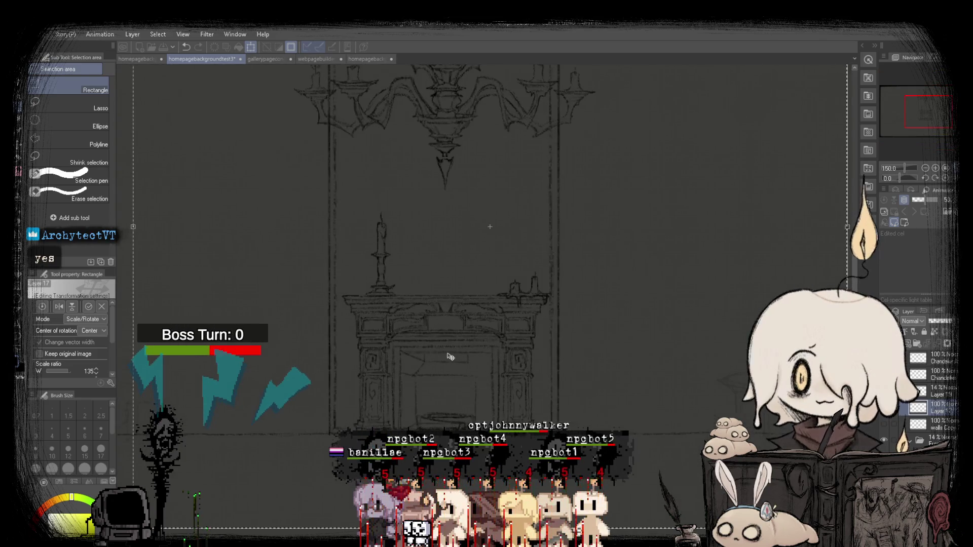
scroll(450, 362, "down", 5)
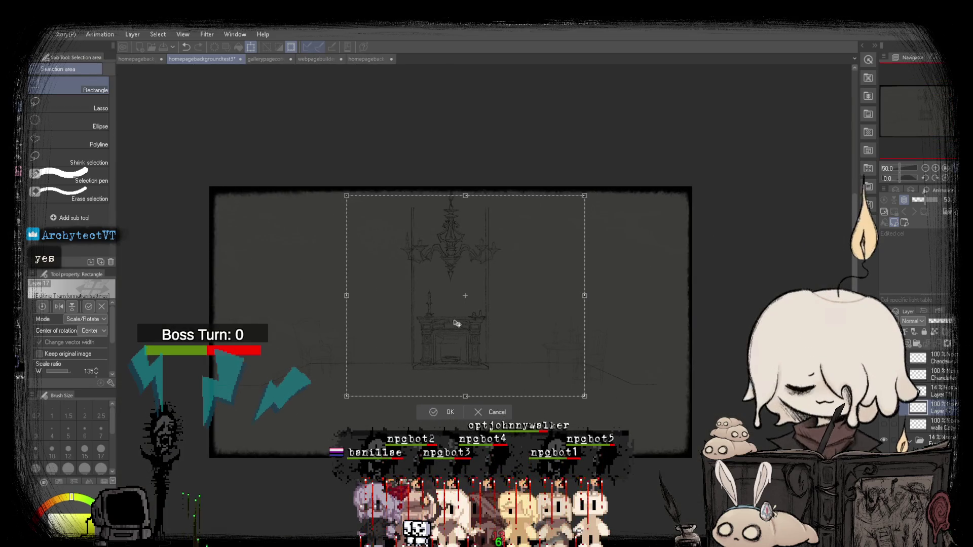
scroll(456, 323, "up", 4)
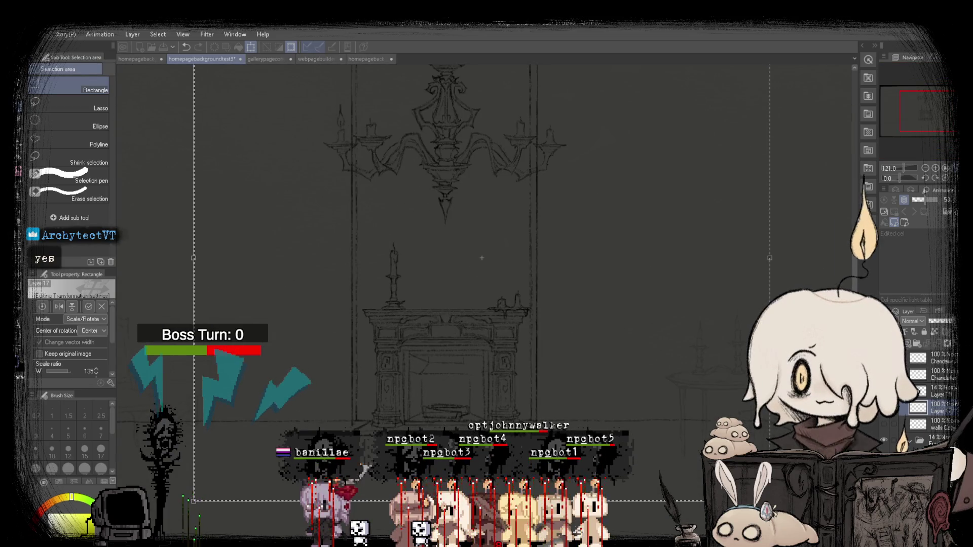
scroll(473, 335, "down", 3)
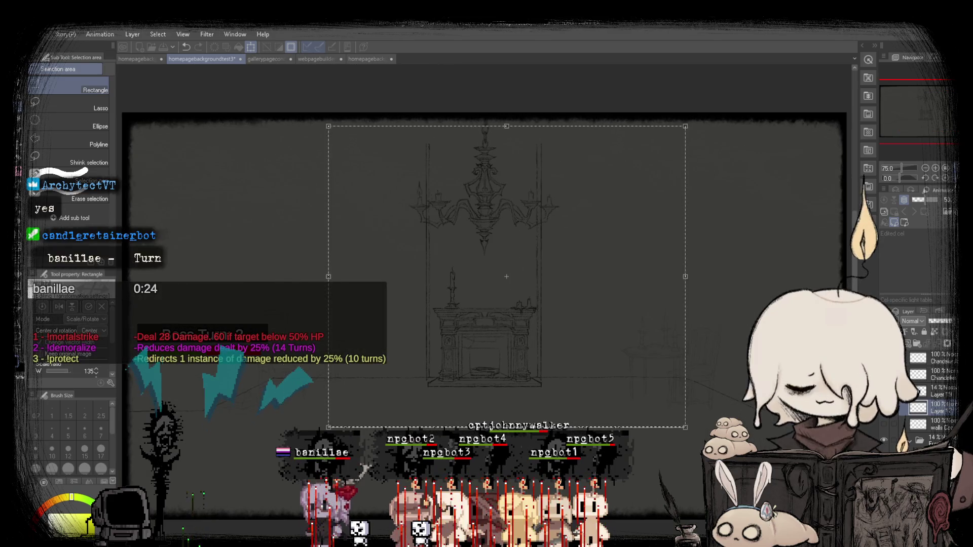
Mirror the view, move the enlarged section across the room, and confirm the transform.
left_click_drag(473, 336, 471, 336)
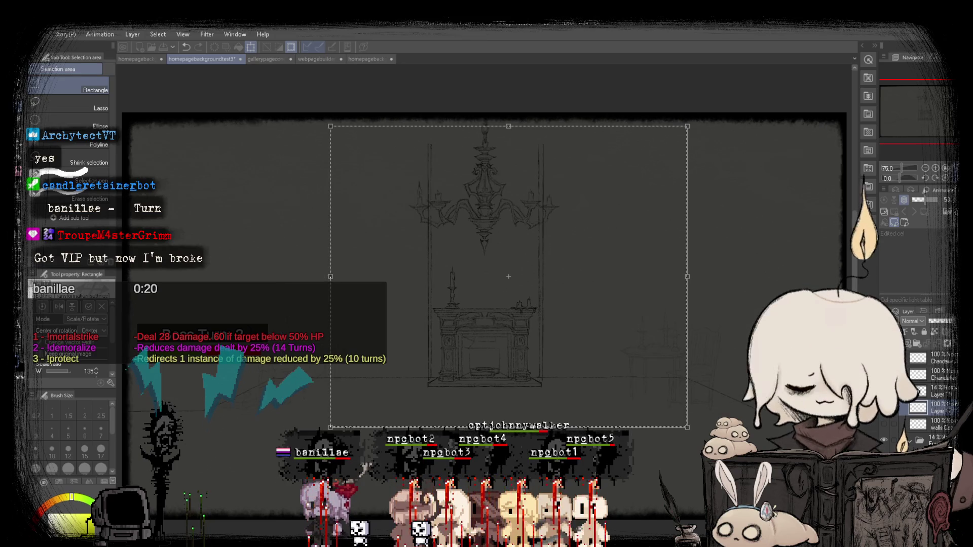
key("h")
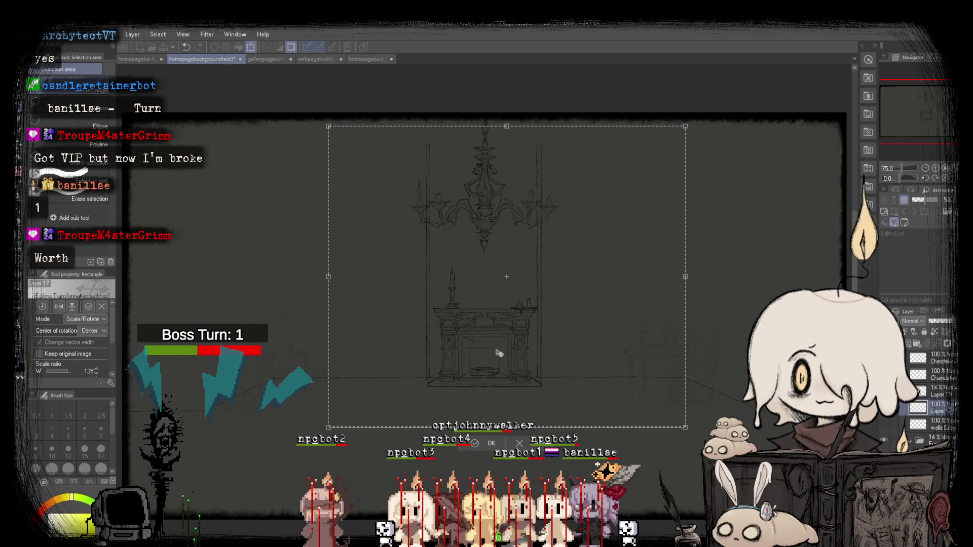
left_click_drag(499, 353, 453, 354)
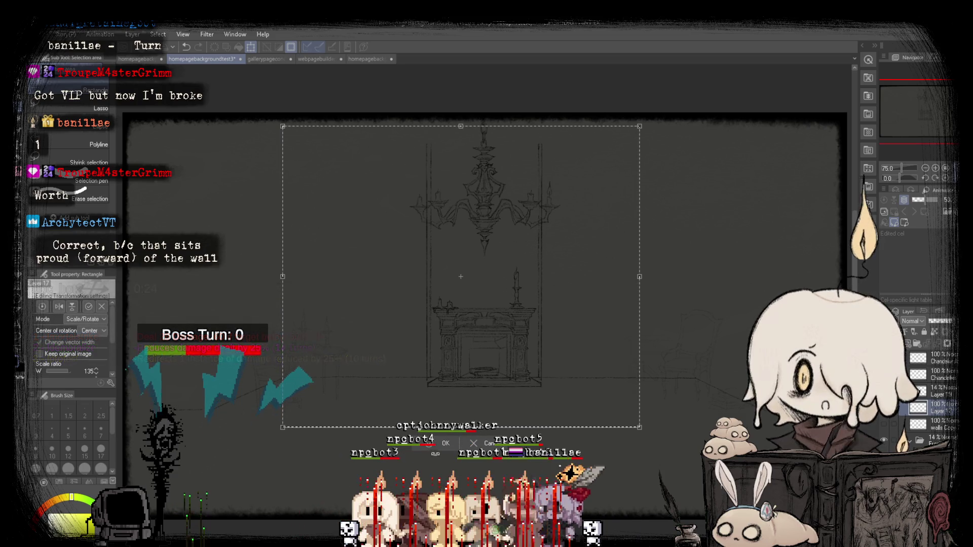
left_click(424, 452)
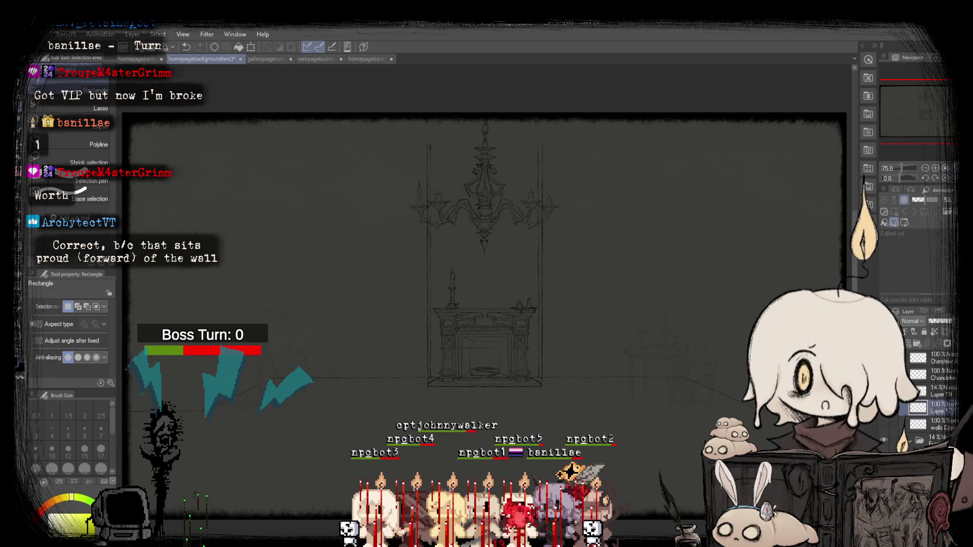
scroll(411, 286, "down", 1)
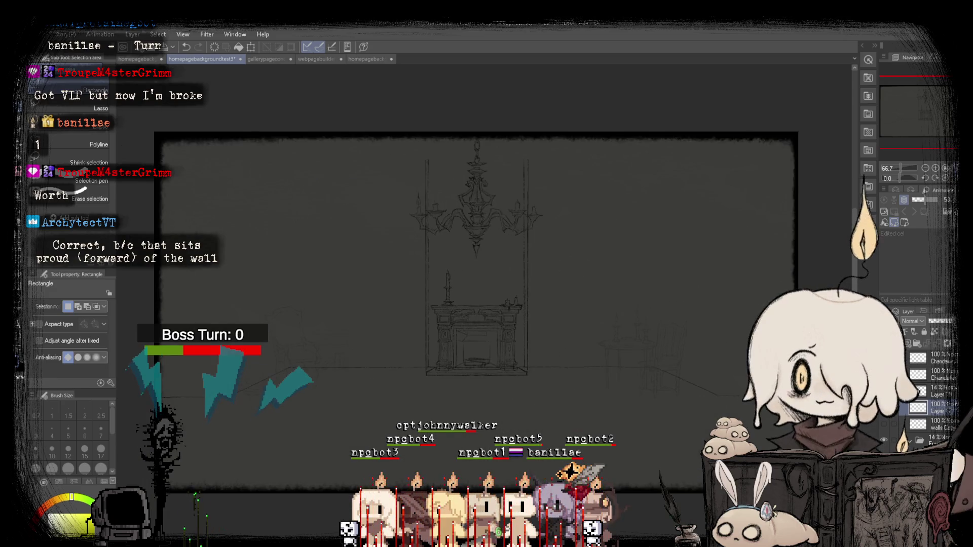
scroll(411, 286, "up", 1)
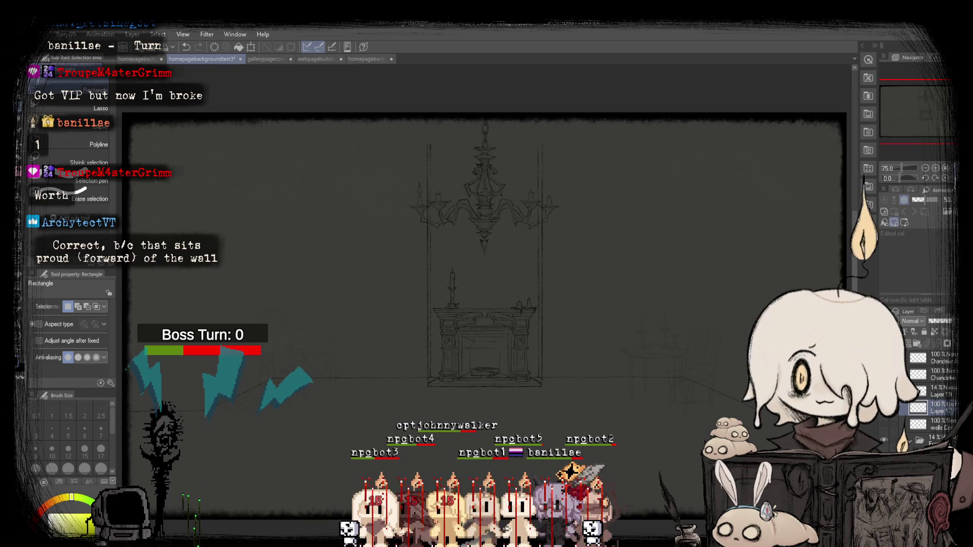
key("ctrl+z")
key("ctrl+z")
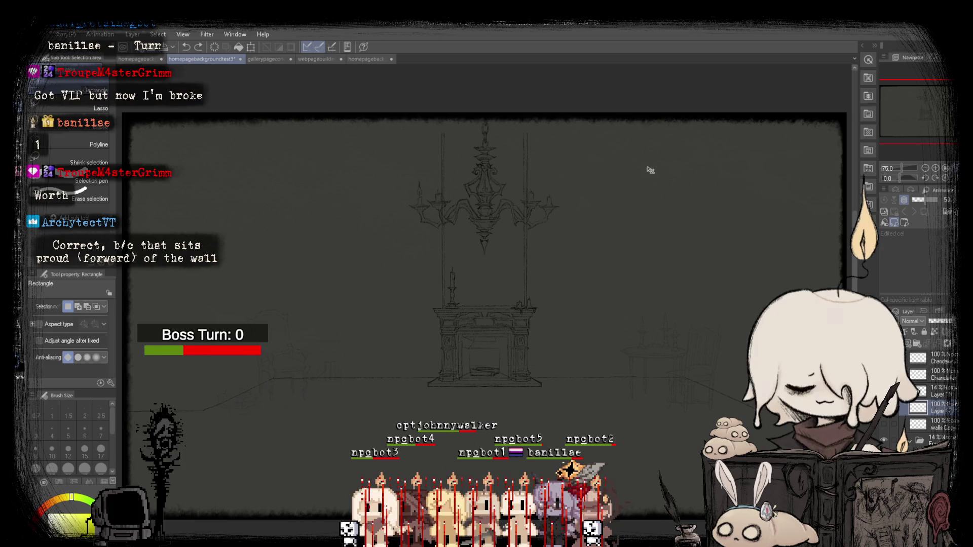
key("ctrl+y")
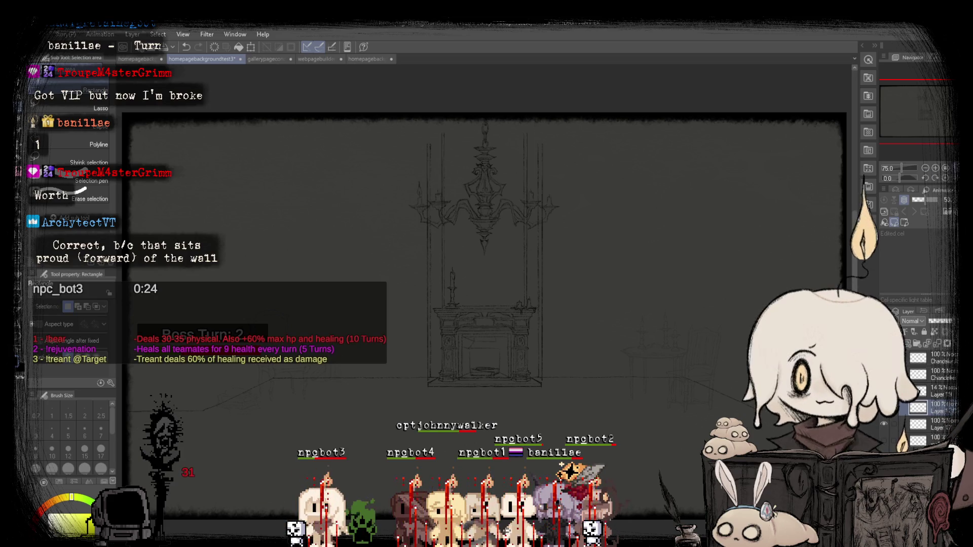
key("ctrl+shift+f")
key("ctrl+shift+f")
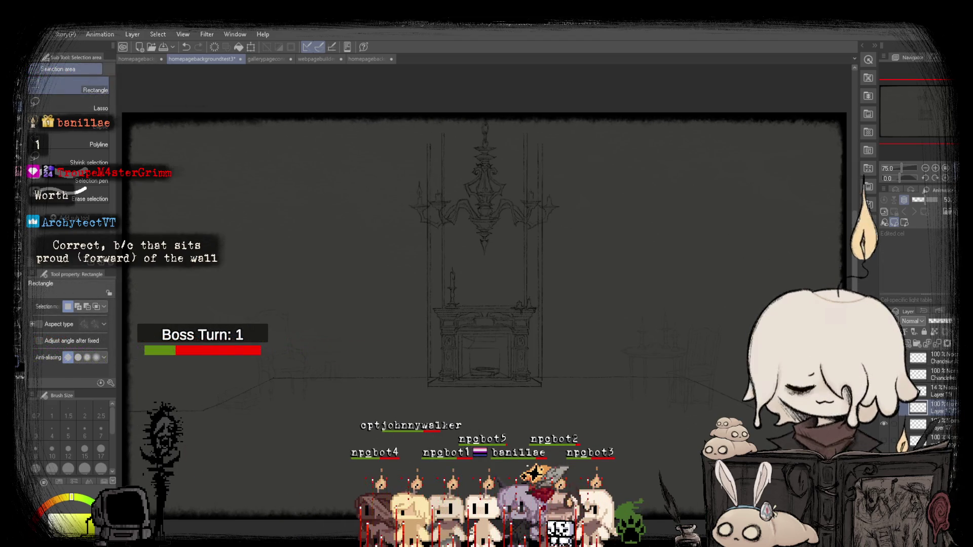
scroll(521, 400, "up", 3)
key("p")
scroll(353, 354, "up", 9)
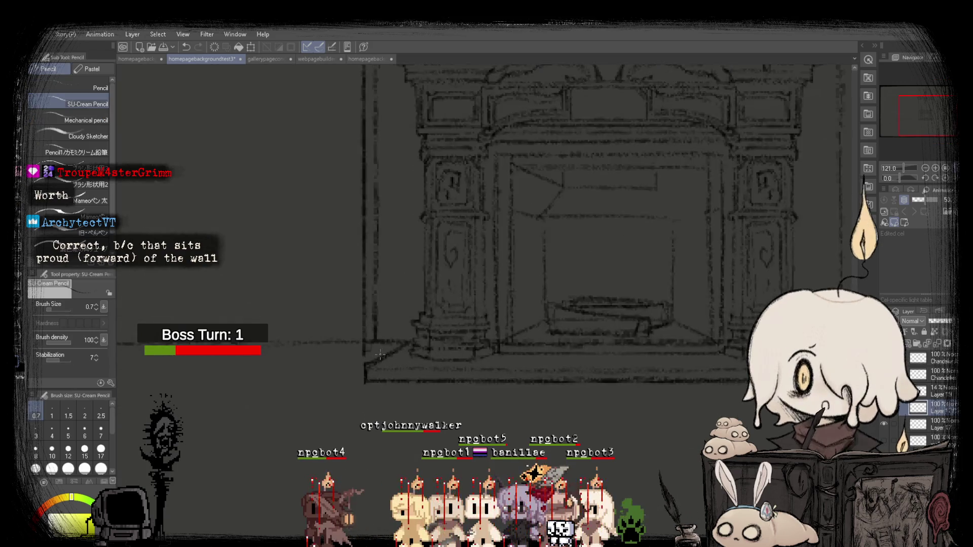
scroll(353, 354, "down", 6)
scroll(482, 343, "up", 3)
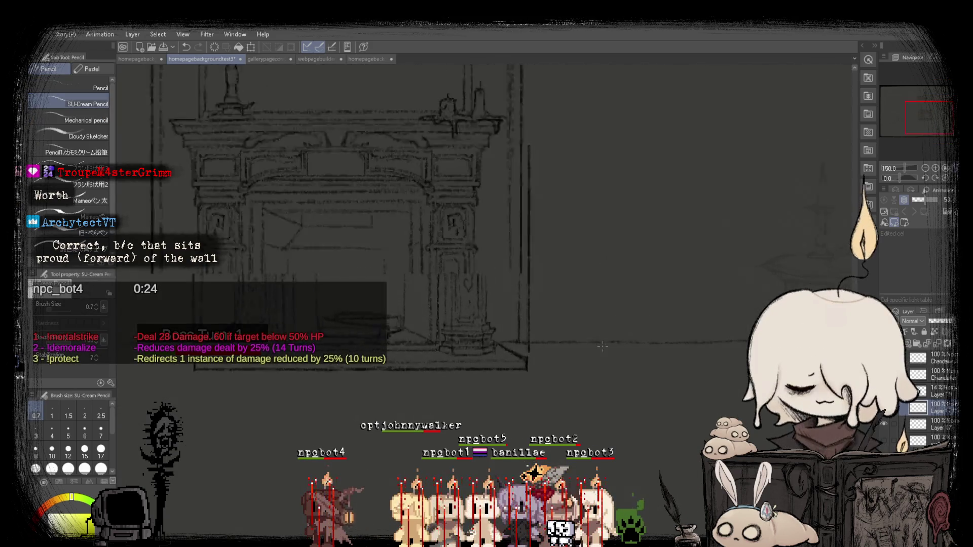
scroll(510, 363, "up", 2)
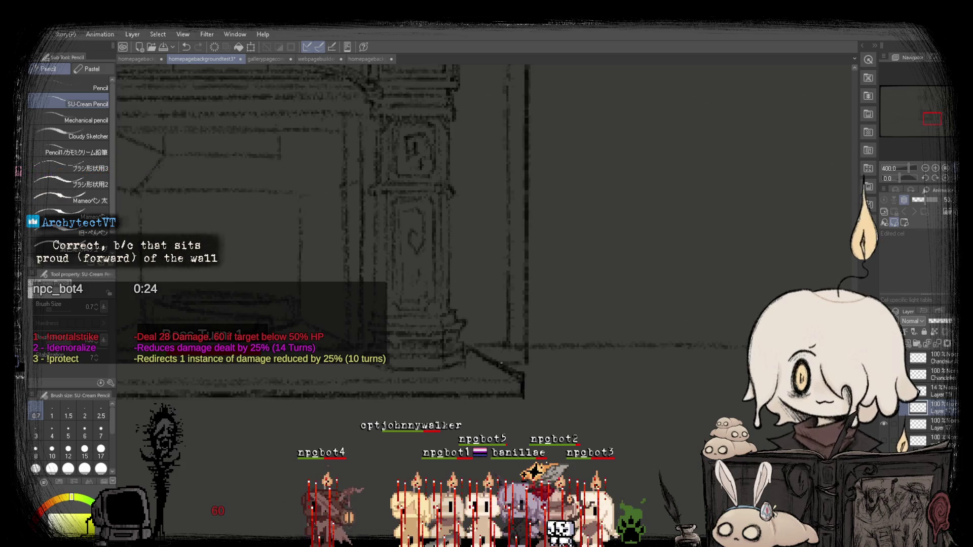
scroll(501, 363, "down", 3)
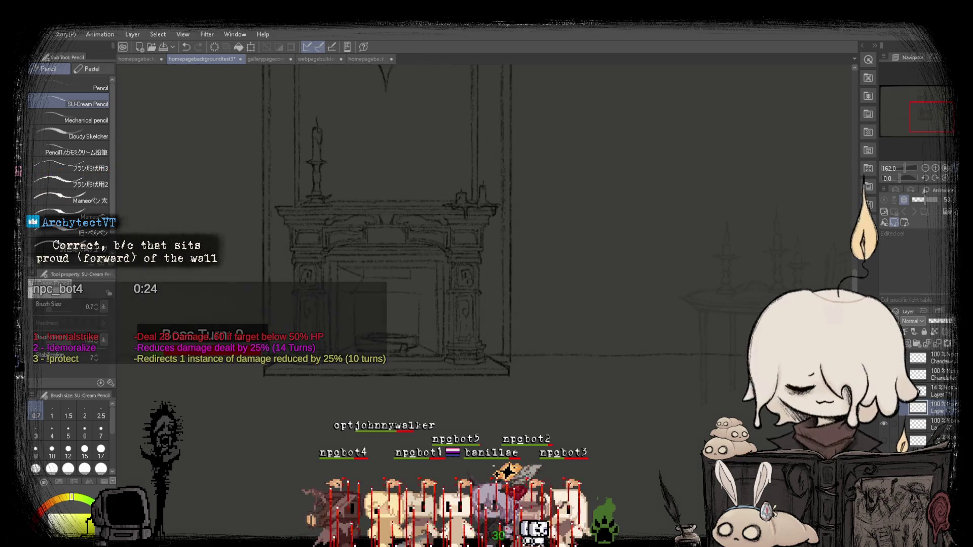
scroll(552, 235, "down", 3)
scroll(912, 401, "up", 3)
left_click(883, 423)
left_click(883, 422)
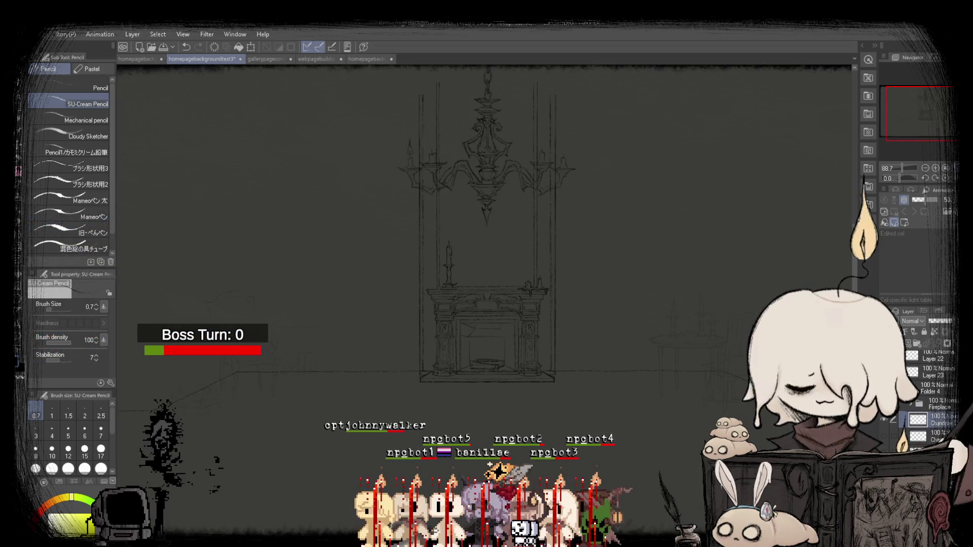
scroll(469, 386, "down", 1)
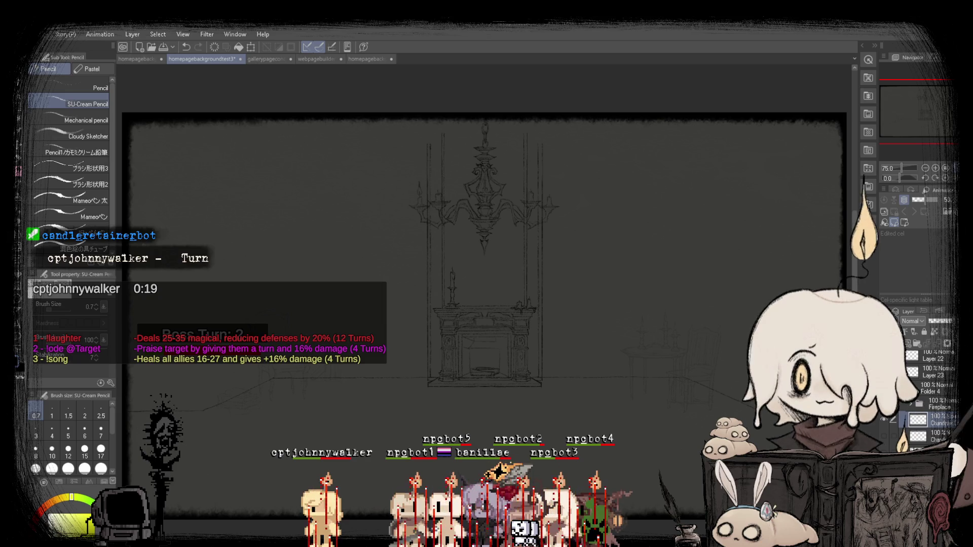
scroll(563, 385, "up", 3)
scroll(562, 385, "up", 3)
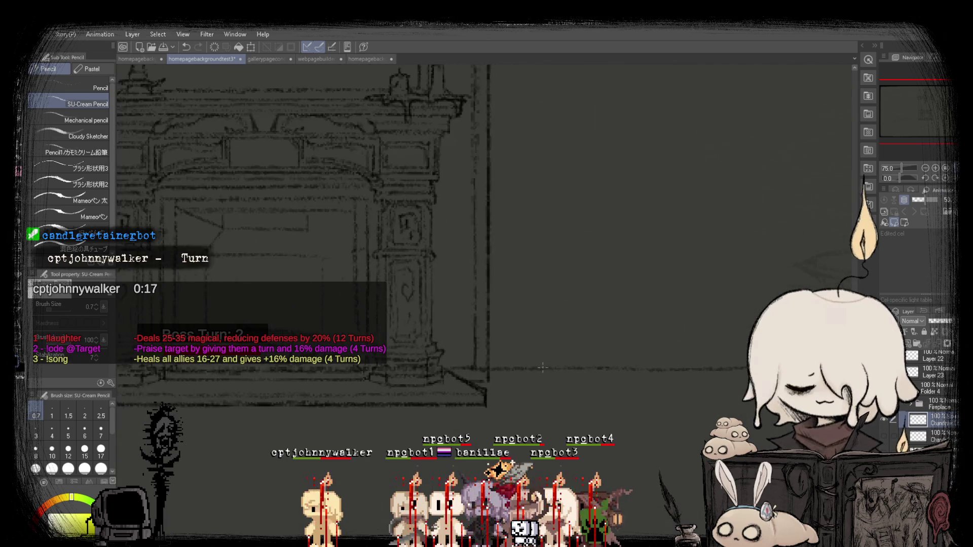
scroll(533, 369, "down", 3)
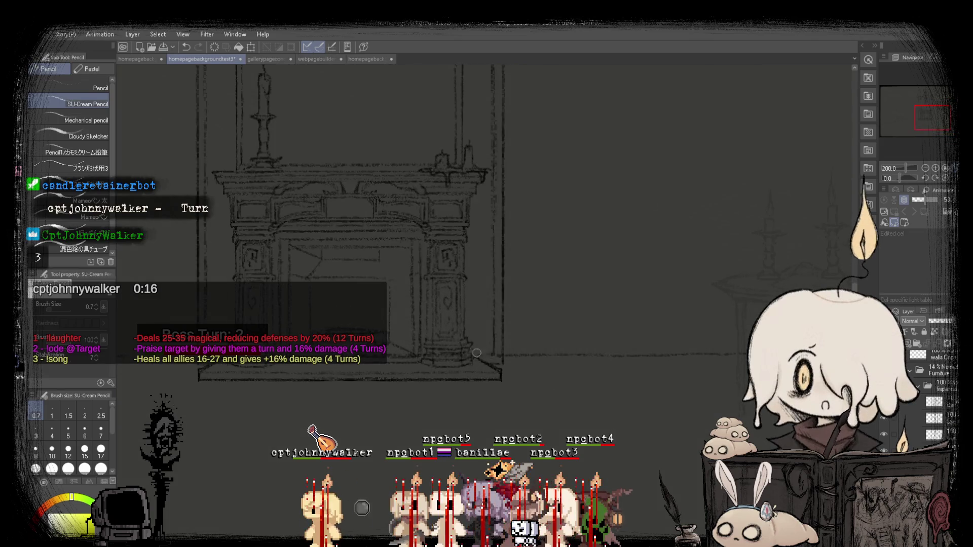
scroll(489, 357, "left", 5)
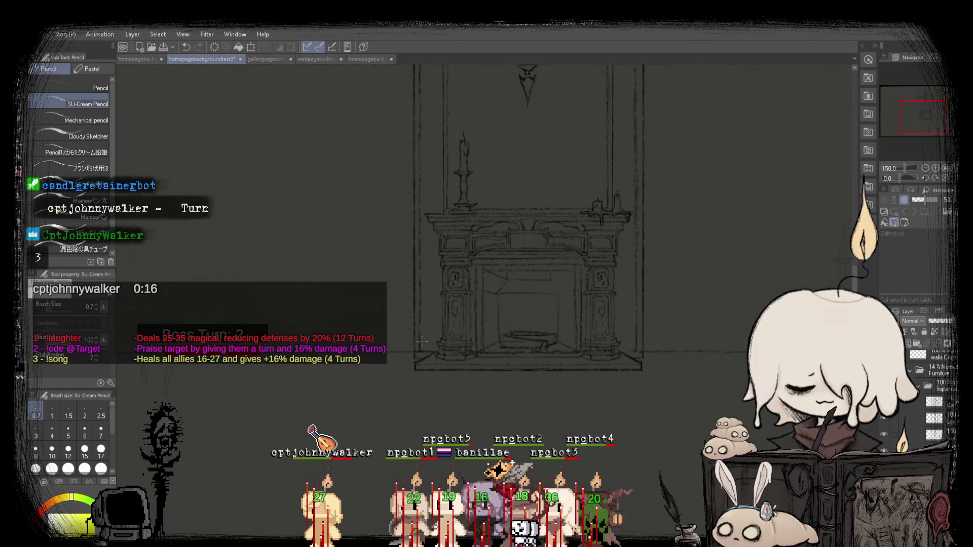
scroll(411, 349, "up", 1)
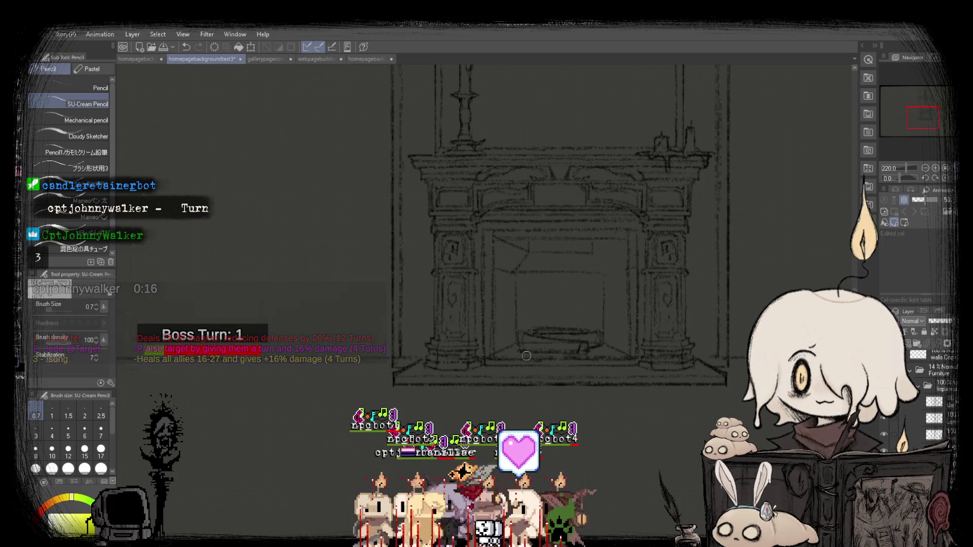
scroll(431, 349, "down", 5)
scroll(467, 335, "up", 2)
scroll(378, 383, "up", 2)
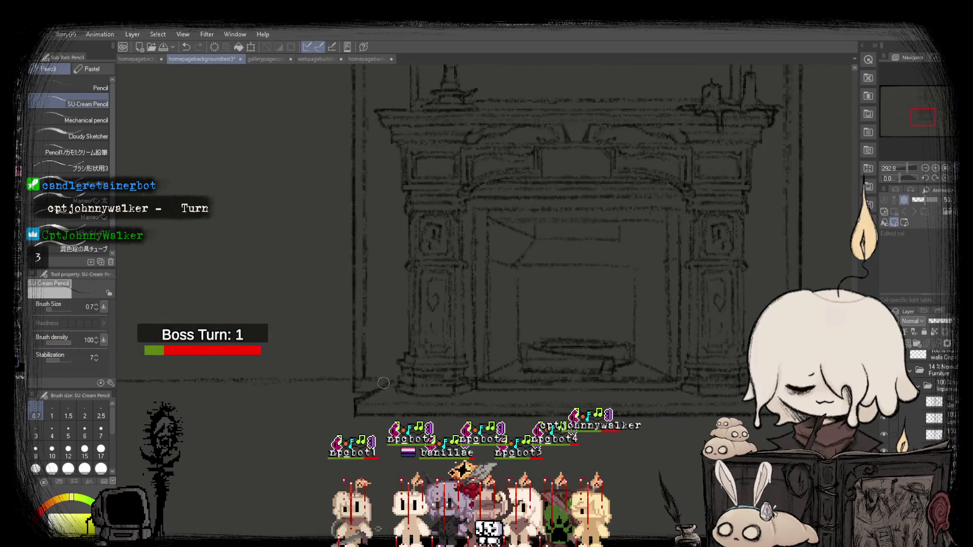
scroll(376, 385, "up", 3)
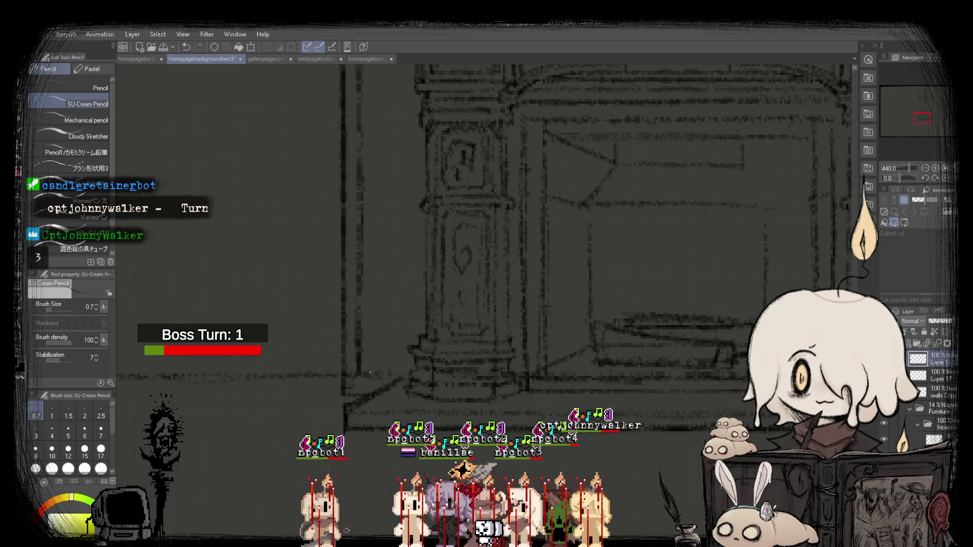
scroll(370, 378, "down", 1)
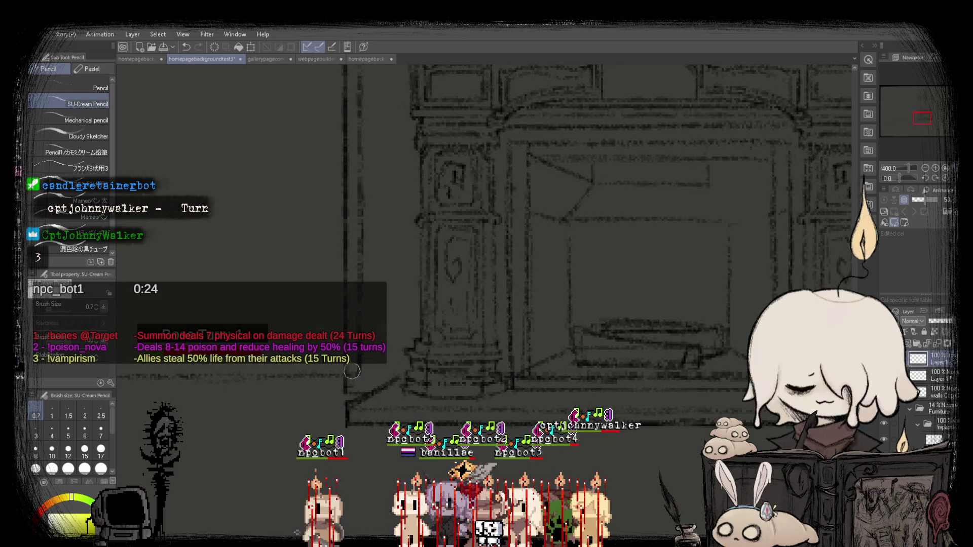
scroll(390, 376, "down", 5)
scroll(418, 379, "up", 3)
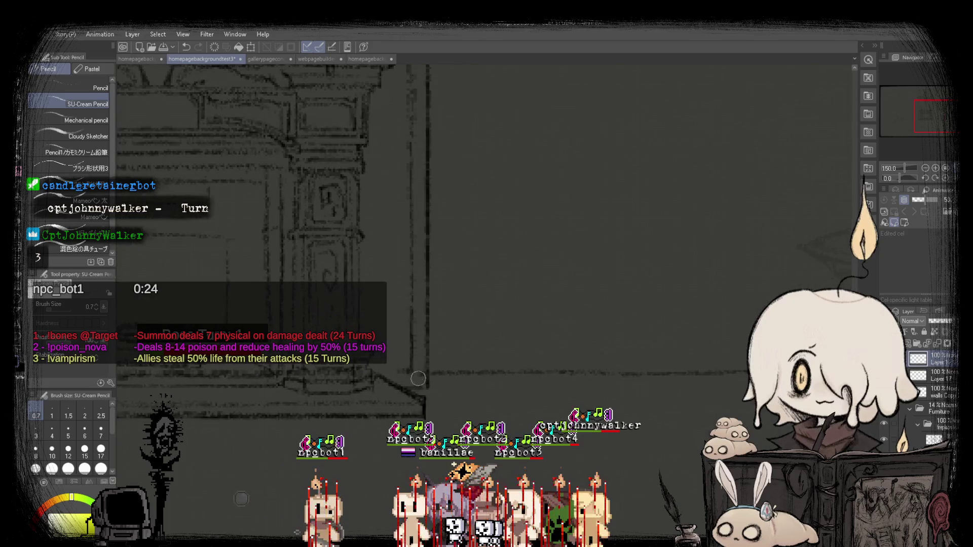
scroll(391, 372, "down", 5)
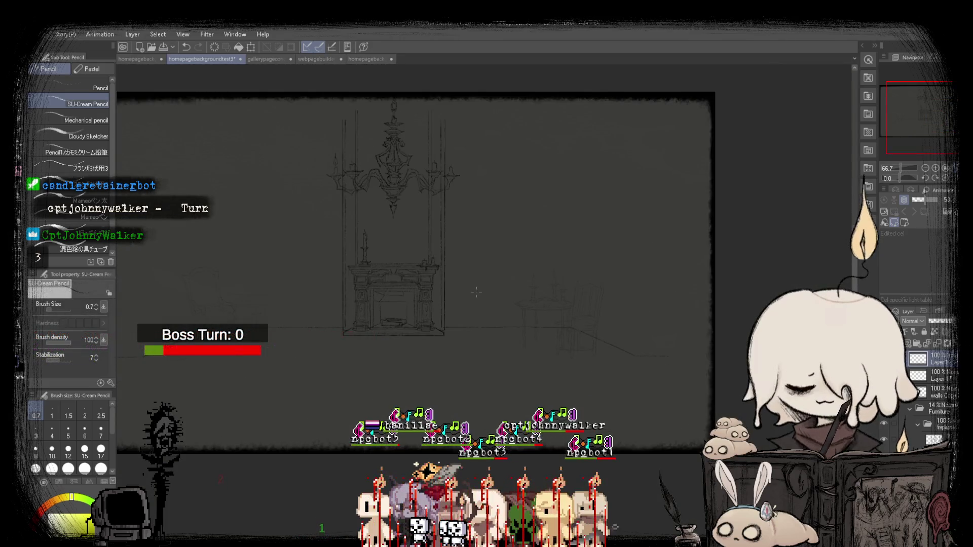
scroll(335, 301, "up", 3)
scroll(503, 361, "down", 4)
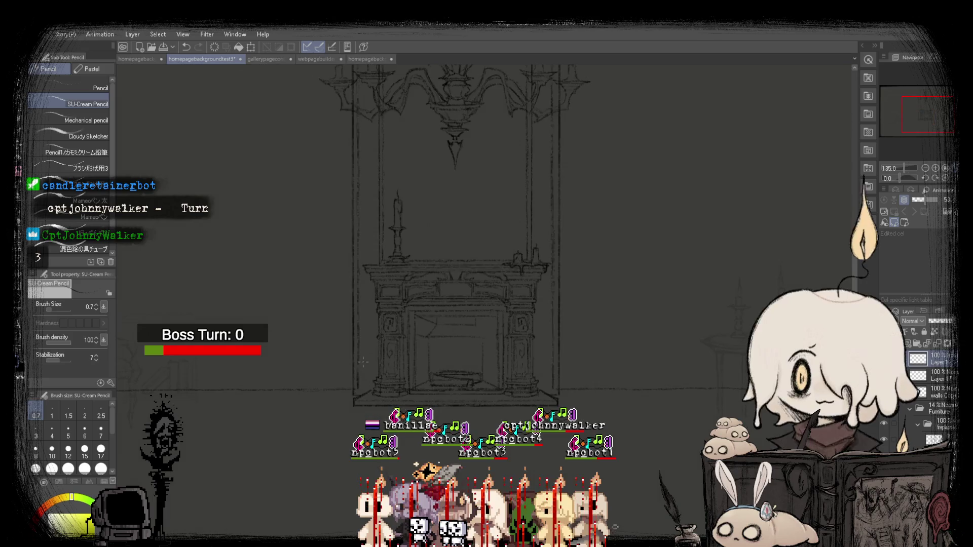
scroll(443, 345, "up", 4)
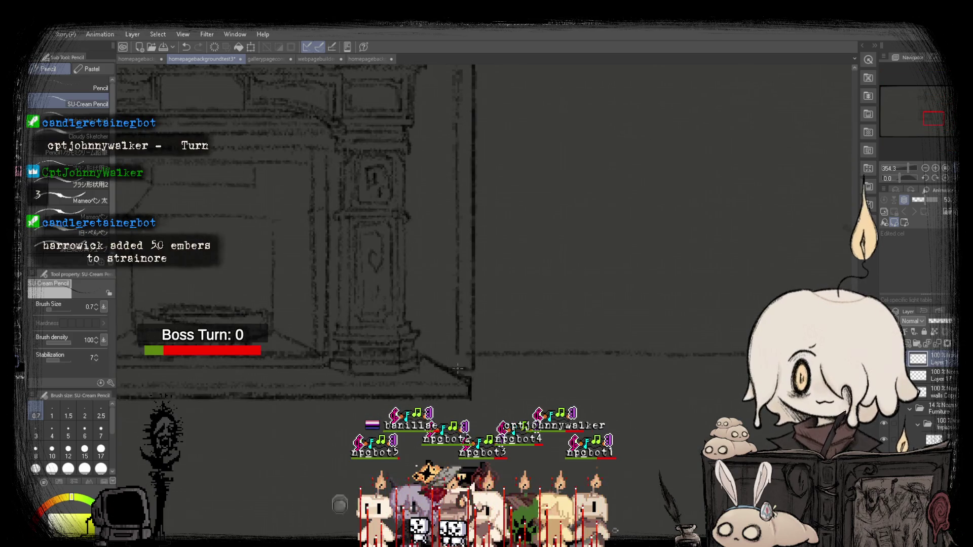
scroll(457, 367, "down", 3)
scroll(413, 331, "down", 3)
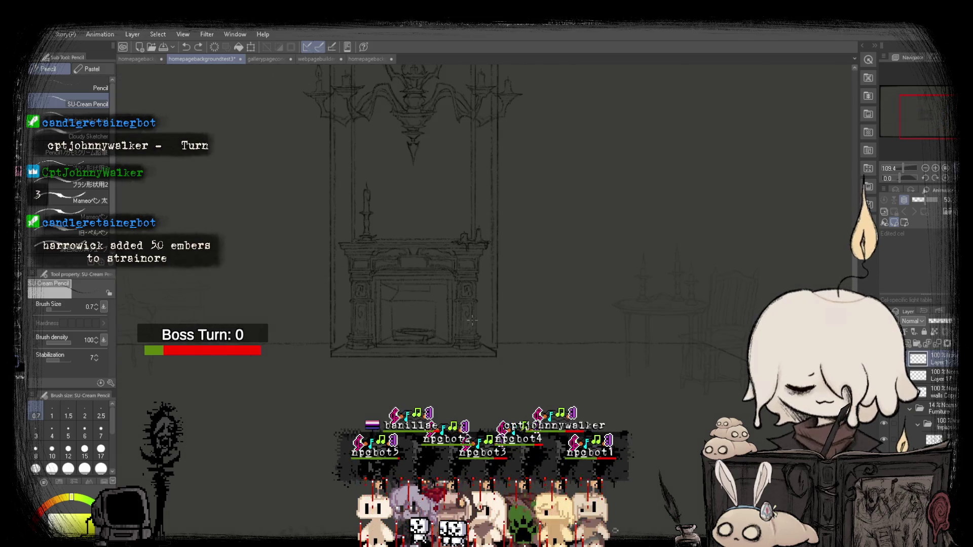
scroll(496, 325, "up", 6)
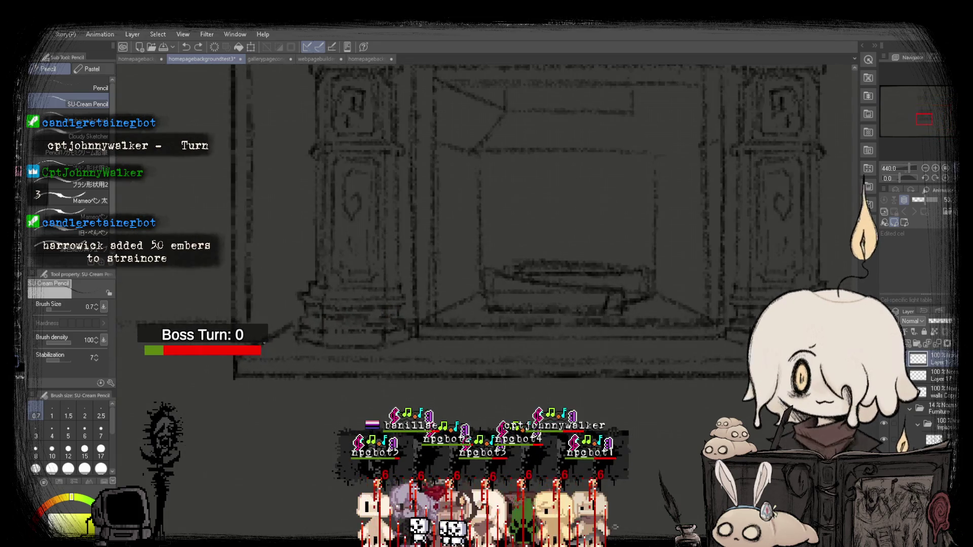
scroll(264, 343, "down", 3)
scroll(310, 352, "up", 4)
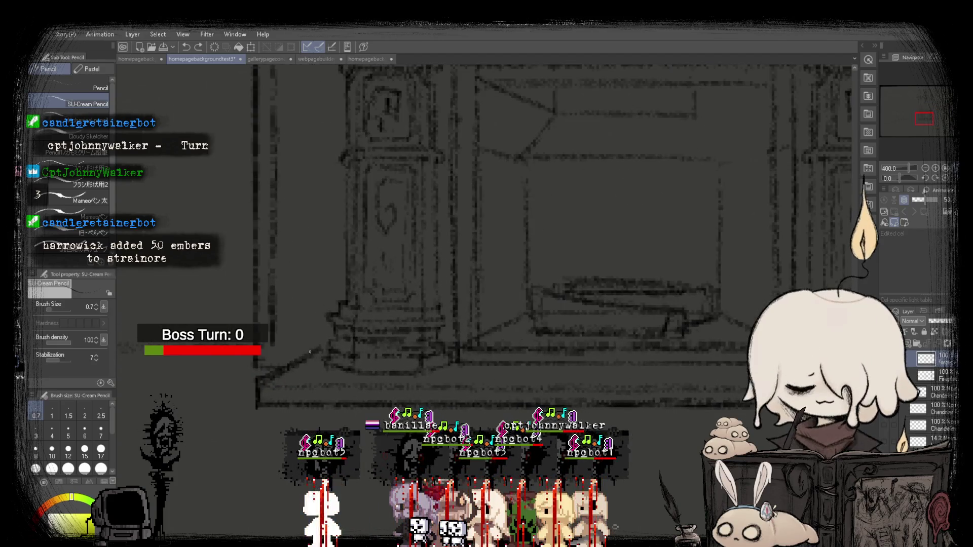
scroll(316, 351, "down", 2)
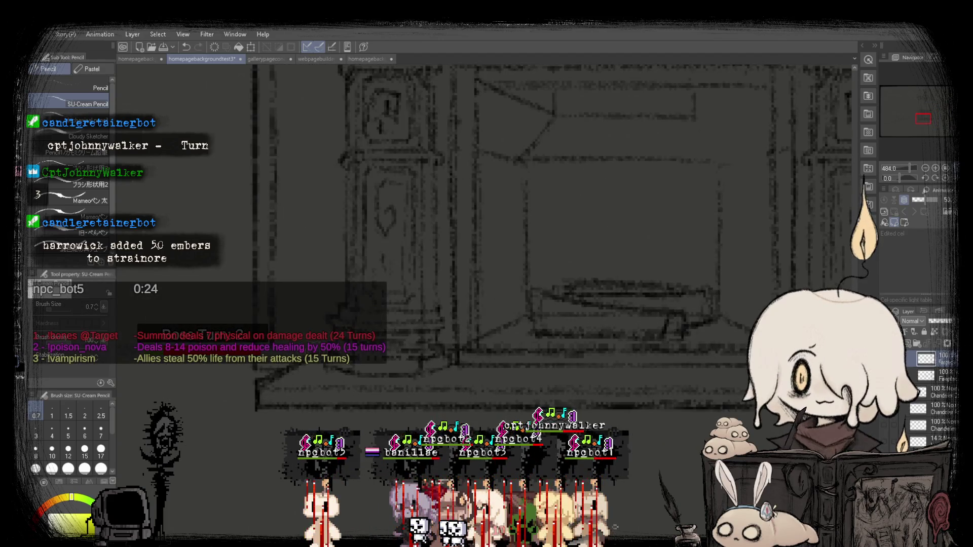
scroll(317, 351, "down", 2)
scroll(450, 331, "up", 4)
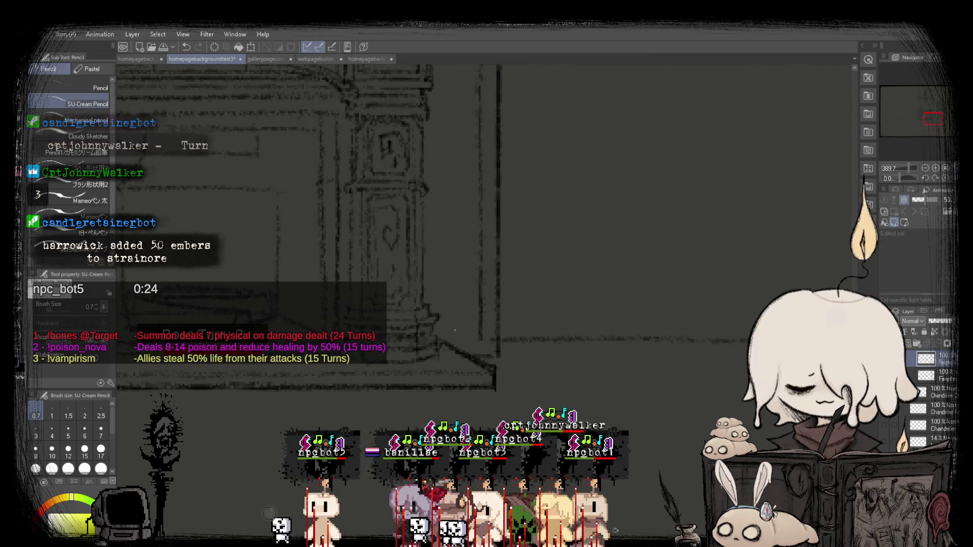
scroll(440, 360, "up", 3)
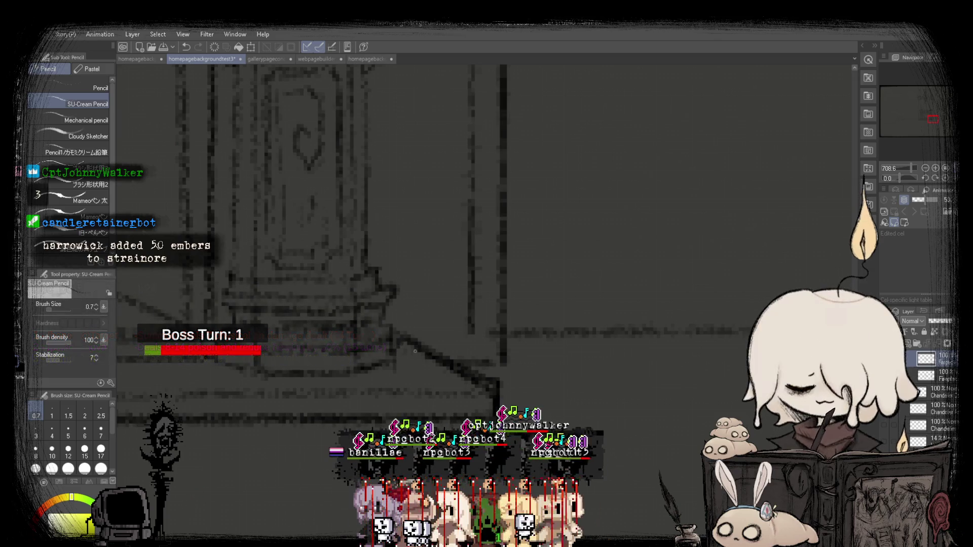
scroll(417, 351, "down", 2)
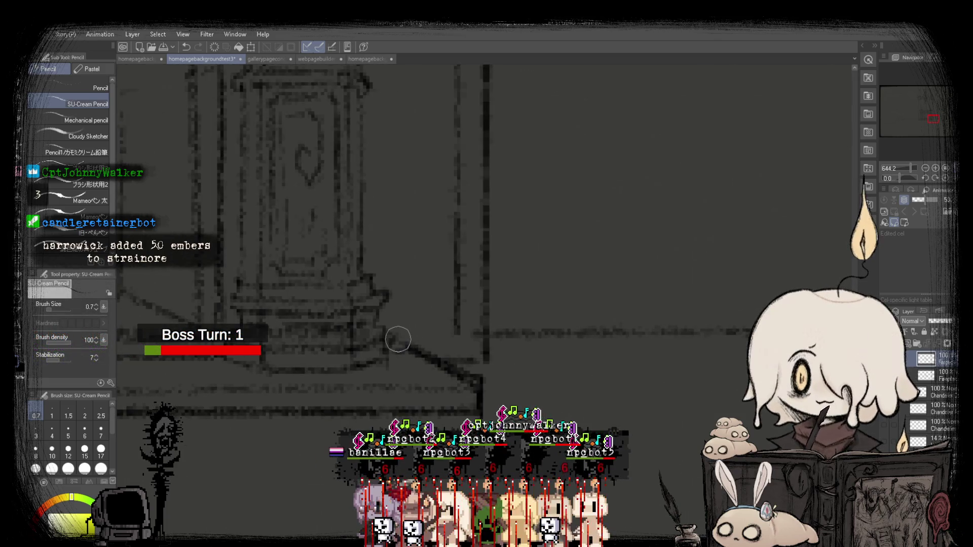
scroll(406, 341, "down", 5)
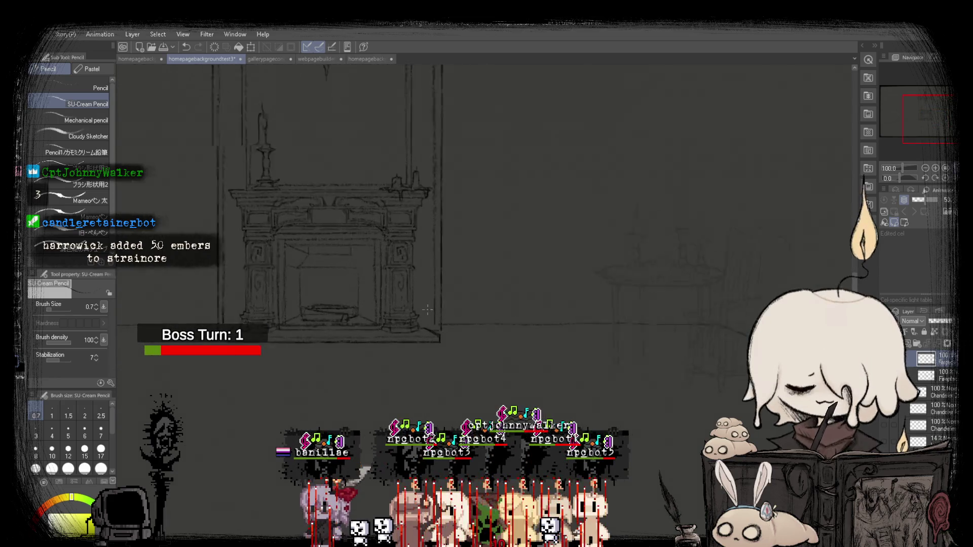
scroll(426, 337, "up", 2)
scroll(426, 337, "down", 3)
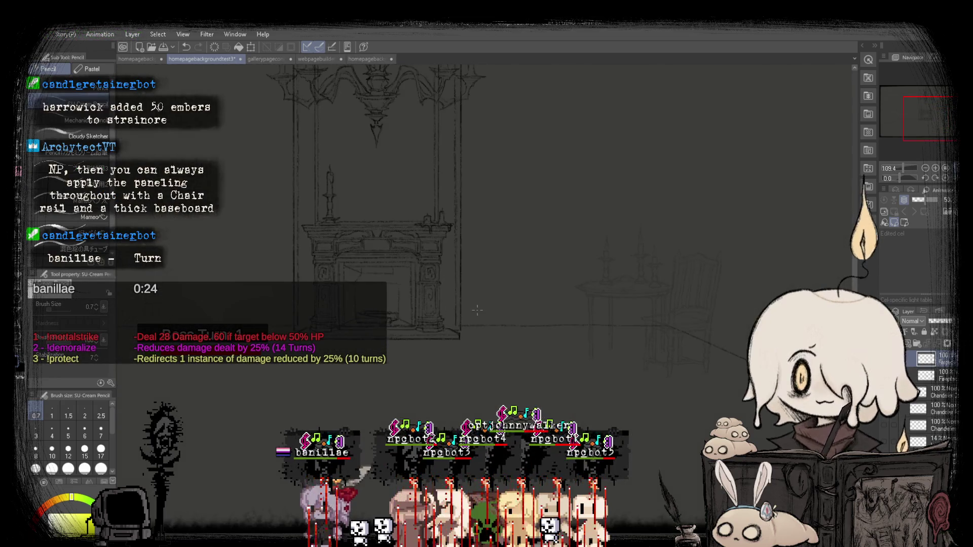
scroll(315, 321, "down", 4)
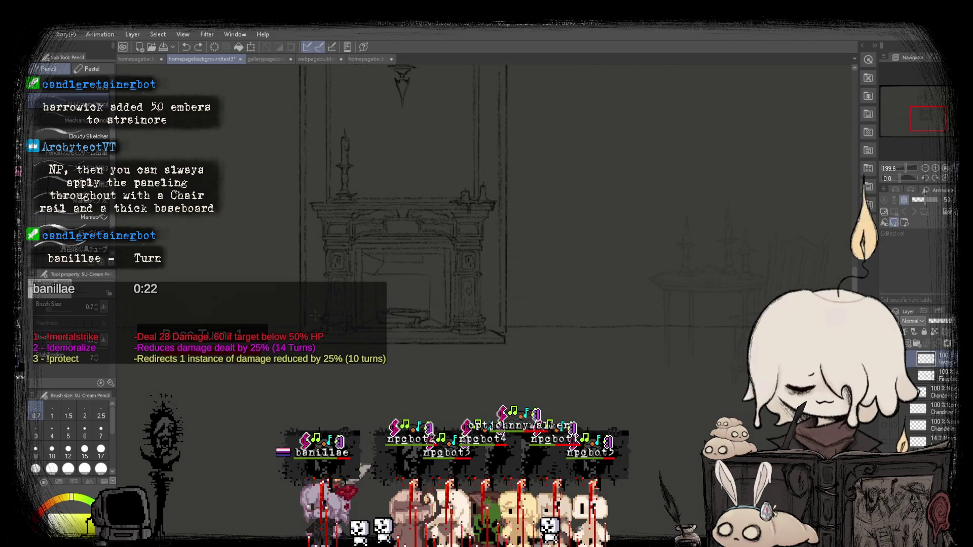
scroll(377, 307, "up", 1)
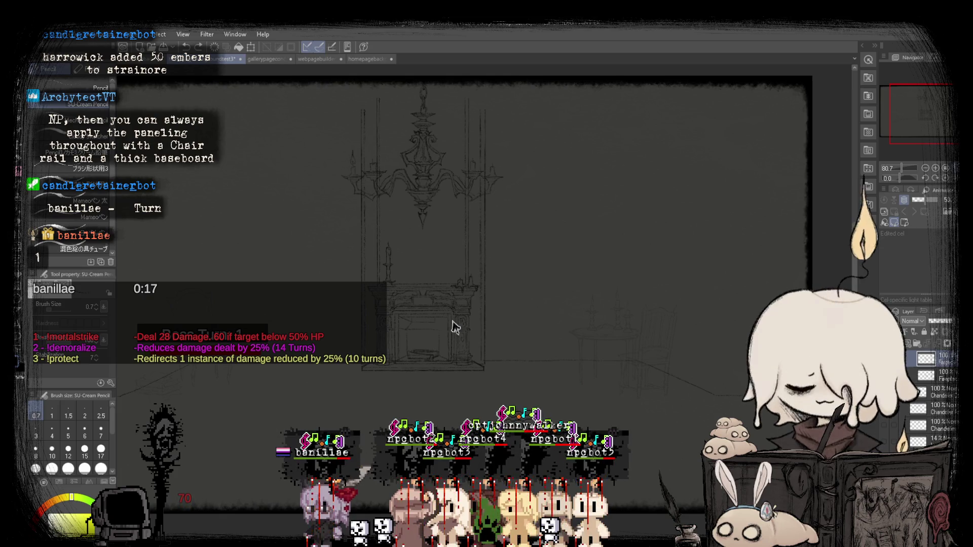
key("ctrl+0")
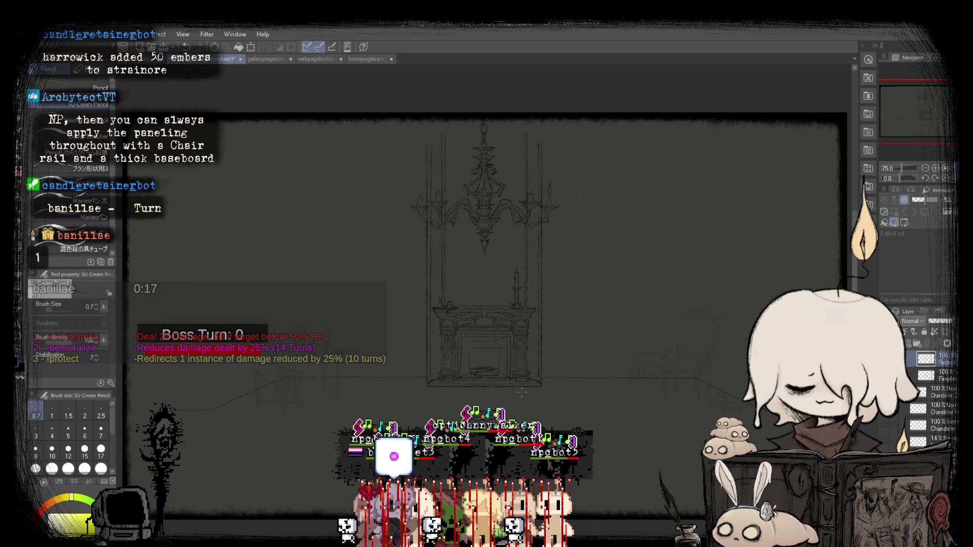
scroll(533, 396, "up", 3)
scroll(533, 396, "up", 10)
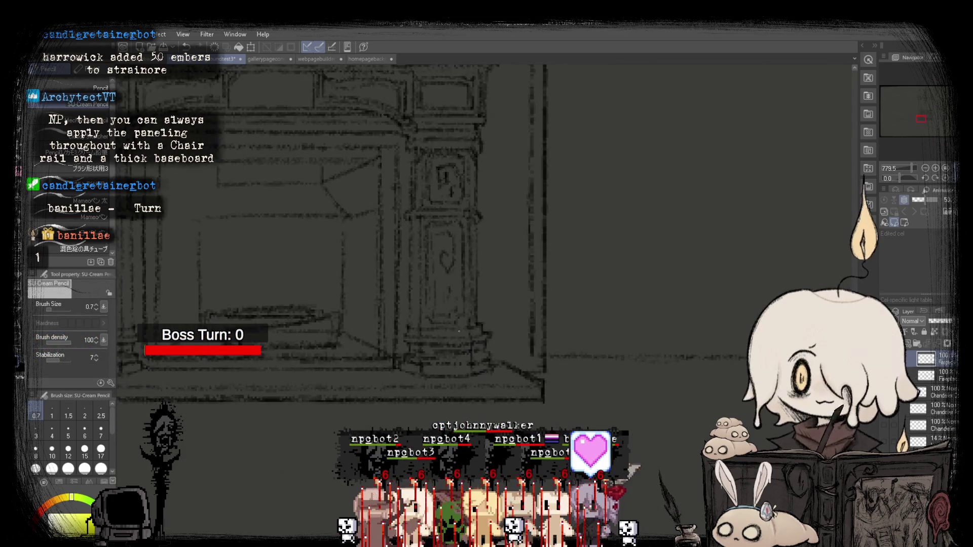
scroll(469, 349, "down", 8)
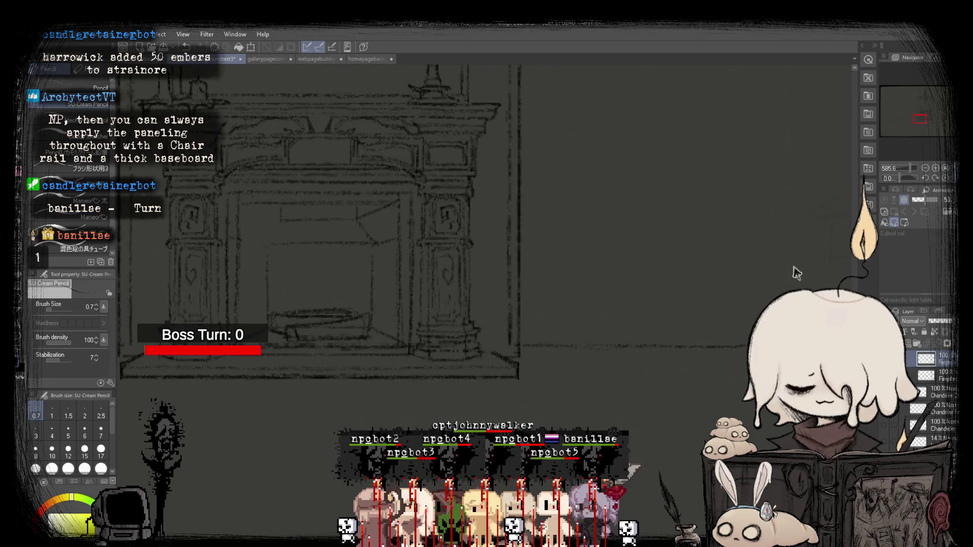
key("ctrl+0")
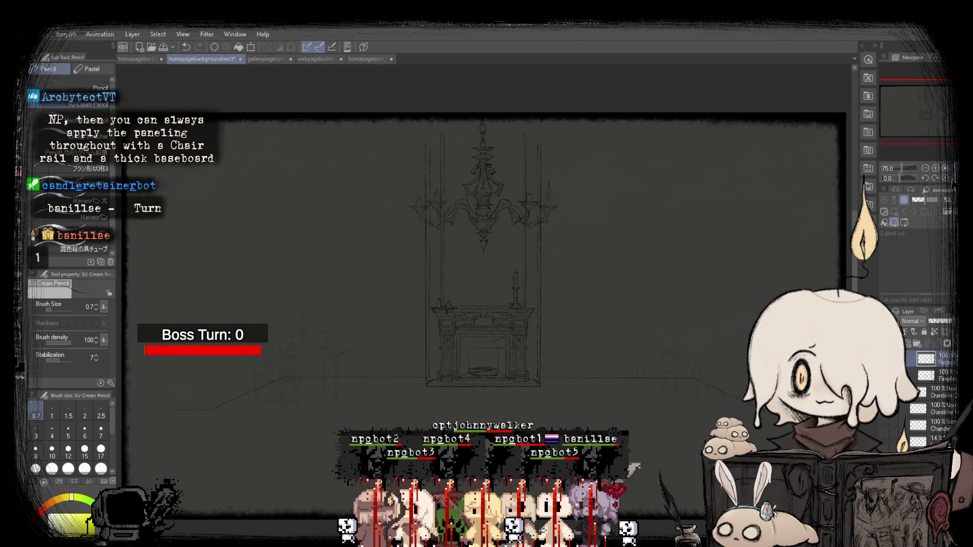
key("h")
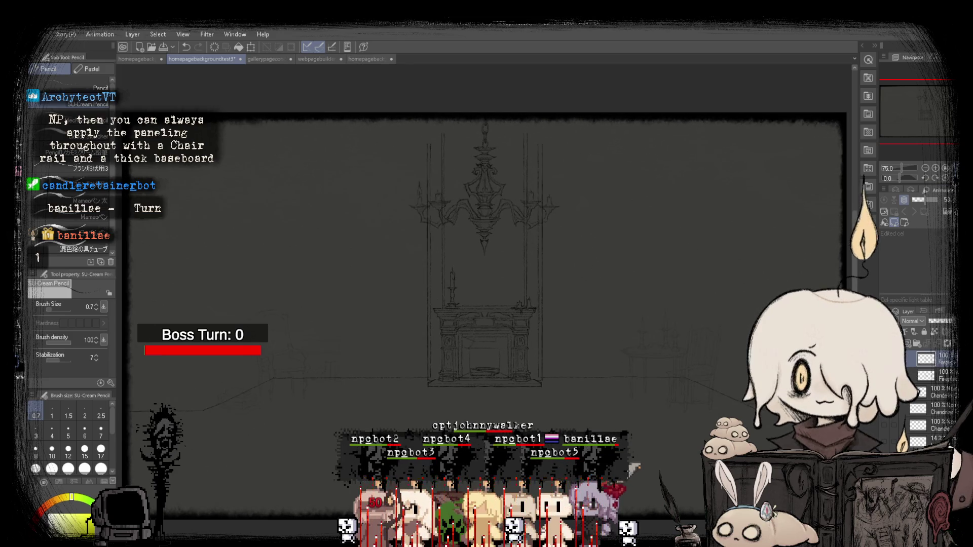
key("h")
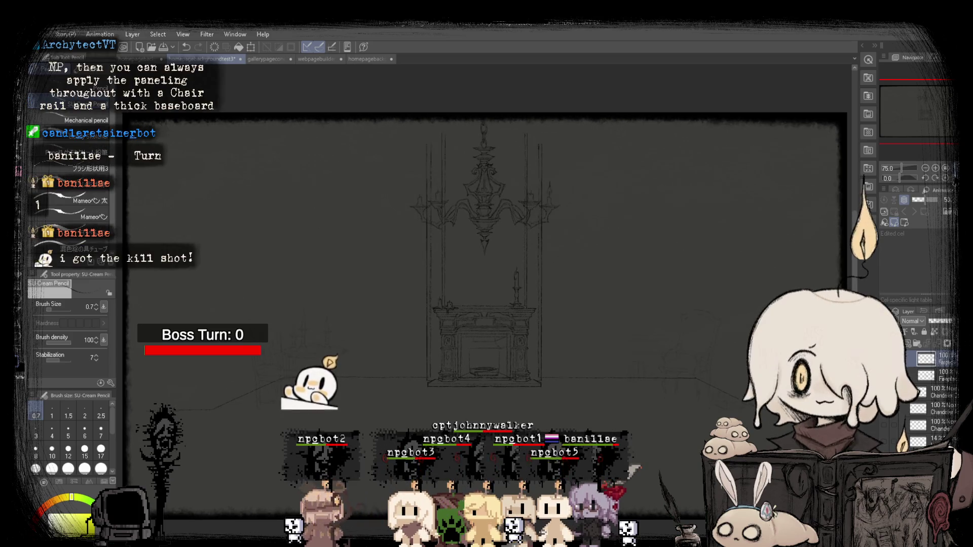
left_click(920, 194)
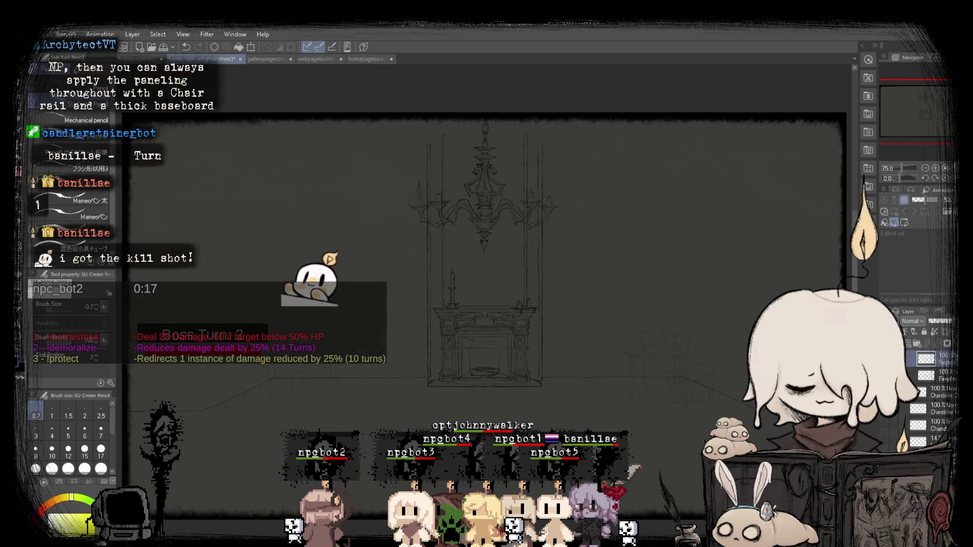
scroll(537, 276, "up", 5)
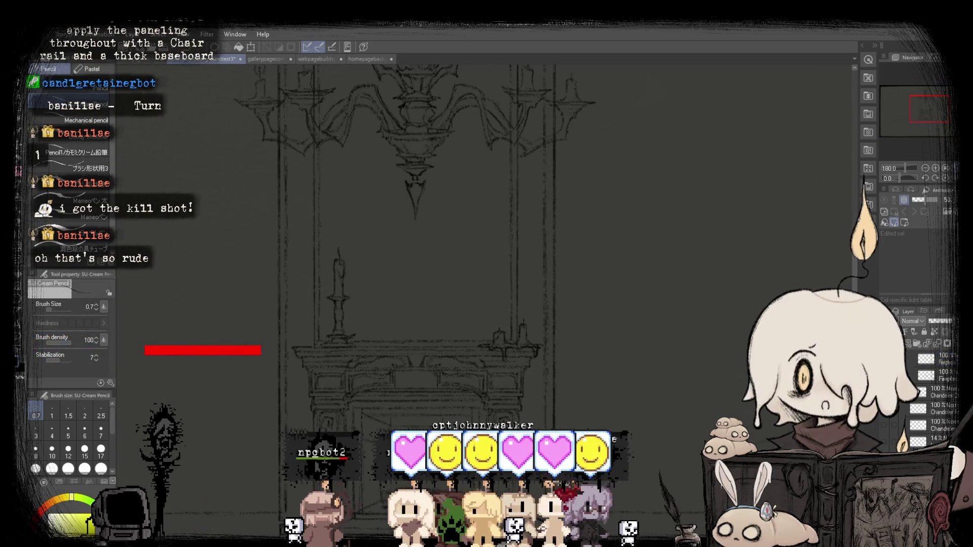
key("ctrl+0")
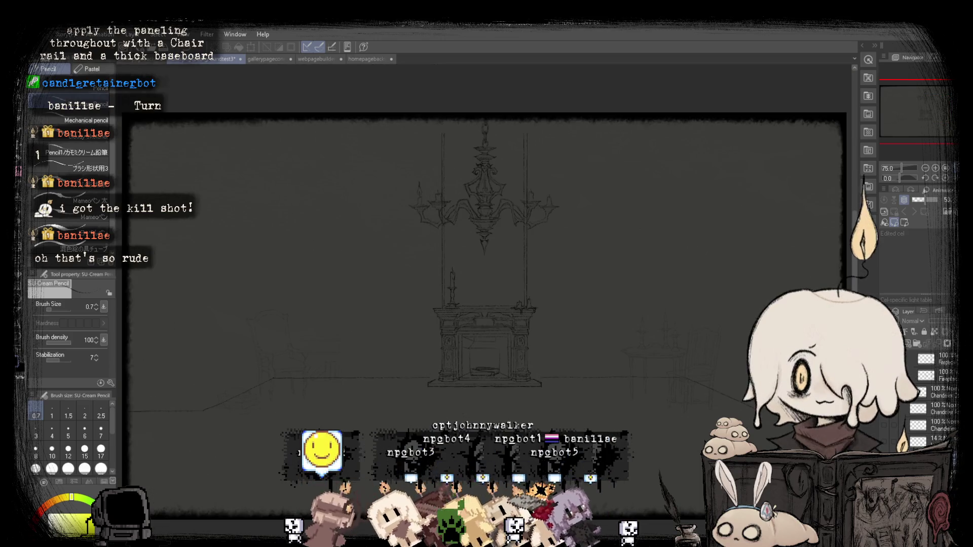
key("k")
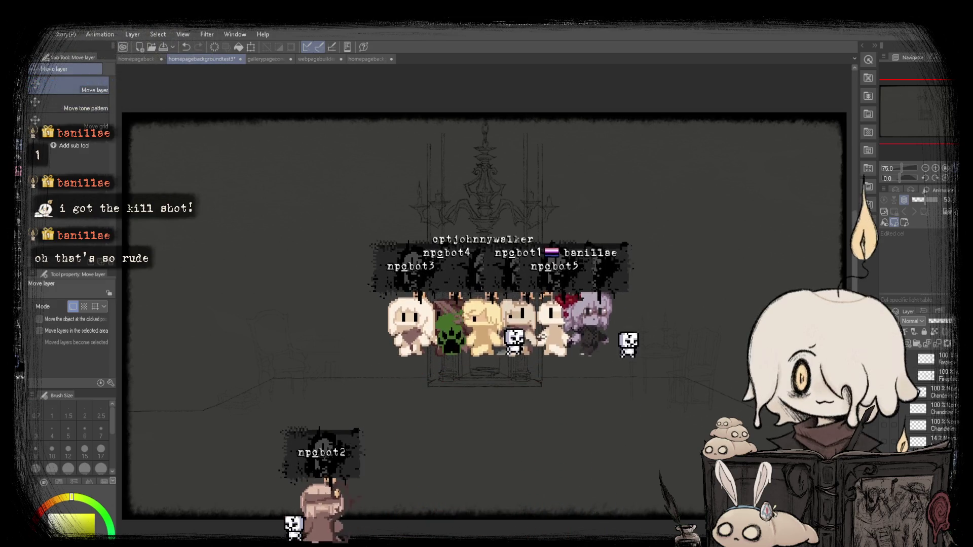
scroll(497, 374, "up", 8)
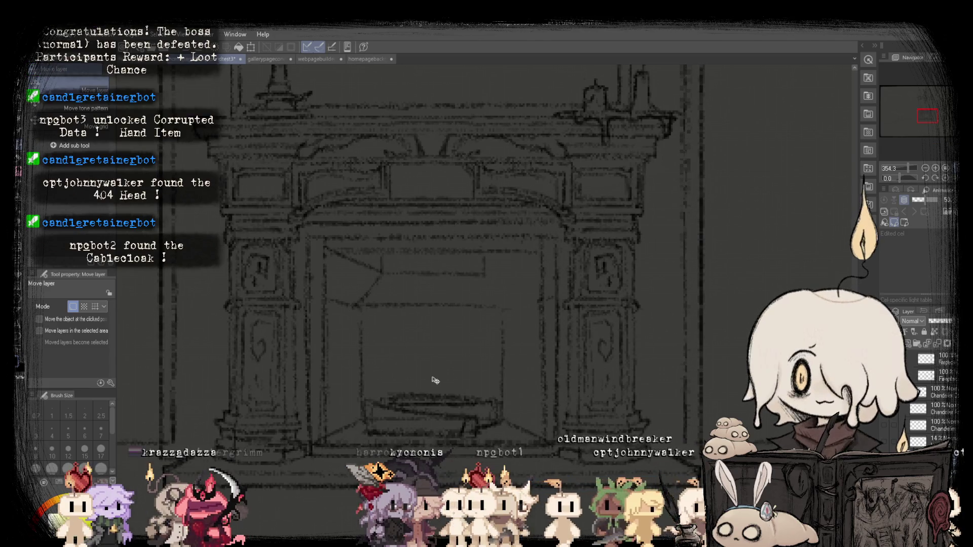
scroll(429, 395, "down", 2)
scroll(428, 400, "up", 1)
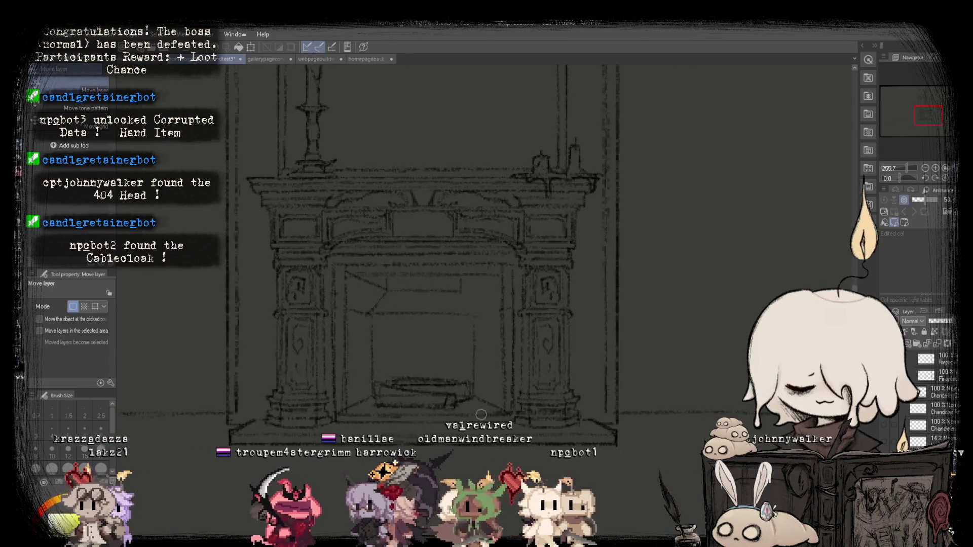
key("ctrl+0")
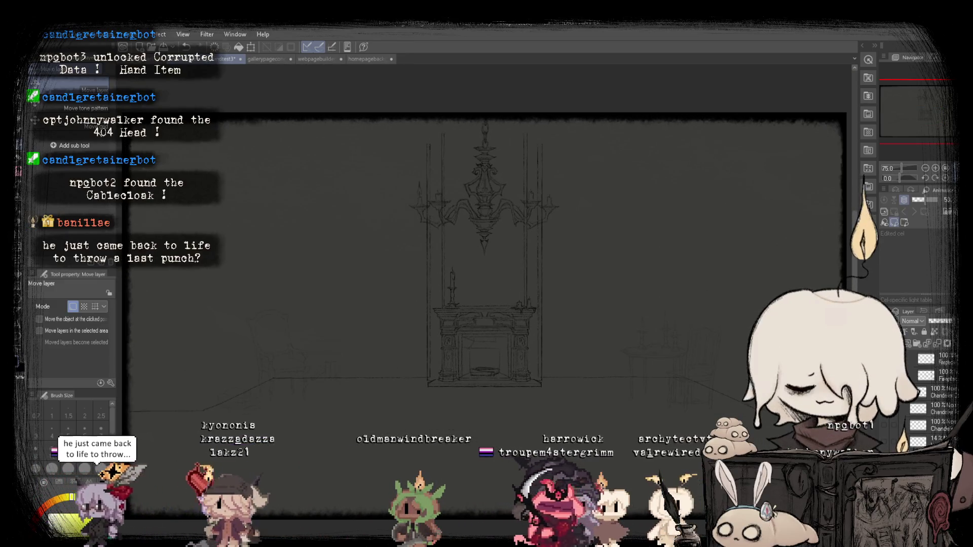
key("m")
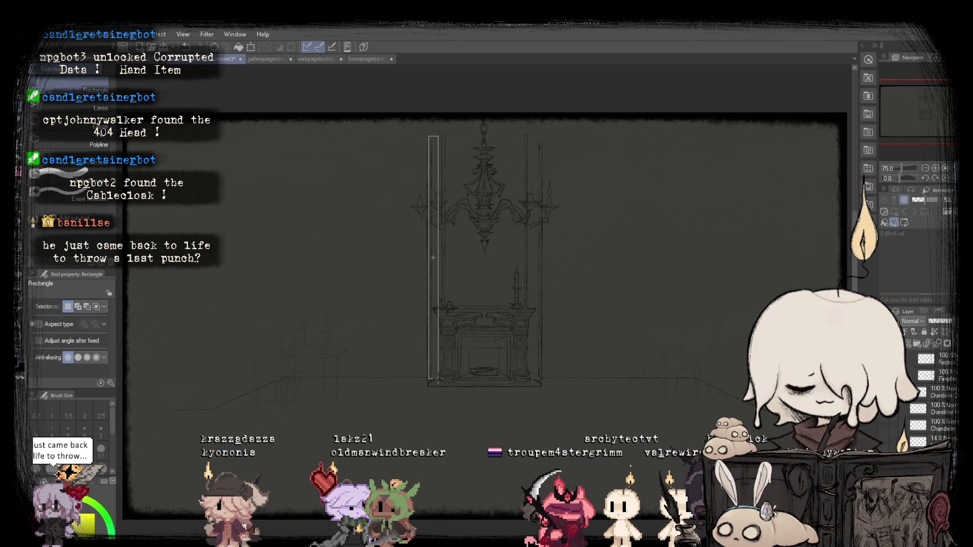
left_click_drag(438, 379, 438, 380)
left_click(457, 393)
scroll(434, 353, "up", 6)
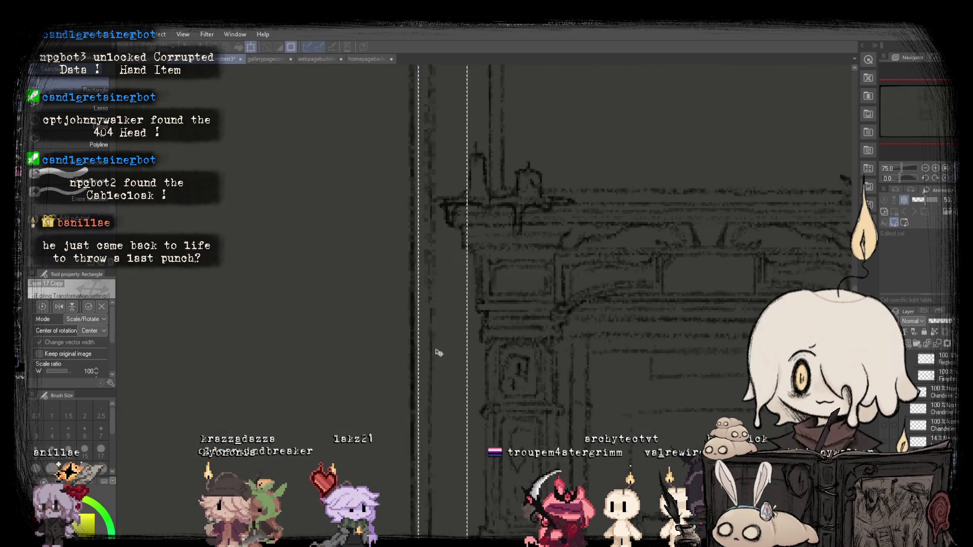
key("Return")
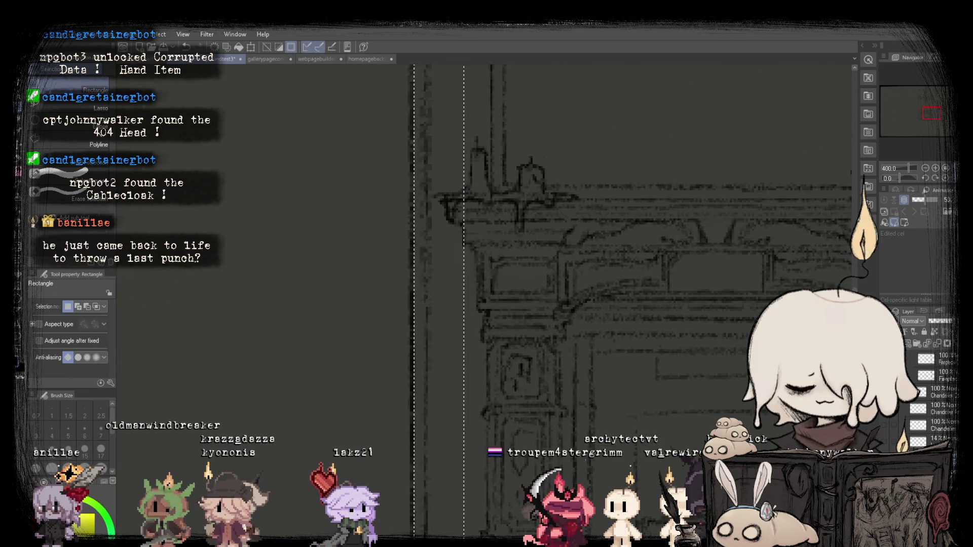
key("ctrl+0")
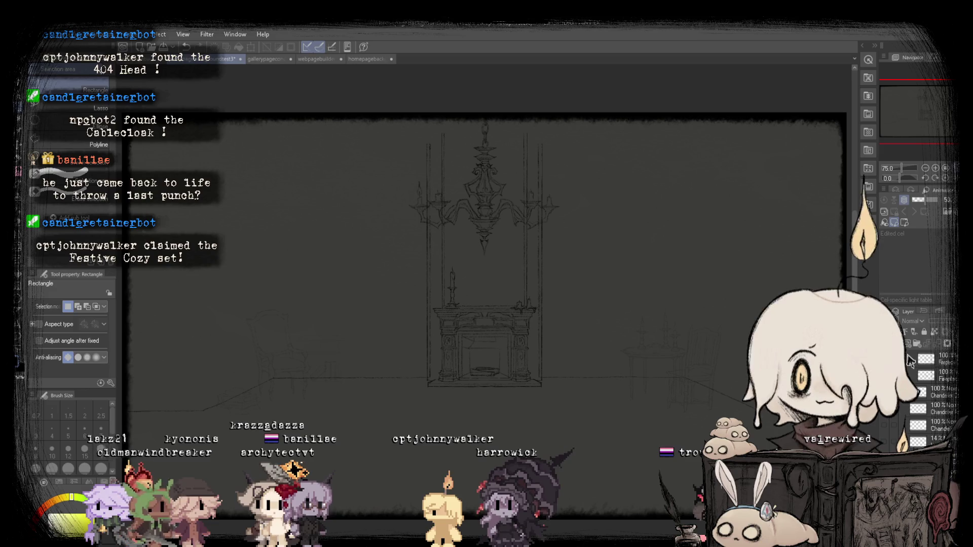
key("p")
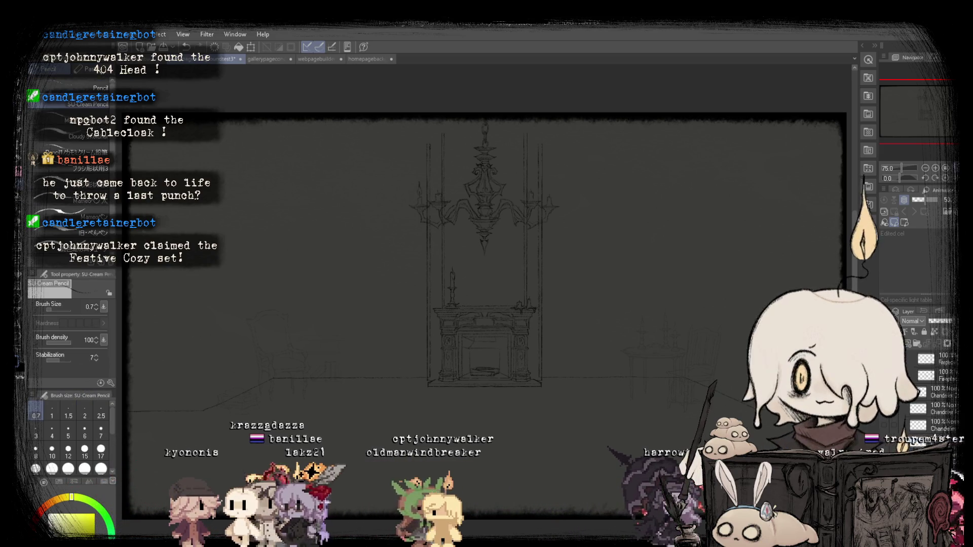
Collapse the Fireplace folder in the Layer panel and duplicate it with copy and paste.
key("b")
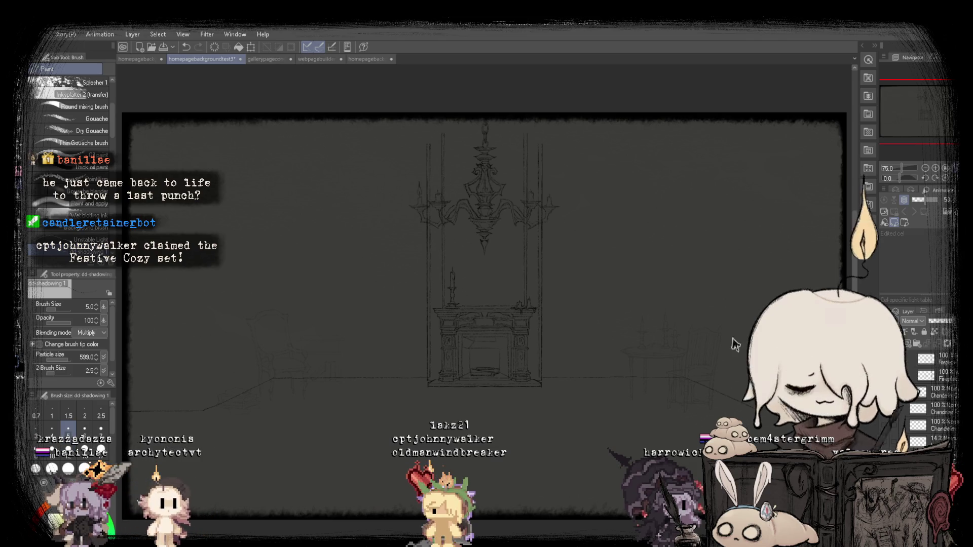
scroll(412, 307, "up", 5)
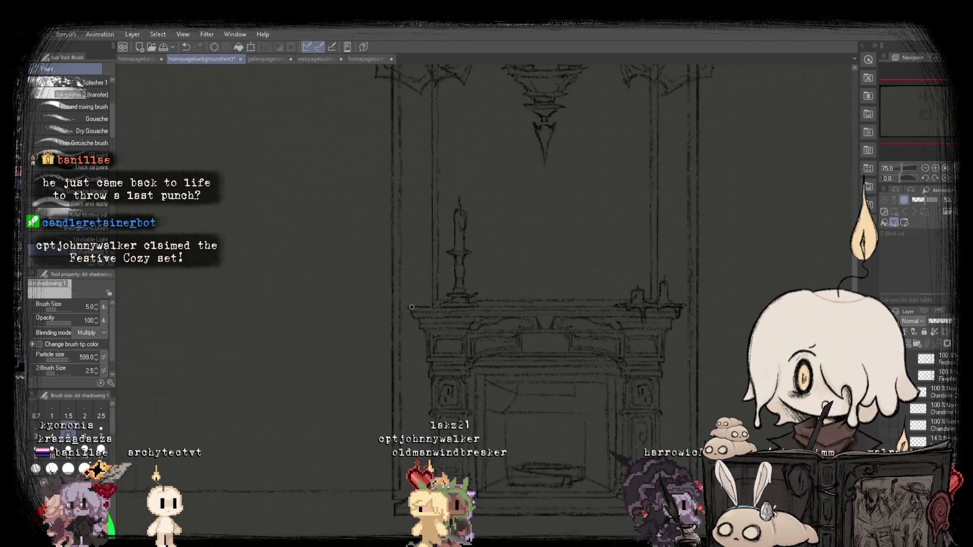
scroll(412, 307, "down", 4)
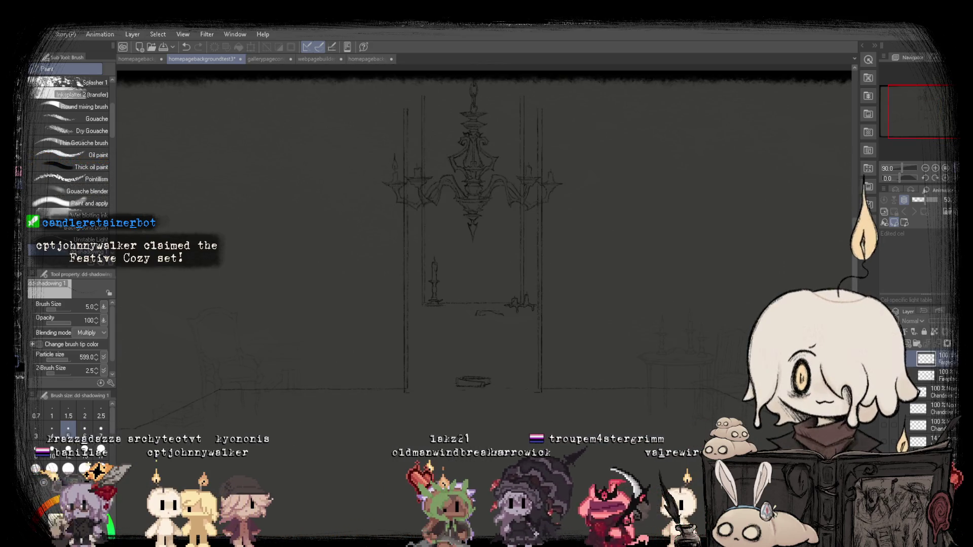
scroll(893, 430, "up", 3)
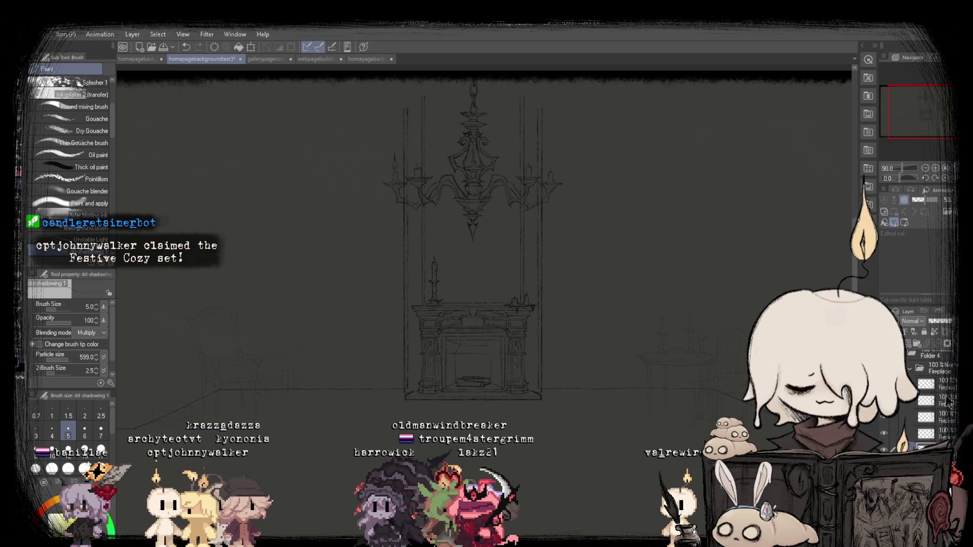
left_click(910, 421)
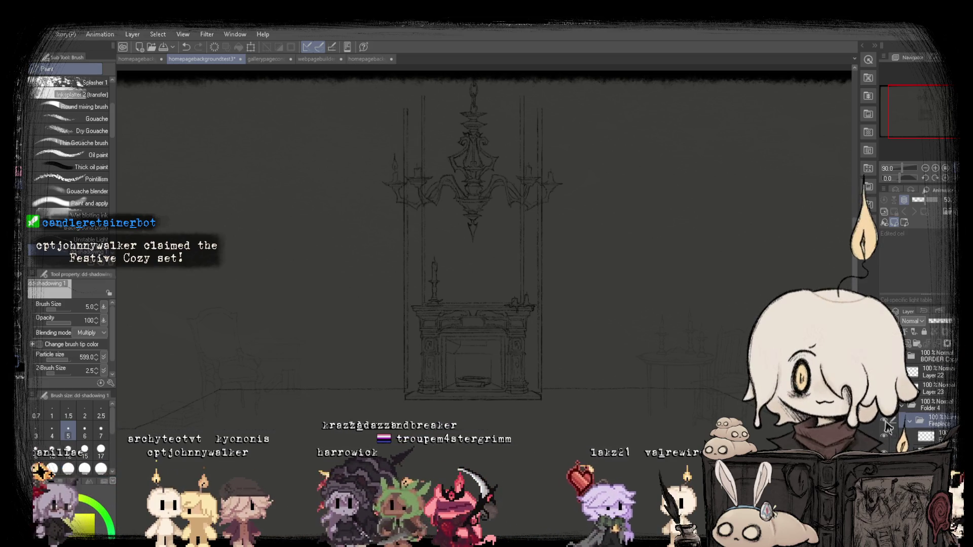
key("ctrl+c")
key("ctrl+v")
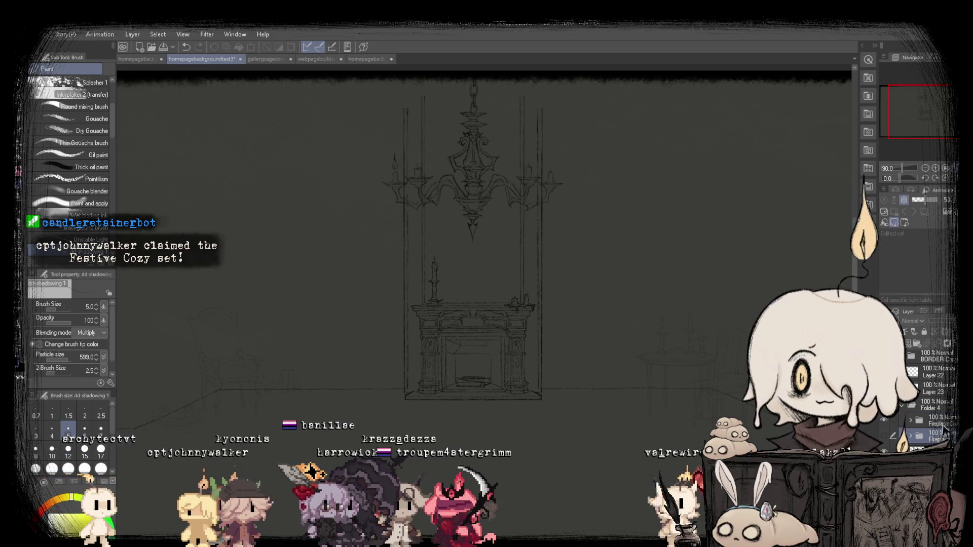
Marquee the fireplace and scale it up to 111%.
key("m")
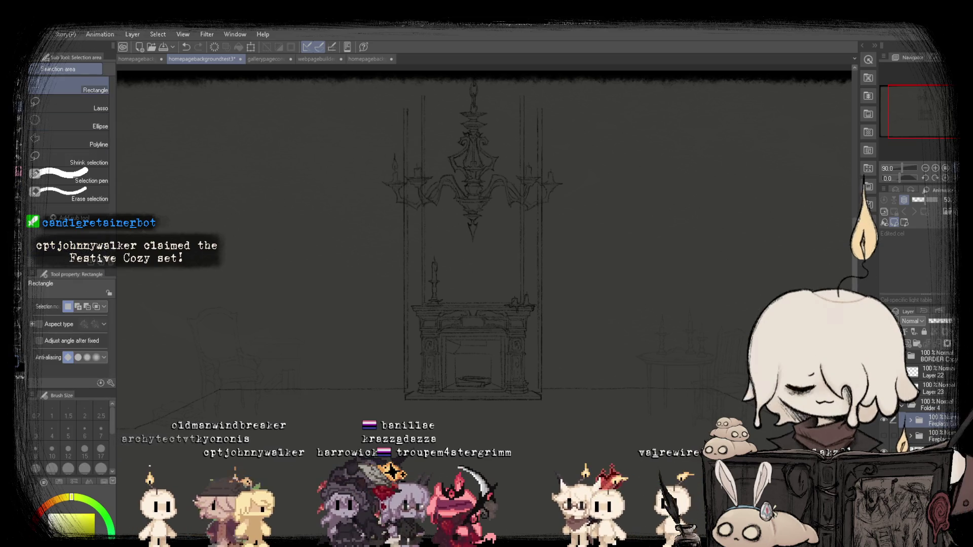
key("ctrl+minus")
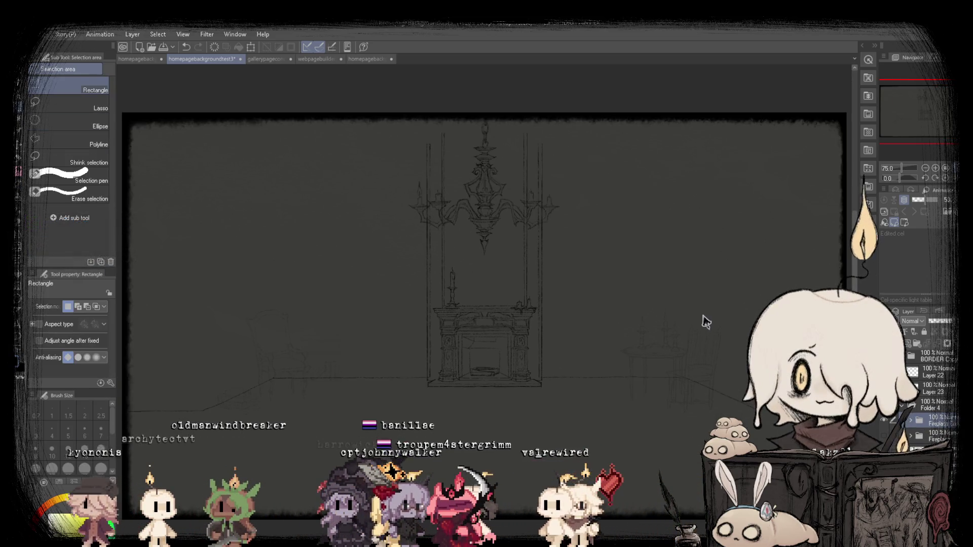
left_click_drag(644, 256, 391, 432)
left_click(541, 451)
scroll(498, 254, "up", 1)
left_click_drag(513, 221, 513, 196)
left_click_drag(495, 268, 499, 276)
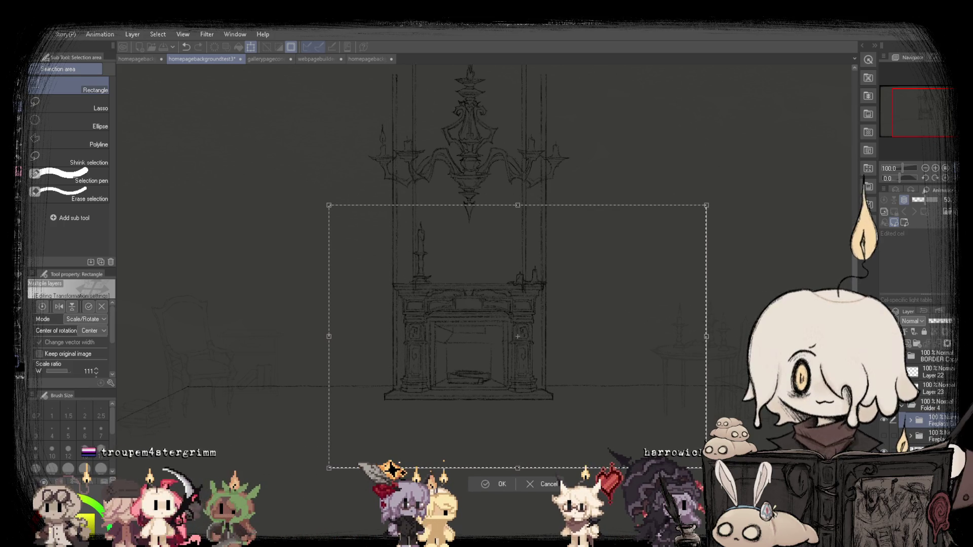
Recentre the enlarged fireplace beneath the chandelier and apply the transform.
scroll(547, 256, "down", 1)
left_click_drag(450, 330, 525, 332)
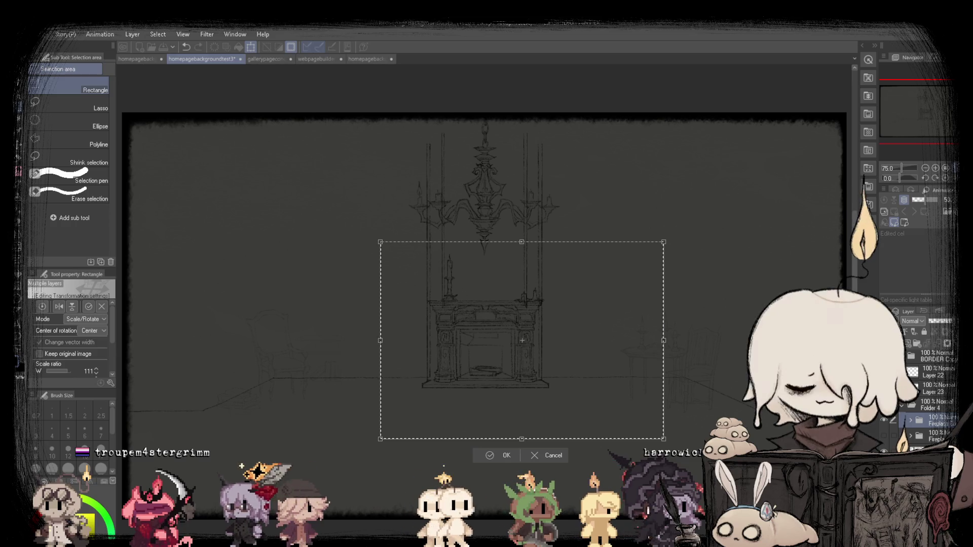
scroll(589, 353, "up", 4)
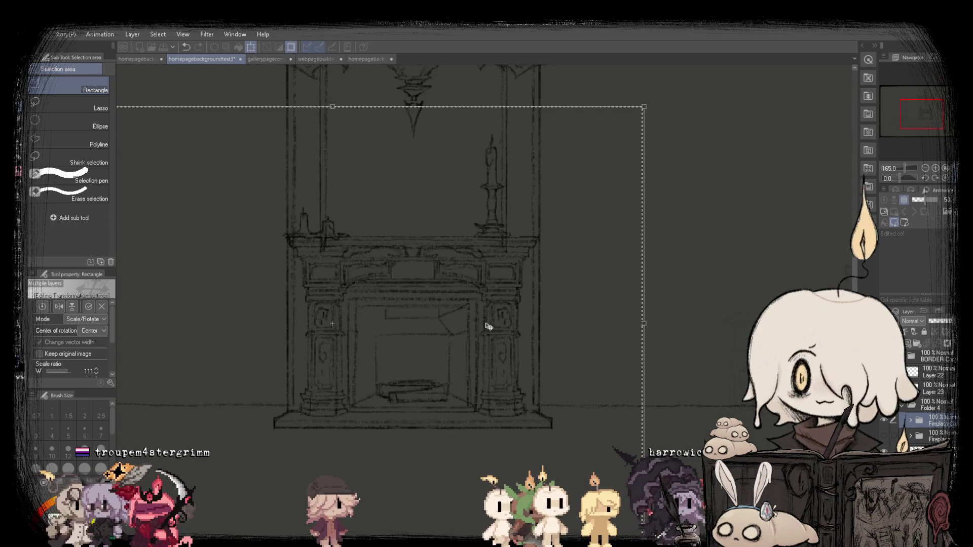
left_click_drag(488, 326, 489, 327)
scroll(543, 357, "down", 4)
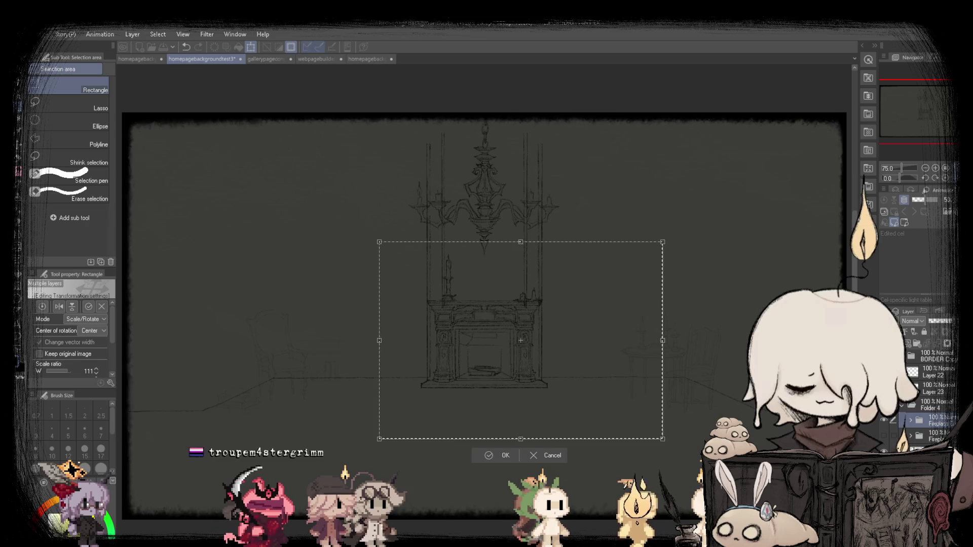
left_click(504, 455)
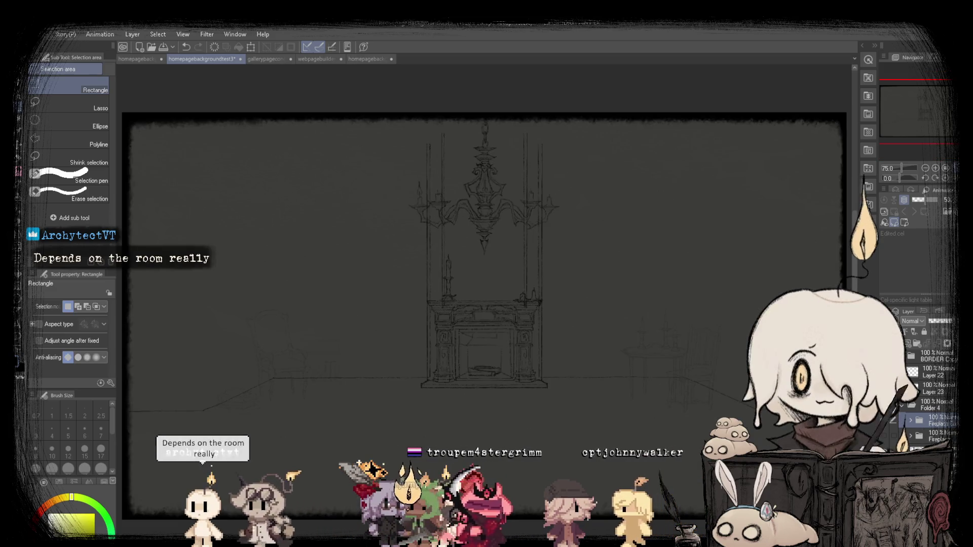
Select the chandelier, narrow it from its left side, shift it left, and apply.
scroll(488, 150, "up", 2)
scroll(488, 150, "down", 3)
mouse_move(274, 123)
left_mouse_down()
mouse_move(581, 217)
mouse_move(680, 392)
left_mouse_up()
key("ctrl+t")
left_click_drag(274, 257, 286, 259)
left_click_drag(437, 273, 432, 273)
left_click(466, 413)
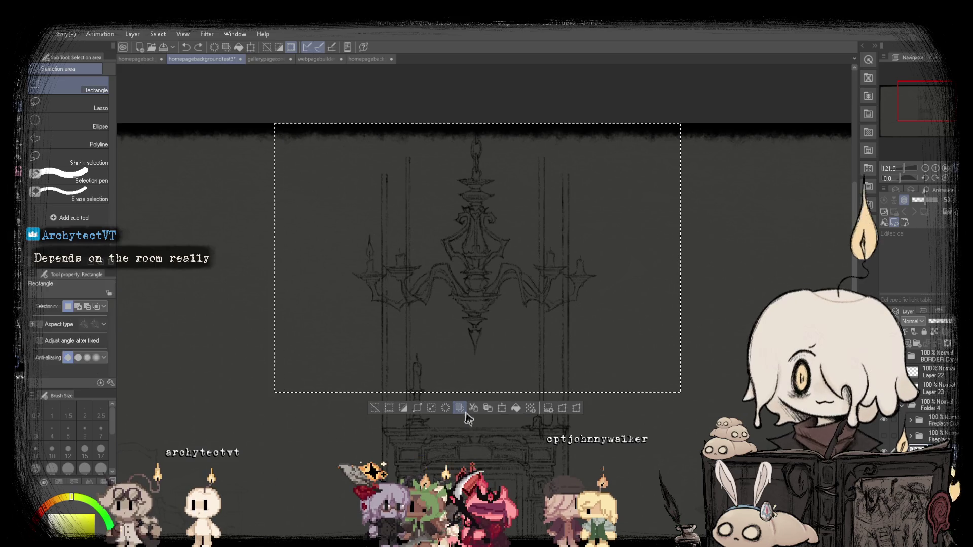
Nudge the chandelier a few pixels further left, apply it, and clear the selection.
key("ctrl+minus")
key("ctrl+minus")
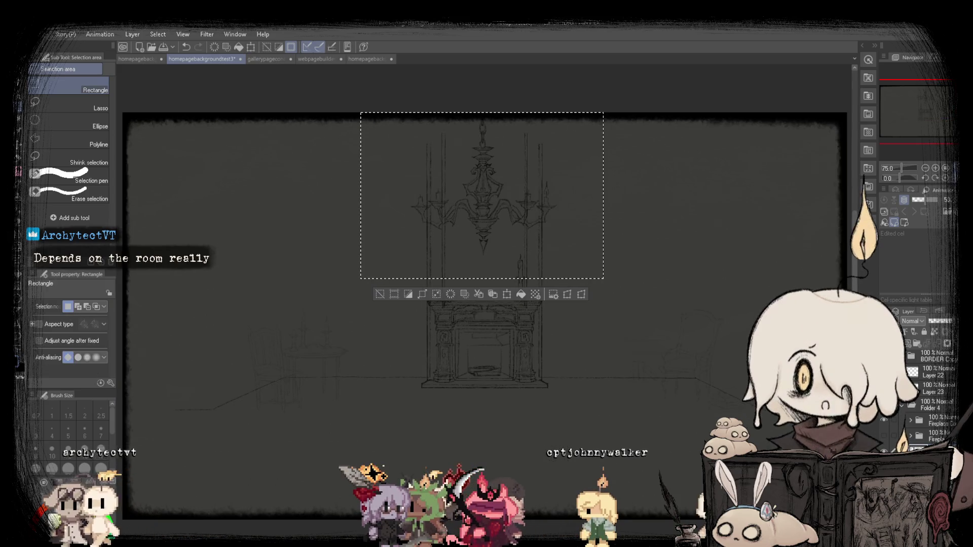
left_click(538, 294)
left_click_drag(526, 261, 525, 261)
key("Return")
key("Left")
key("Left")
key("Left")
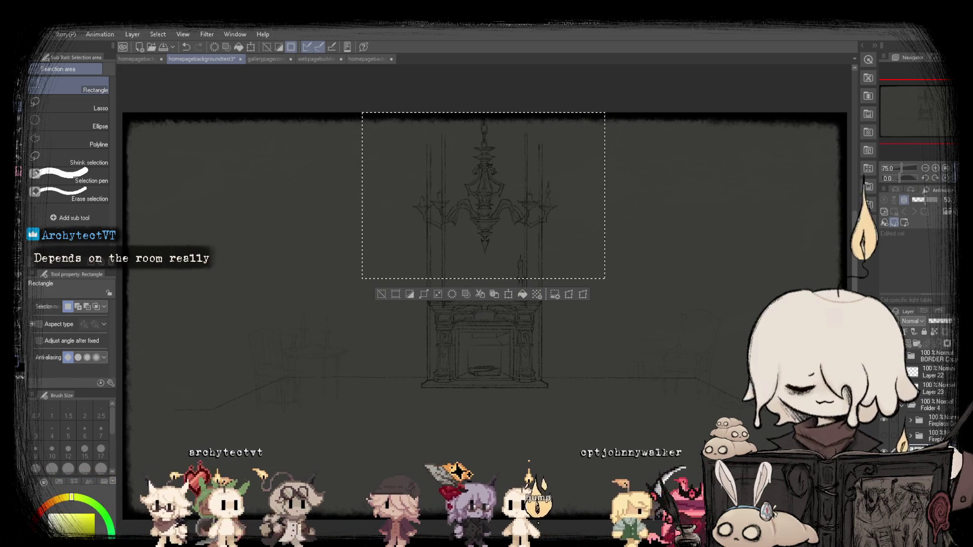
key("ctrl+z")
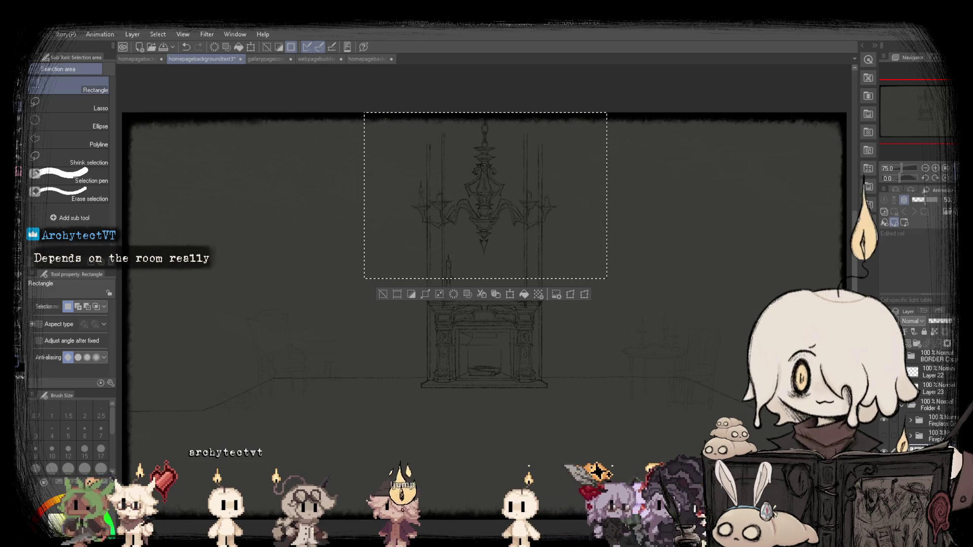
key("ctrl+d")
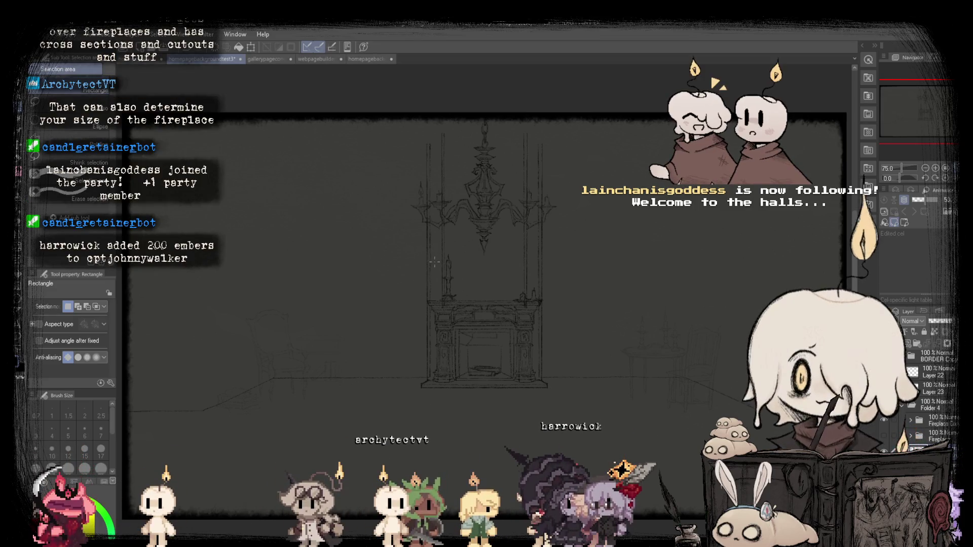
scroll(536, 260, "up", 1)
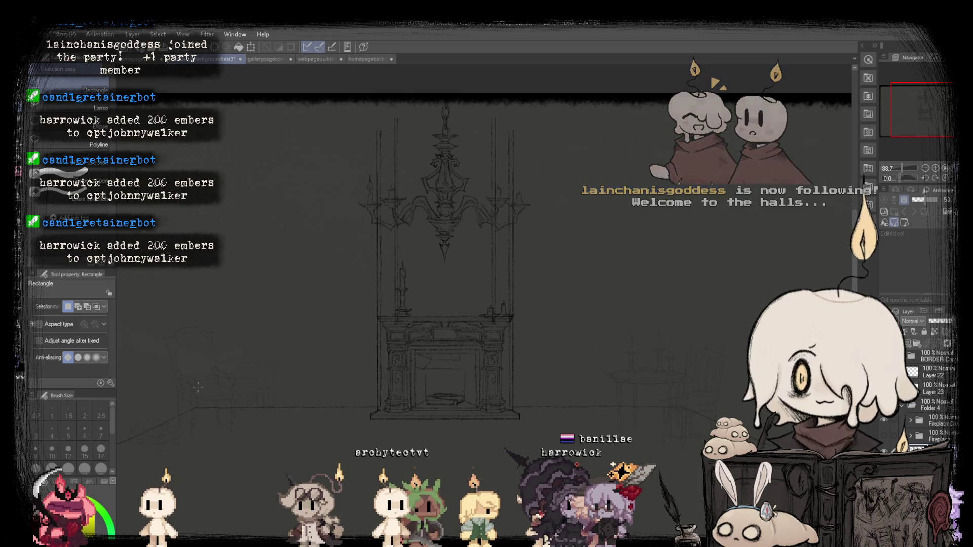
scroll(196, 388, "up", 1)
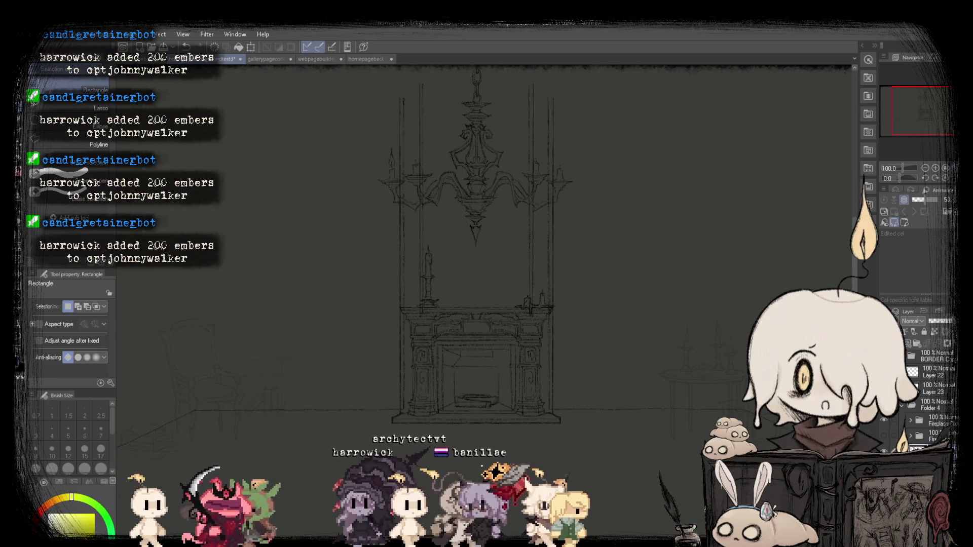
key("ctrl+minus")
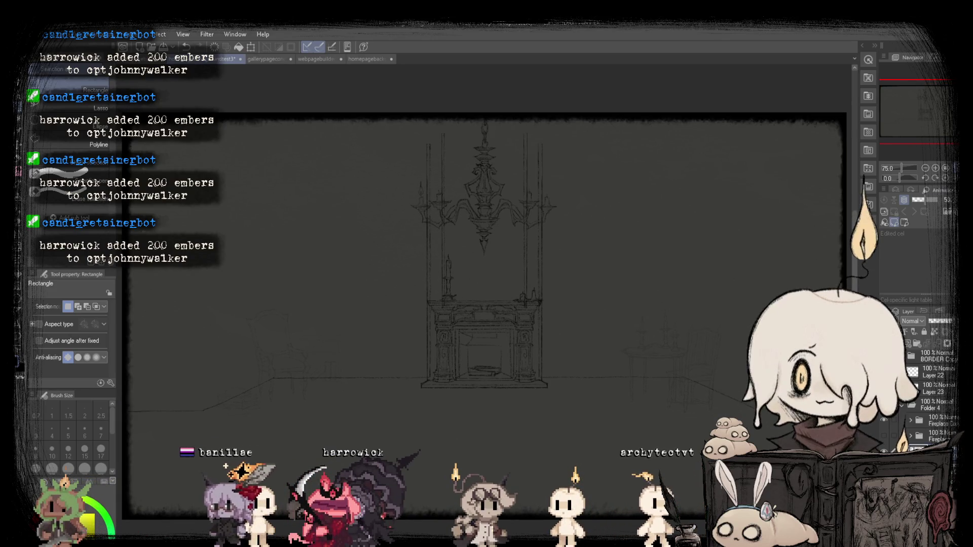
scroll(189, 366, "up", 2)
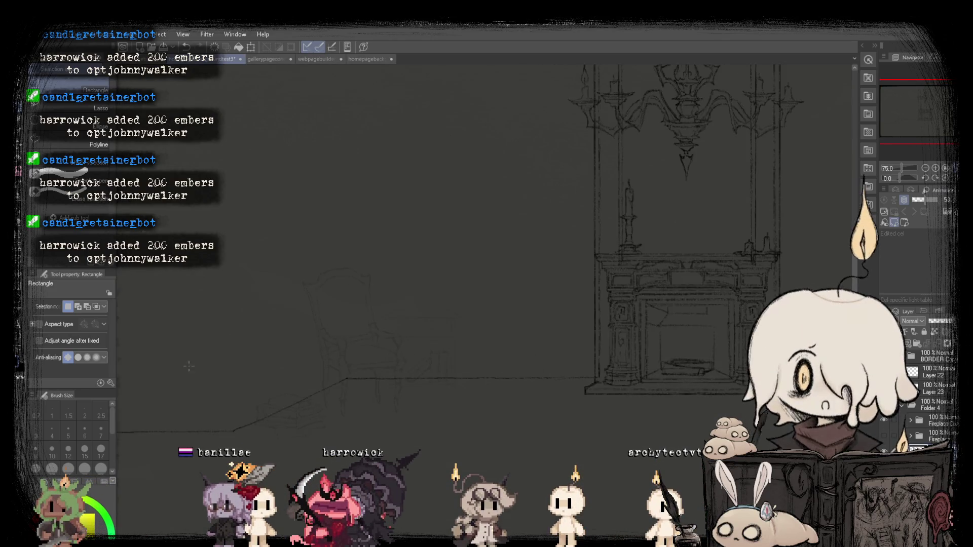
Raise the chair, table and books sketch layer to 100% opacity.
scroll(933, 395, "down", 2)
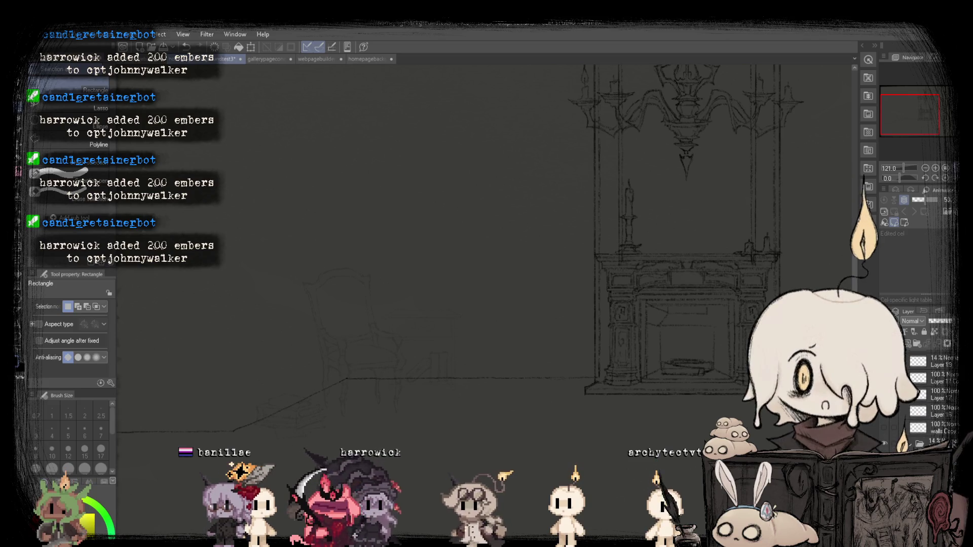
left_click_drag(937, 328, 950, 321)
scroll(484, 251, "down", 3)
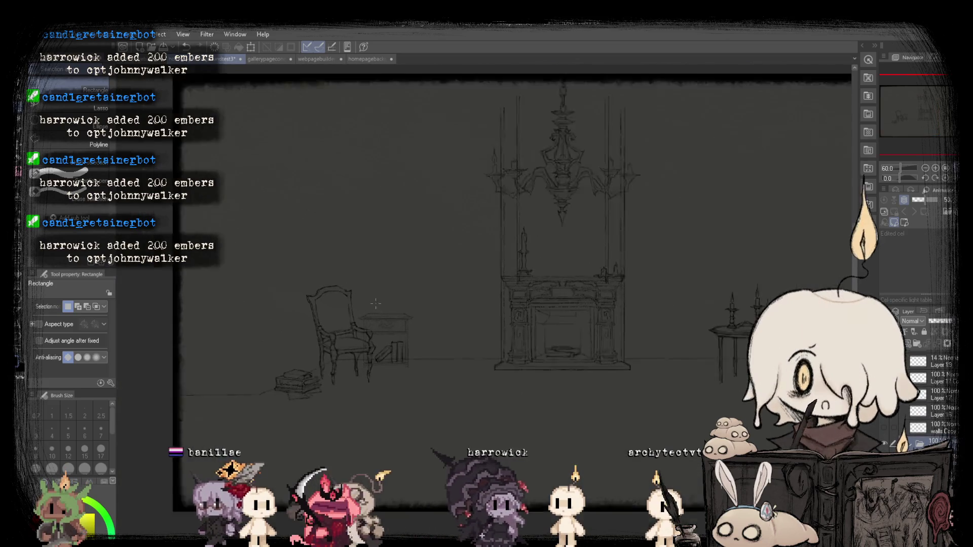
Shift the chair, table and books sketch slightly left with the layer Move tool.
key("k")
scroll(329, 356, "up", 4)
scroll(397, 333, "up", 5)
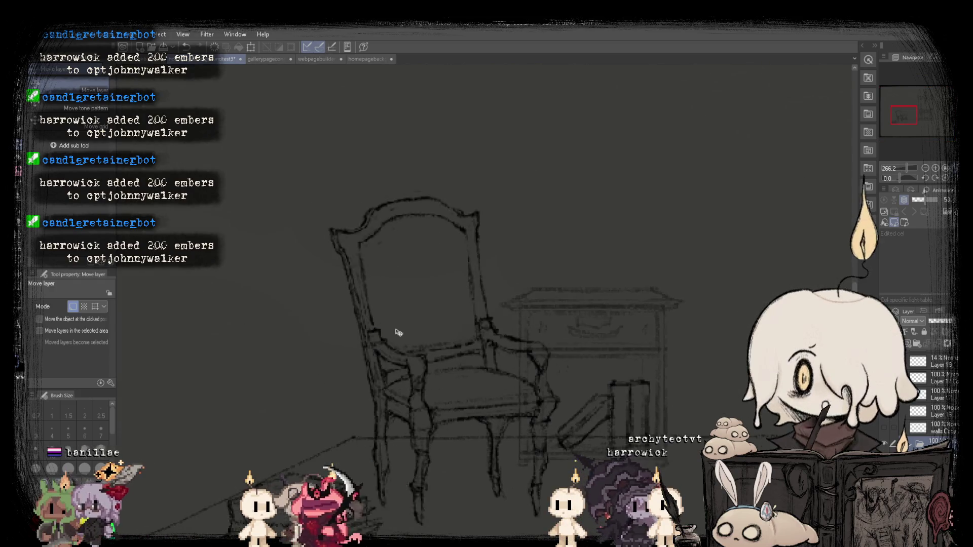
mouse_move(437, 317)
left_mouse_down()
mouse_move(432, 330)
mouse_move(402, 311)
left_mouse_up()
scroll(355, 284, "down", 2)
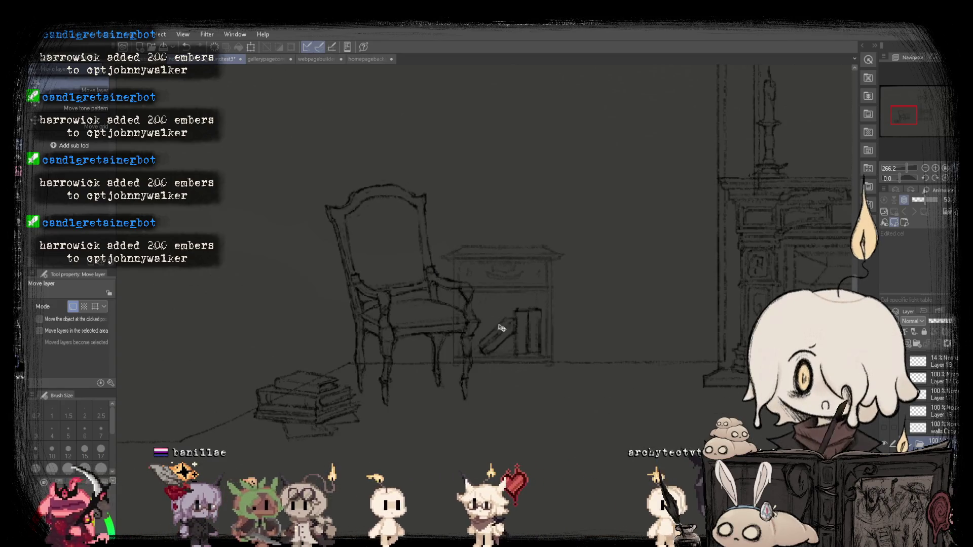
scroll(278, 313, "down", 2)
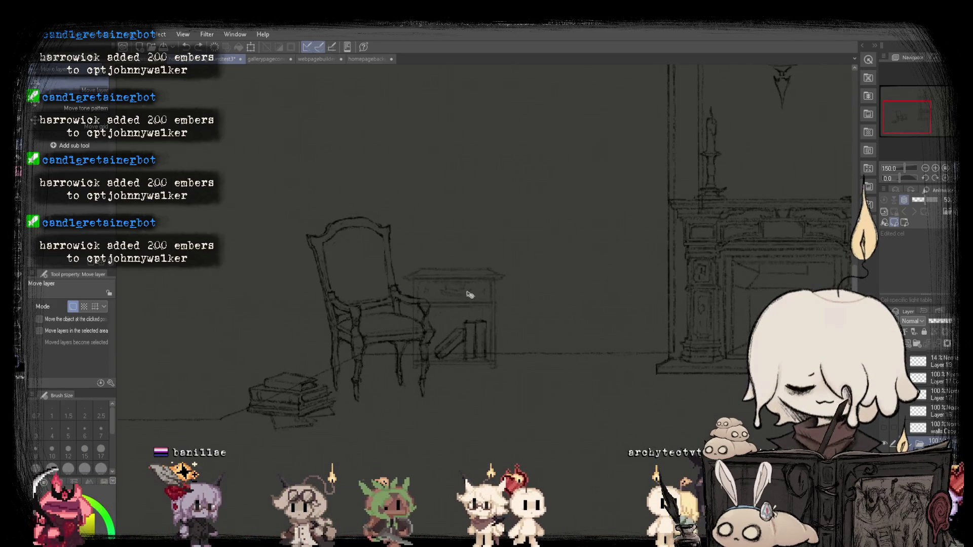
scroll(427, 293, "down", 4)
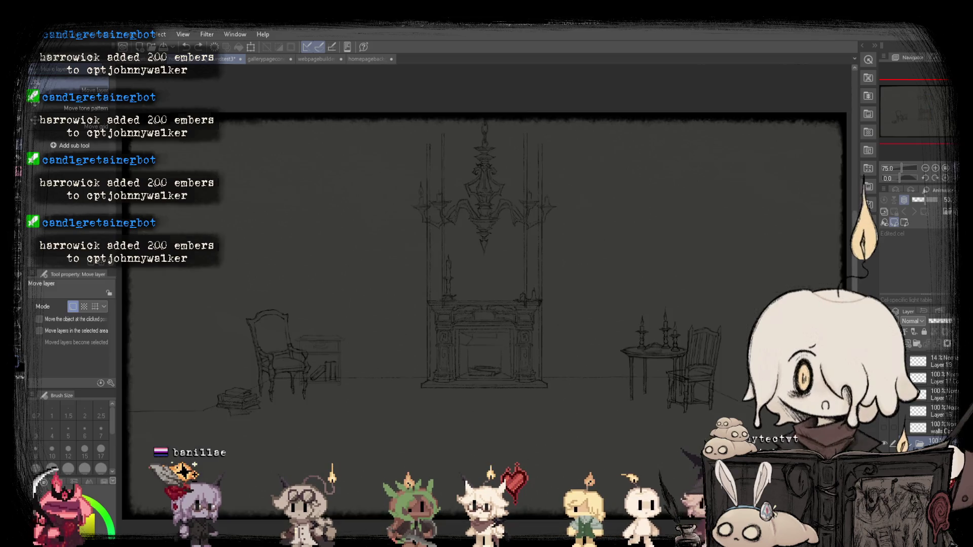
Mirror the view and fit the whole canvas to check the composition.
key("h")
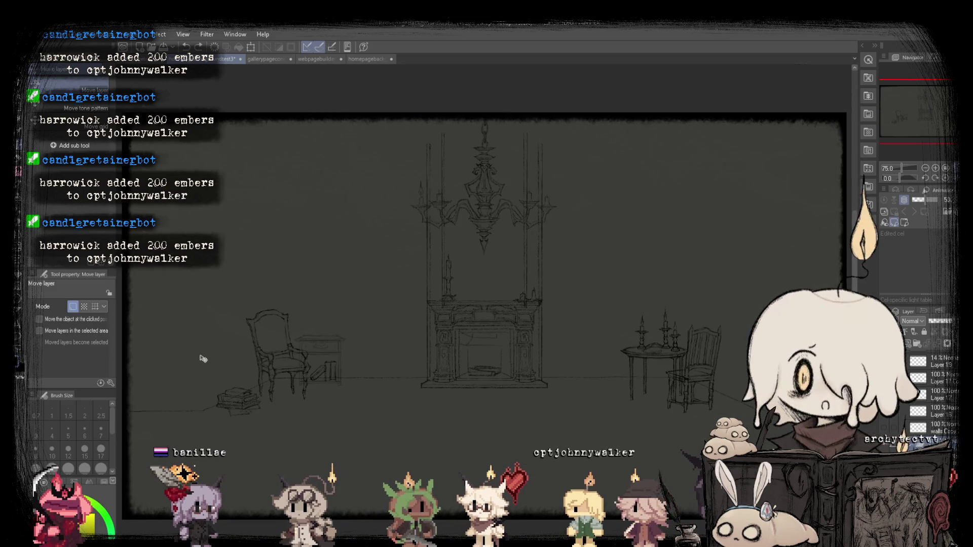
scroll(203, 358, "up", 2)
scroll(356, 378, "up", 2)
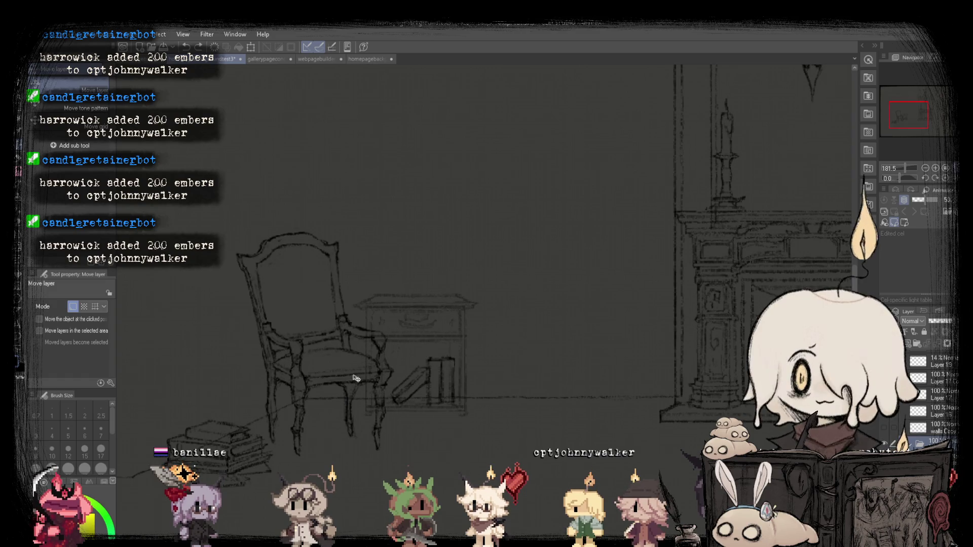
key("ctrl+0")
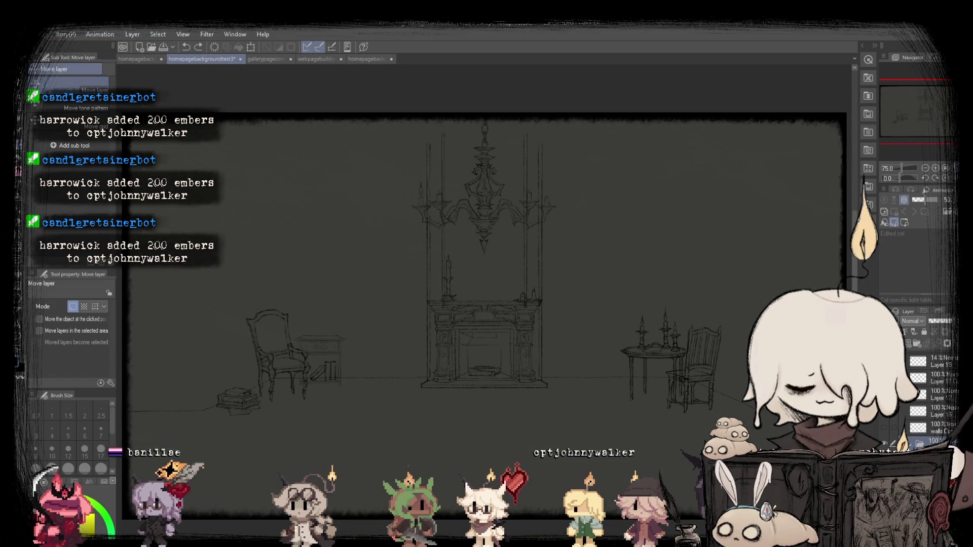
scroll(517, 287, "down", 1)
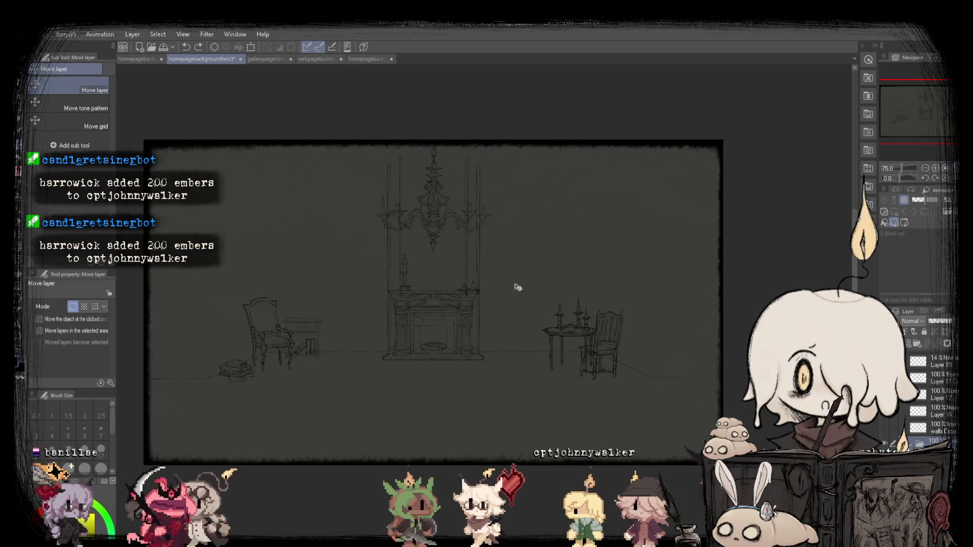
scroll(635, 325, "up", 3)
scroll(506, 313, "up", 5)
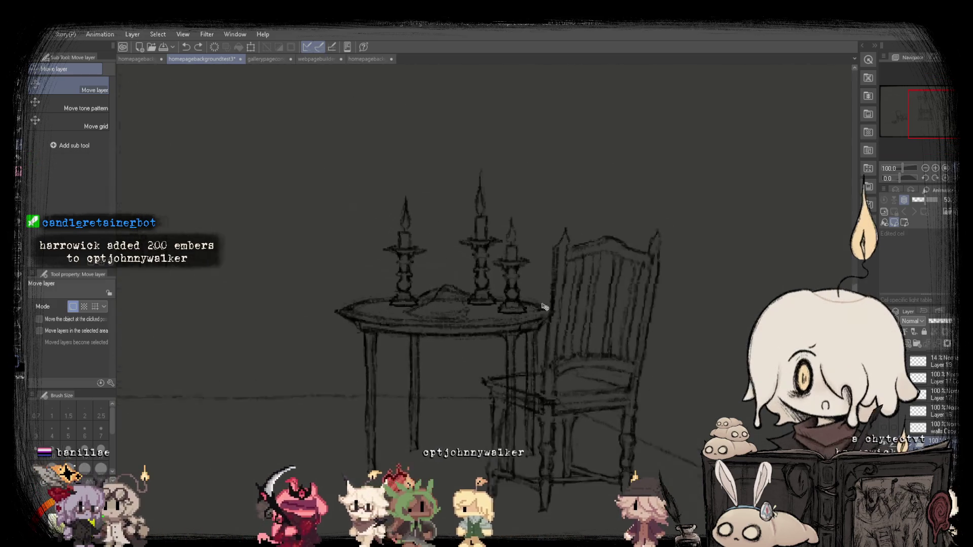
scroll(355, 278, "down", 3)
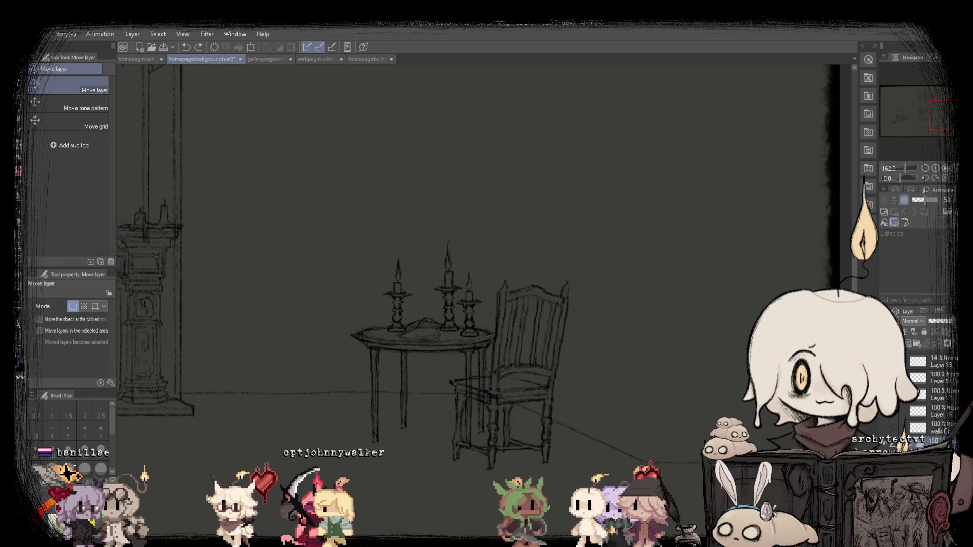
scroll(481, 304, "down", 3)
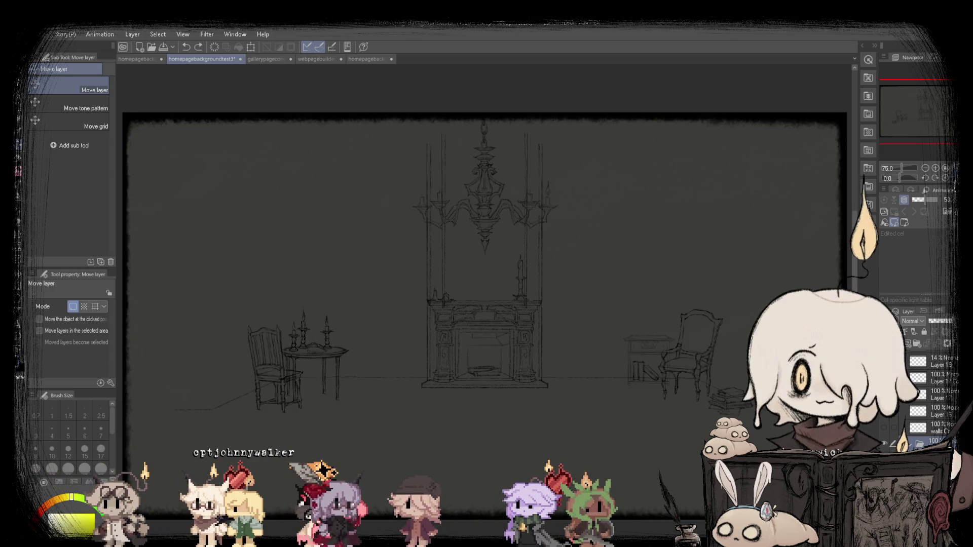
scroll(405, 332, "down", 1)
scroll(405, 332, "up", 2)
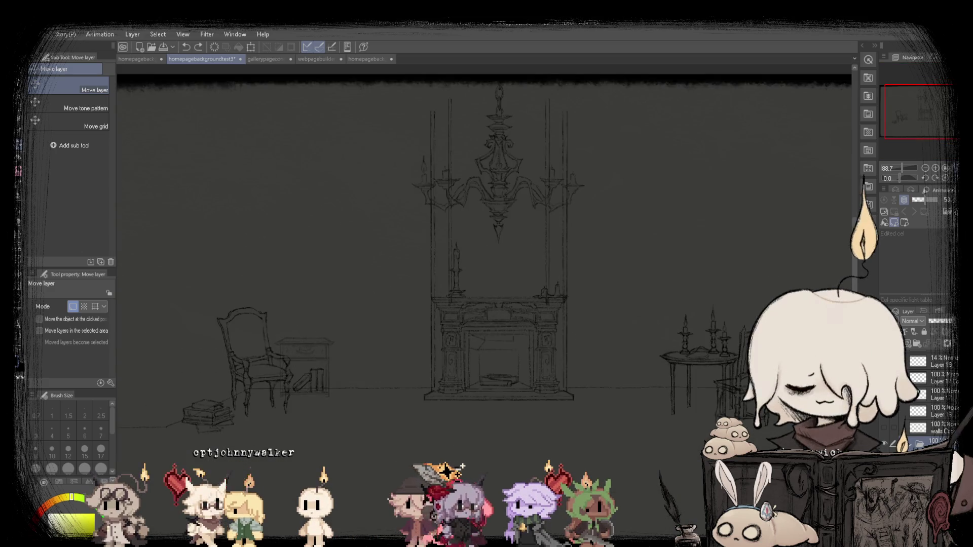
scroll(405, 332, "down", 1)
scroll(932, 395, "down", 3)
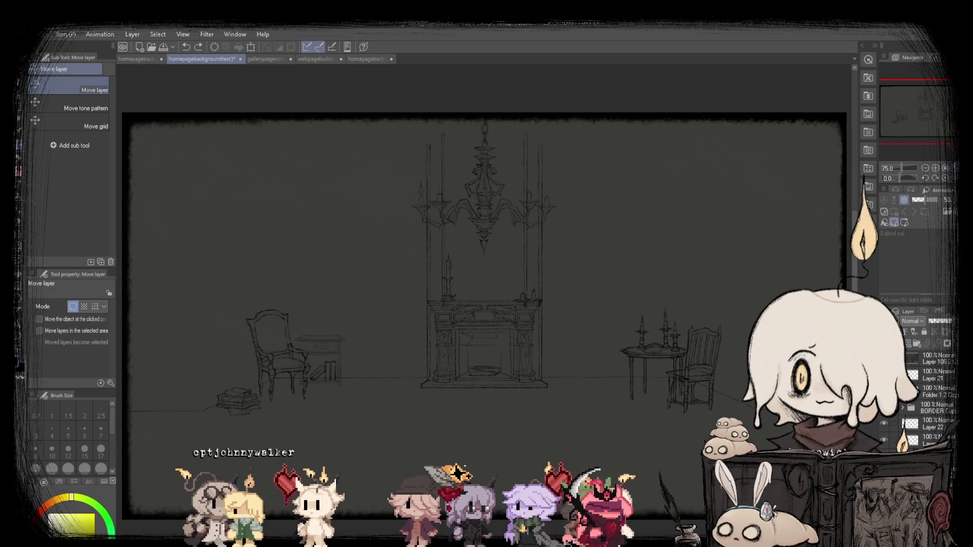
Show and then hide the page menu layer to check the furniture against it.
left_click(884, 390)
left_click(884, 390)
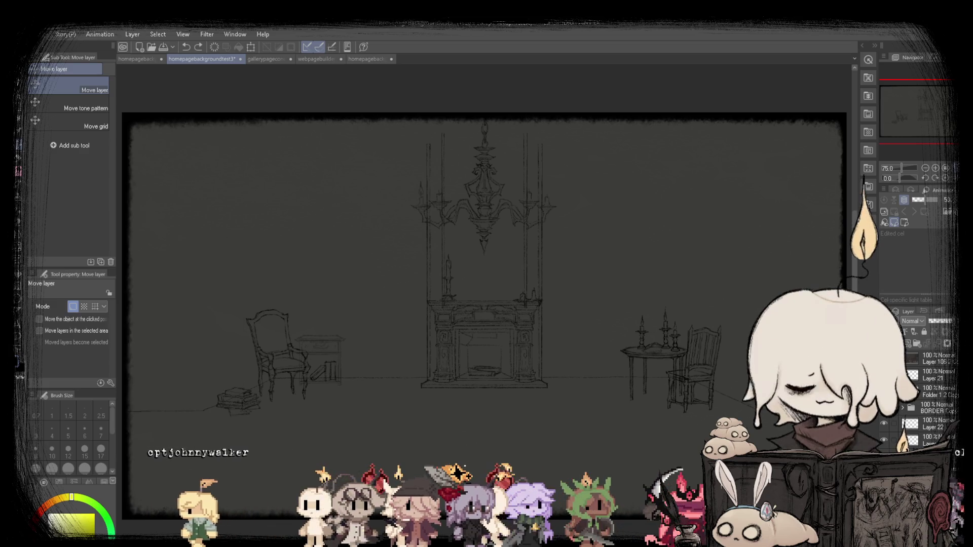
scroll(302, 381, "up", 8)
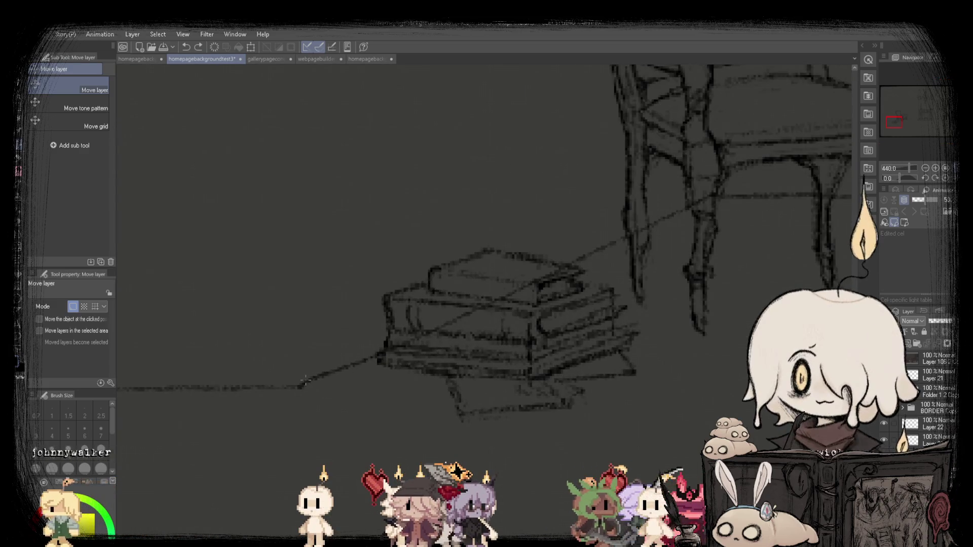
scroll(305, 380, "down", 8)
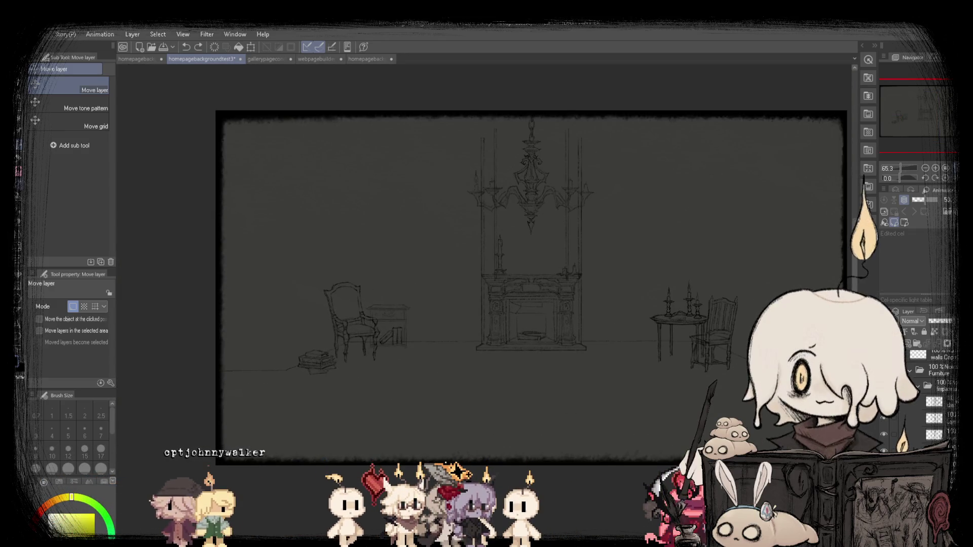
Draw a vertical pencil line beside the fireplace with the SU Cream Pencil.
key("p")
scroll(290, 273, "up", 2)
scroll(290, 273, "down", 2)
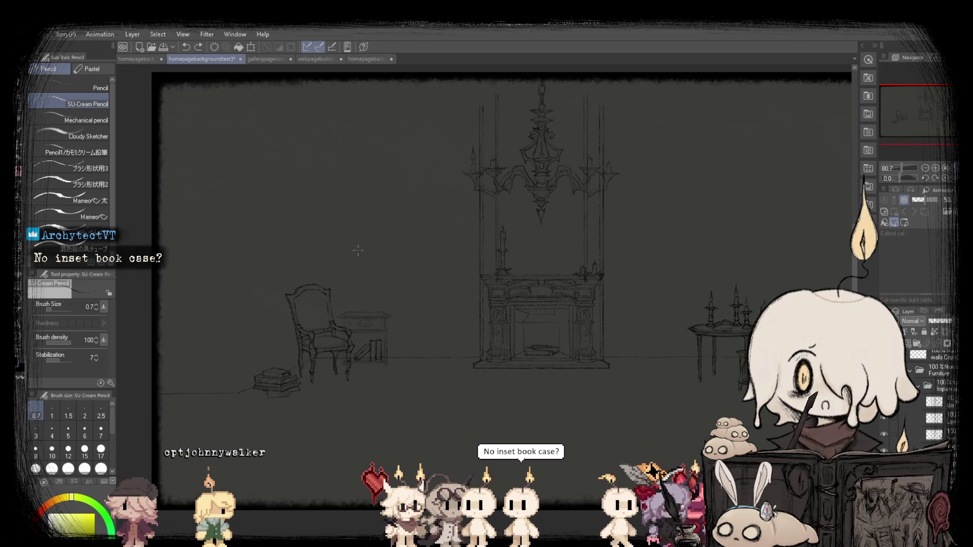
scroll(308, 361, "up", 5)
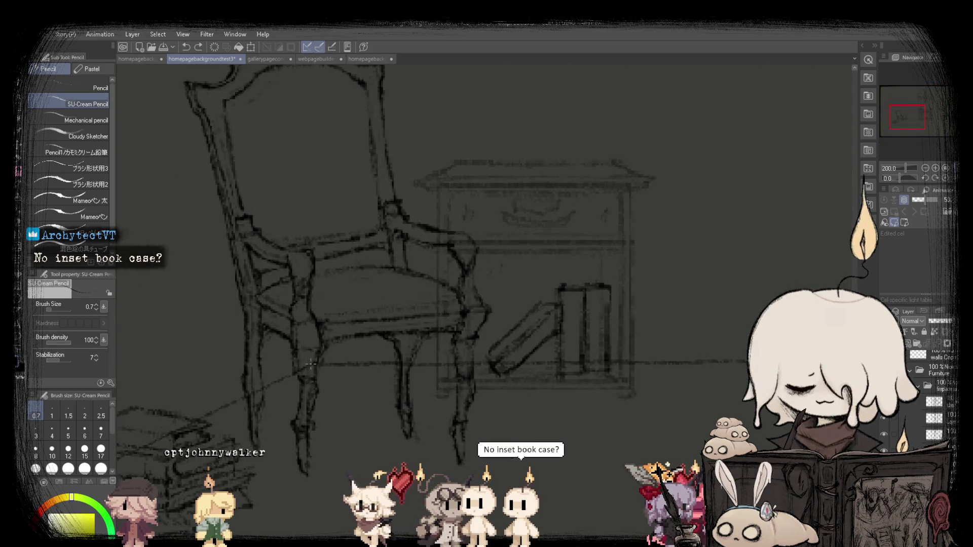
scroll(312, 361, "down", 4)
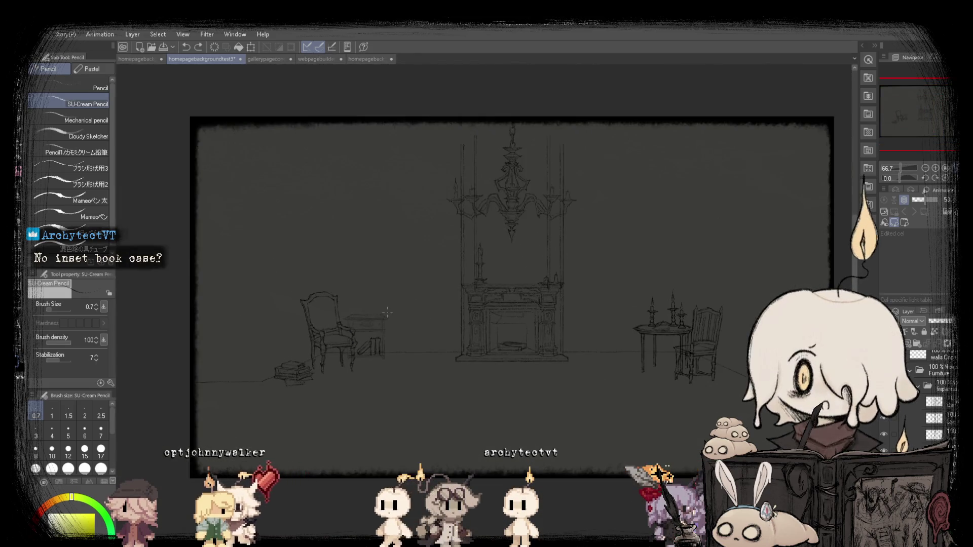
scroll(486, 282, "up", 1)
scroll(446, 396, "down", 1)
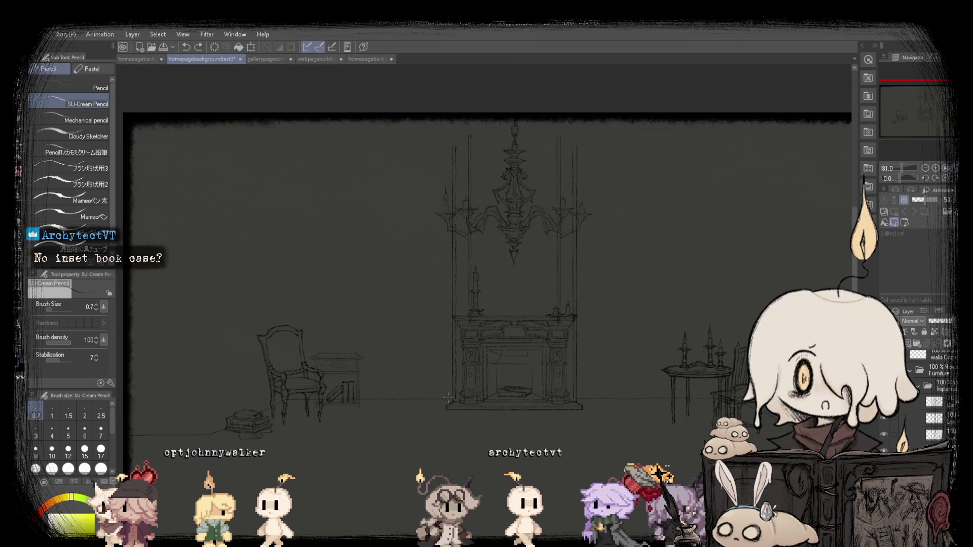
left_click_drag(437, 398, 433, 289)
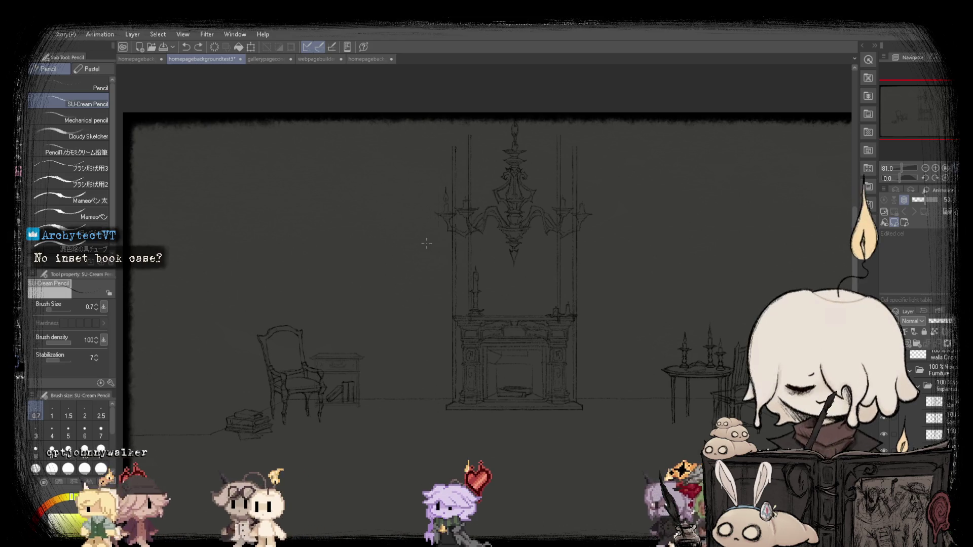
scroll(426, 244, "up", 1)
scroll(393, 314, "up", 1)
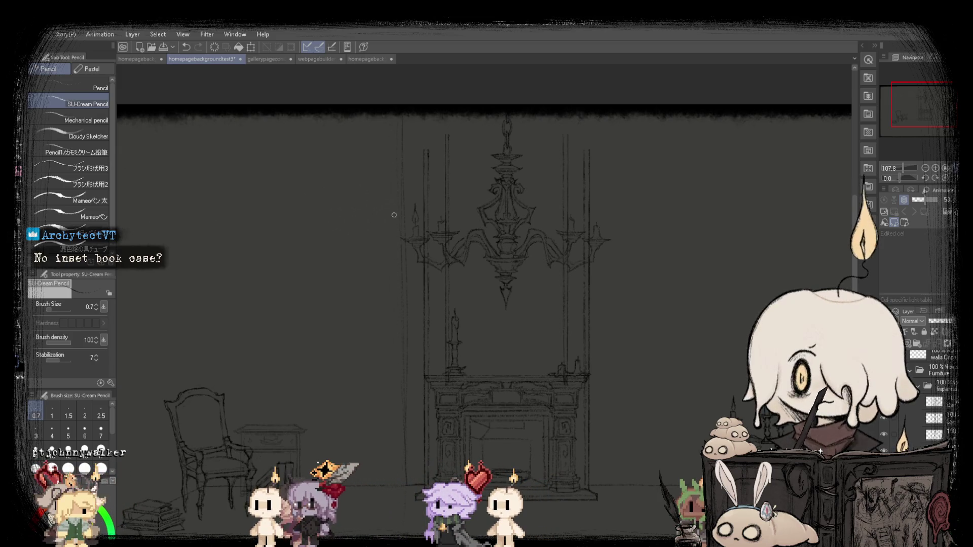
scroll(411, 199, "down", 2)
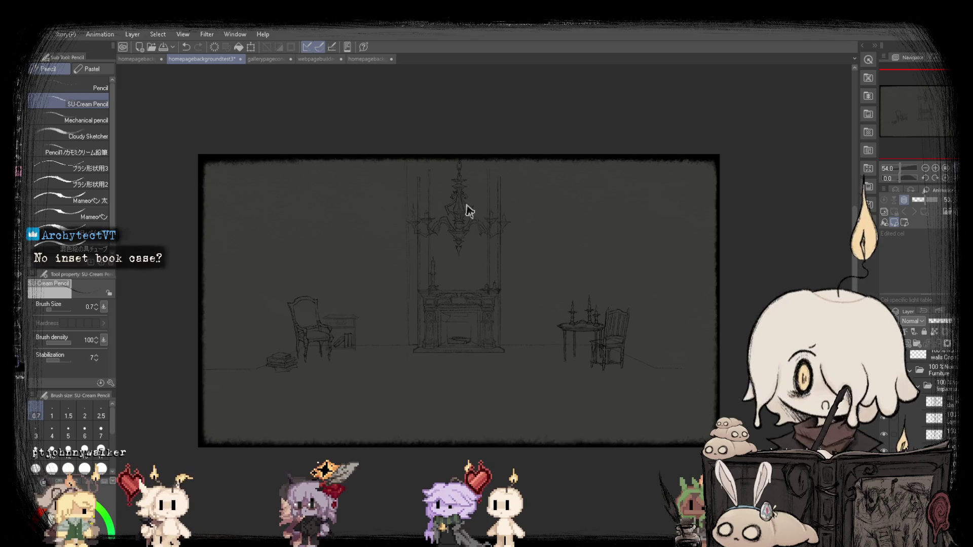
scroll(500, 207, "up", 1)
Flip the canvas horizontally and vertically to check the sketch, then restore it.
key("h")
key("h")
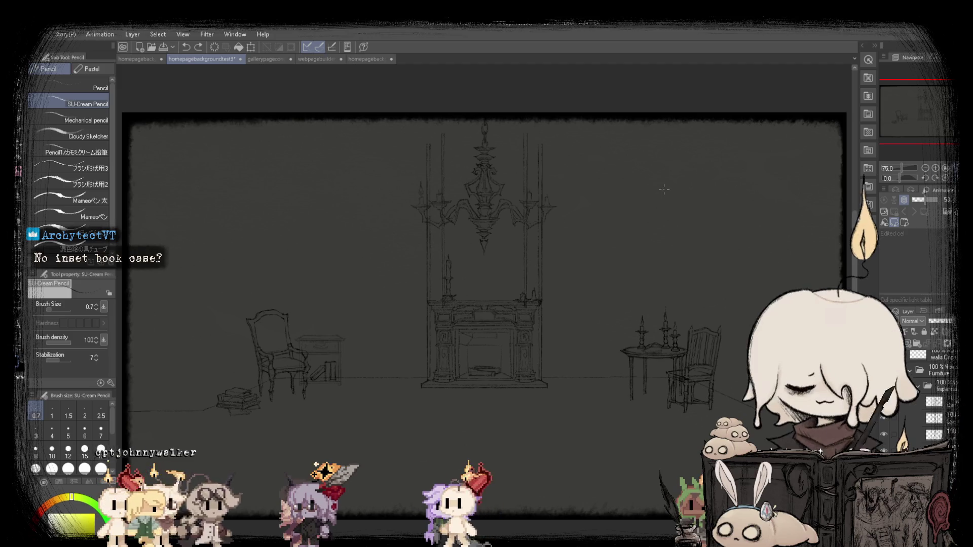
scroll(394, 275, "up", 1)
scroll(399, 264, "down", 1)
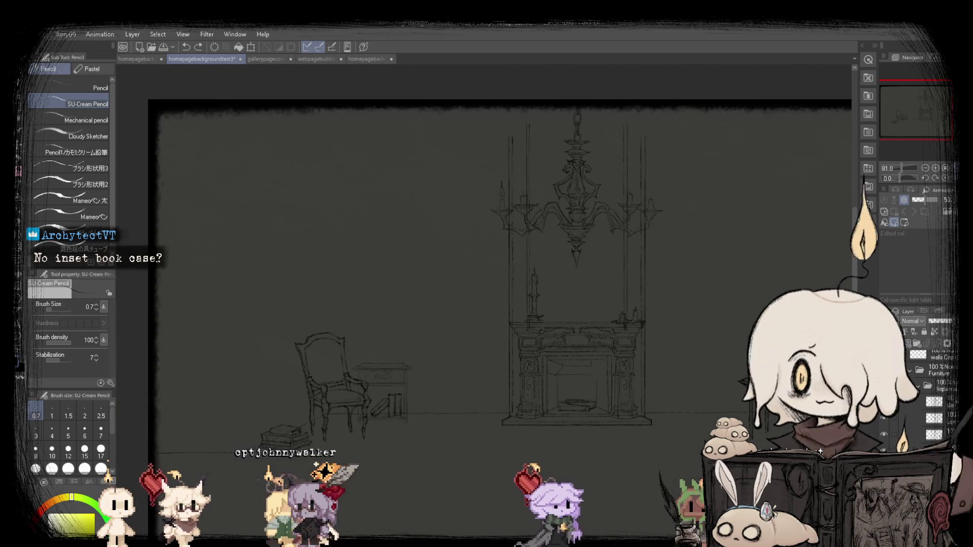
key("v")
key("v")
key("h")
key("h")
key("h")
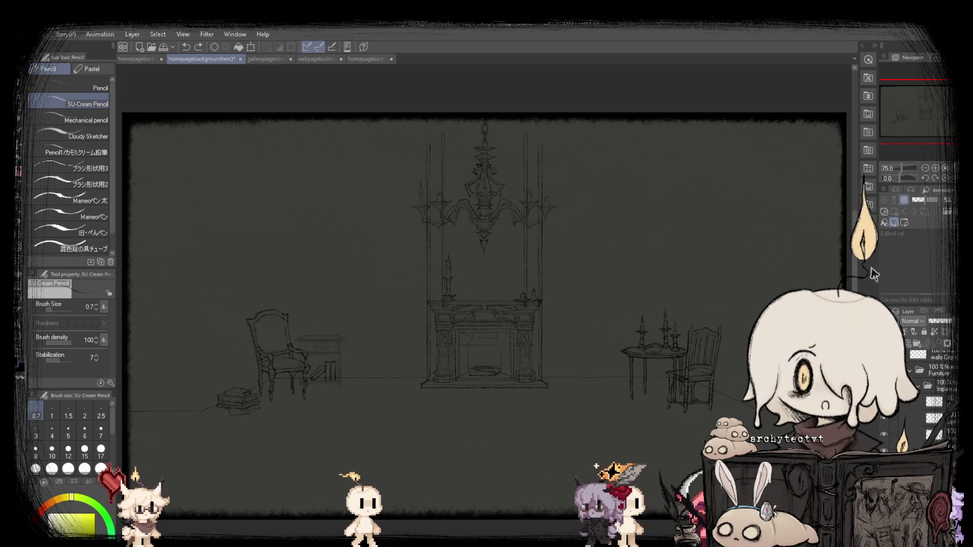
scroll(889, 405, "up", 3)
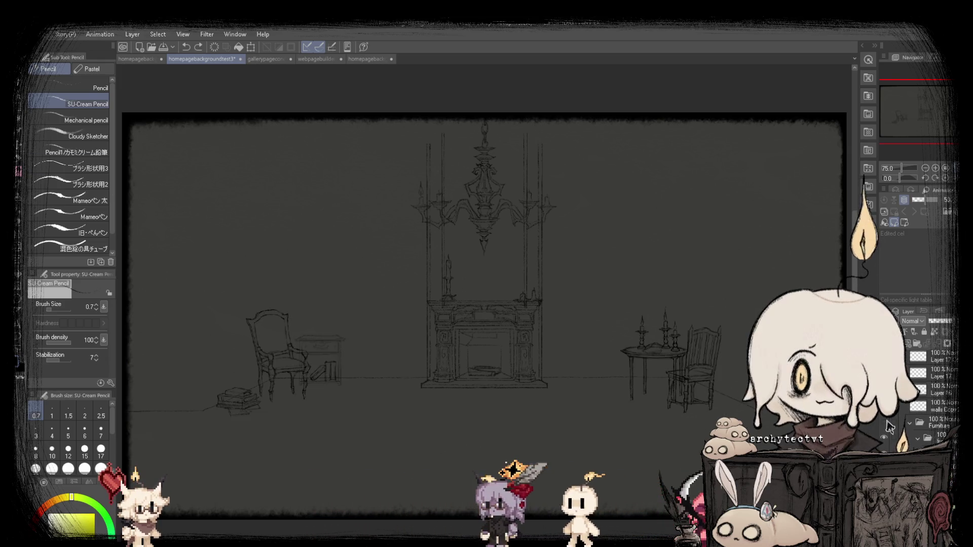
Hide the Furniture folder so the chair, table and books disappear from the sketch.
scroll(889, 406, "down", 1)
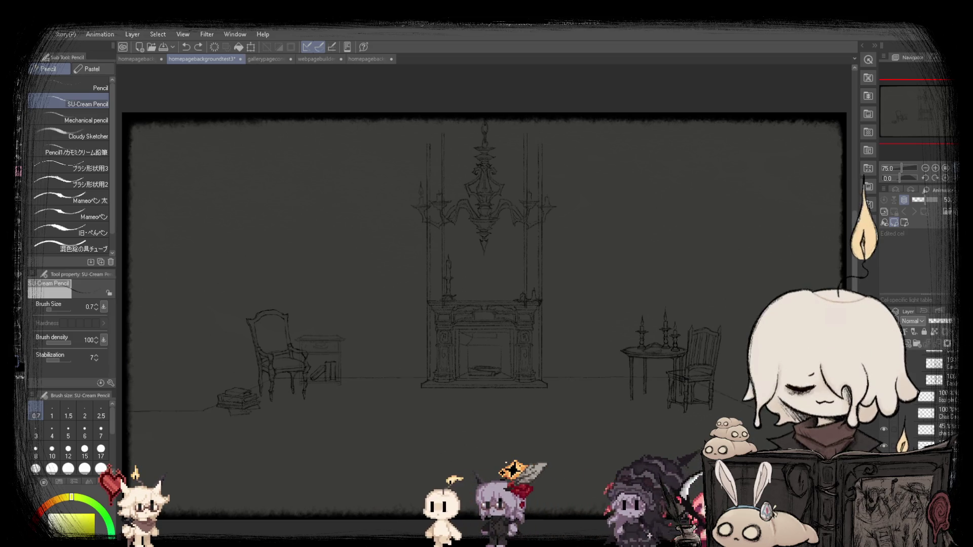
scroll(428, 353, "up", 2)
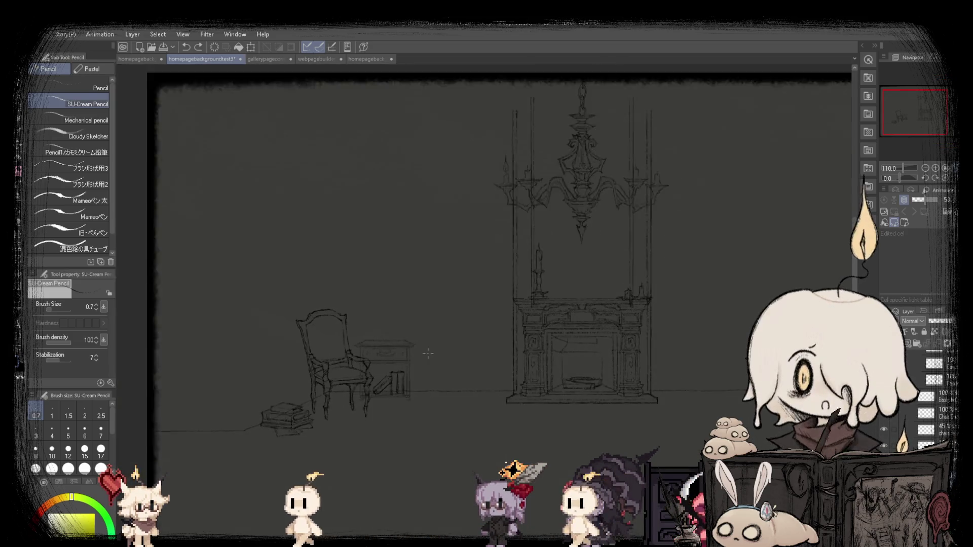
scroll(349, 401, "up", 1)
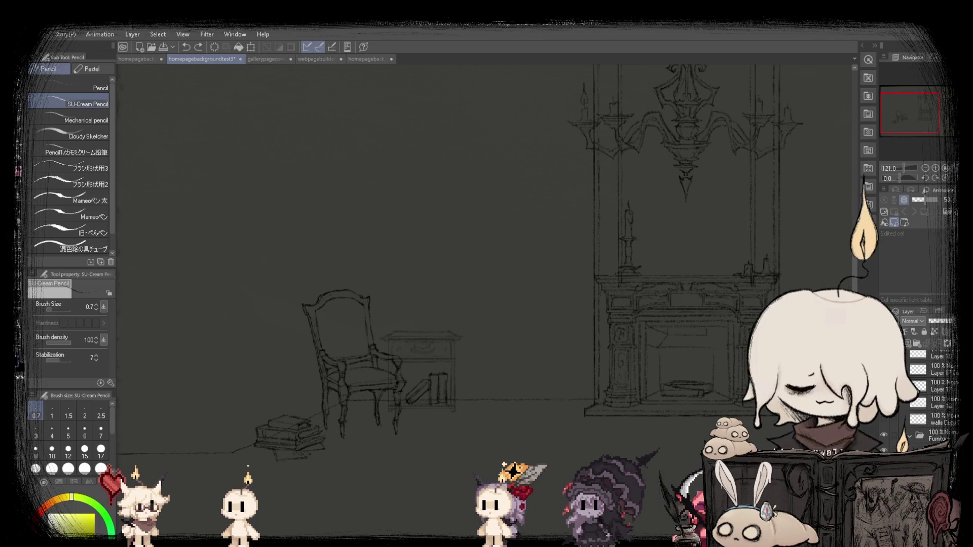
left_click(884, 435)
scroll(278, 406, "up", 1)
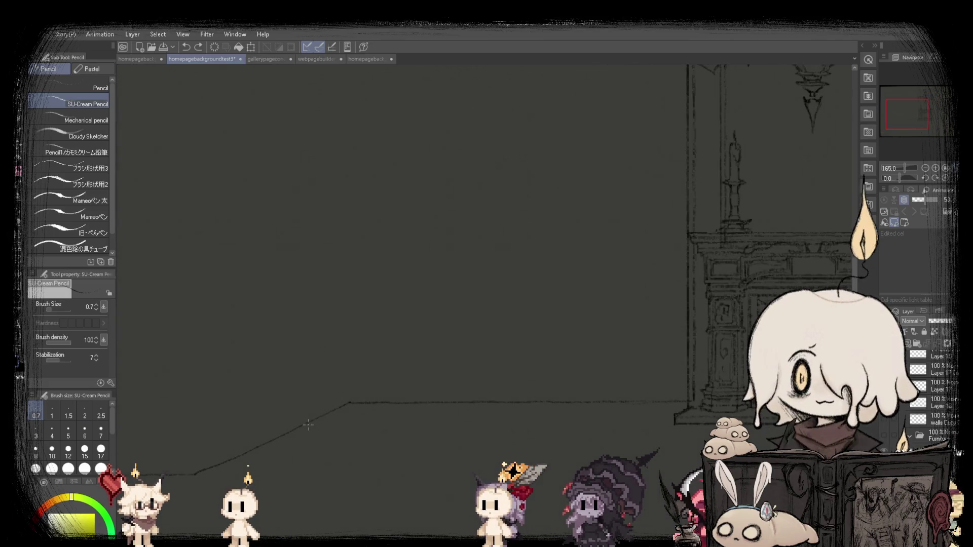
scroll(354, 387, "up", 4)
scroll(353, 390, "down", 10)
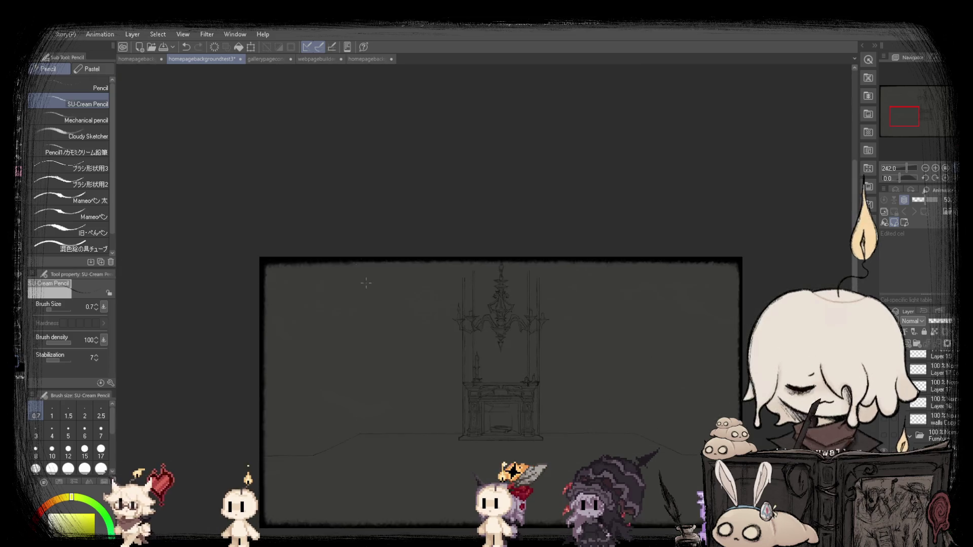
scroll(360, 238, "down", 4)
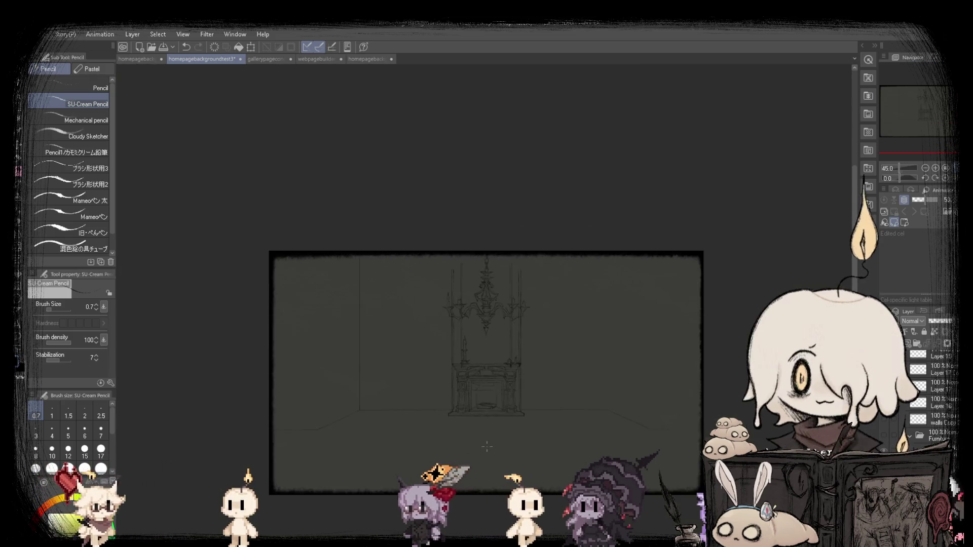
scroll(454, 388, "up", 5)
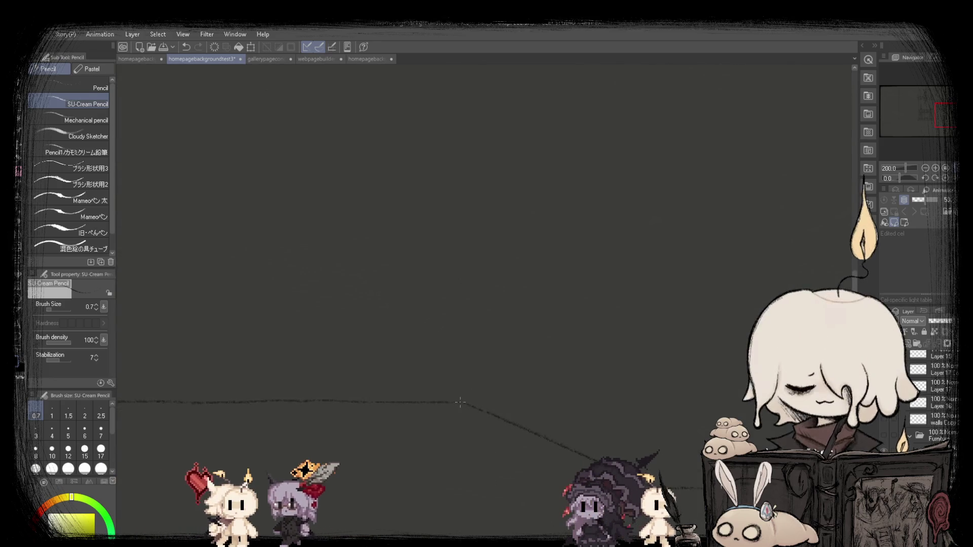
scroll(462, 403, "down", 4)
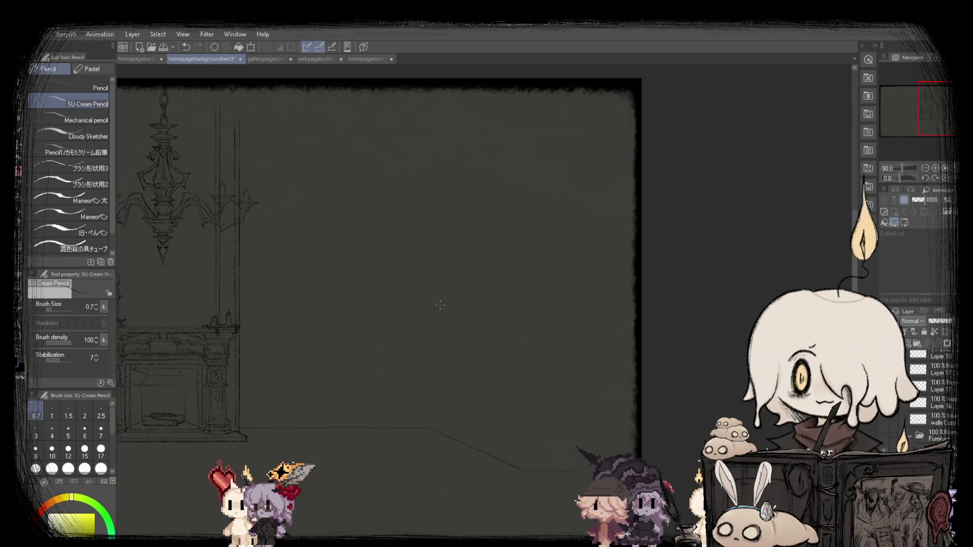
Draw straight vertical wall-corner lines and extend the floor line further right.
left_click(428, 76)
scroll(456, 254, "down", 3)
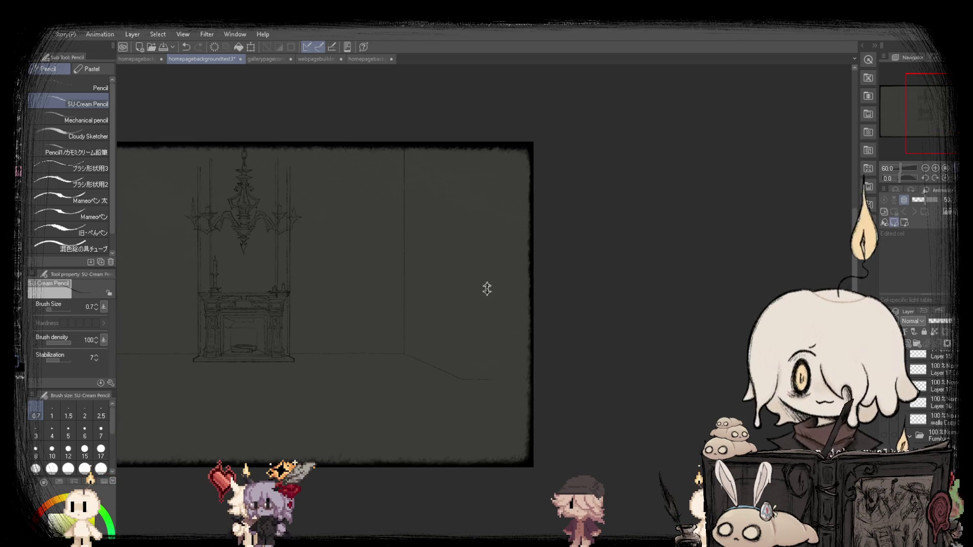
scroll(474, 372, "up", 3)
scroll(474, 372, "up", 5)
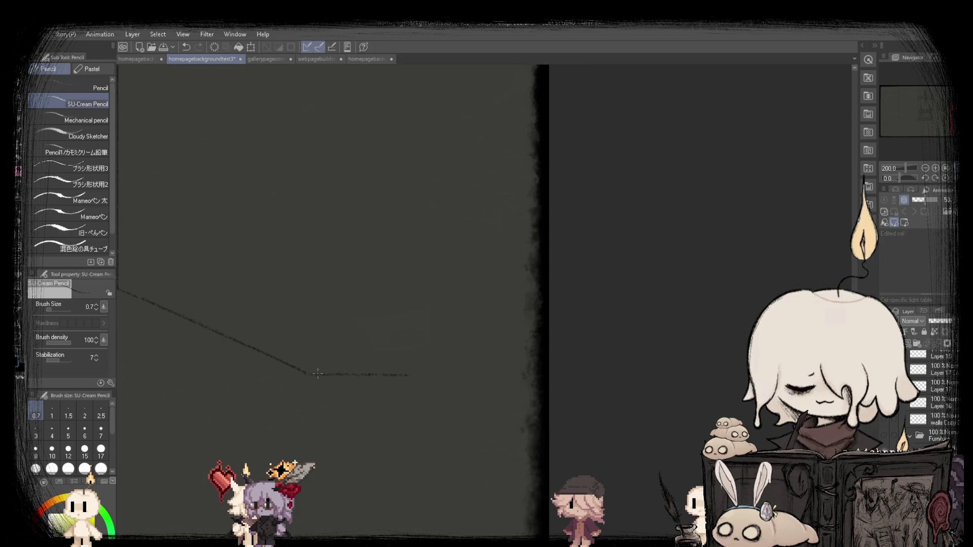
left_click_drag(408, 376, 453, 375)
scroll(413, 375, "down", 5)
scroll(441, 107, "up", 2)
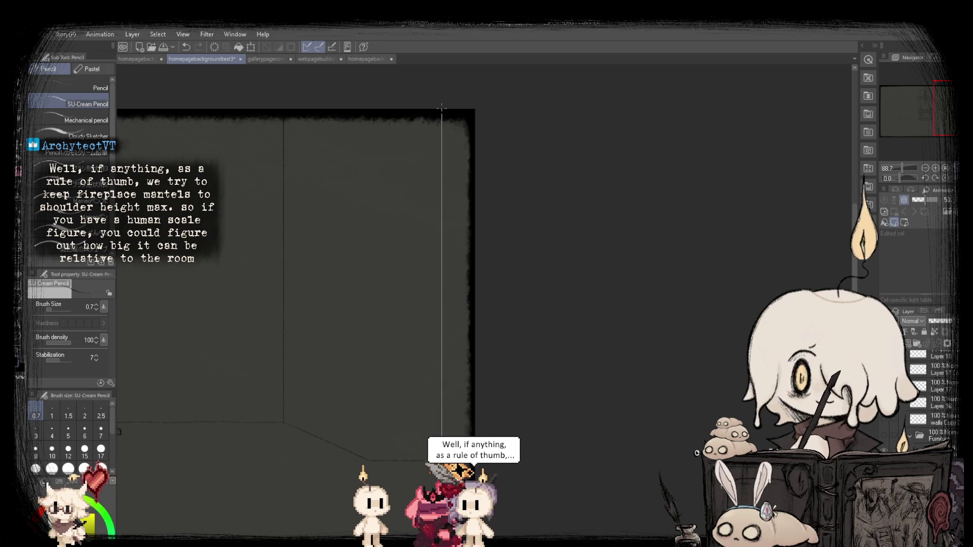
left_click(442, 108)
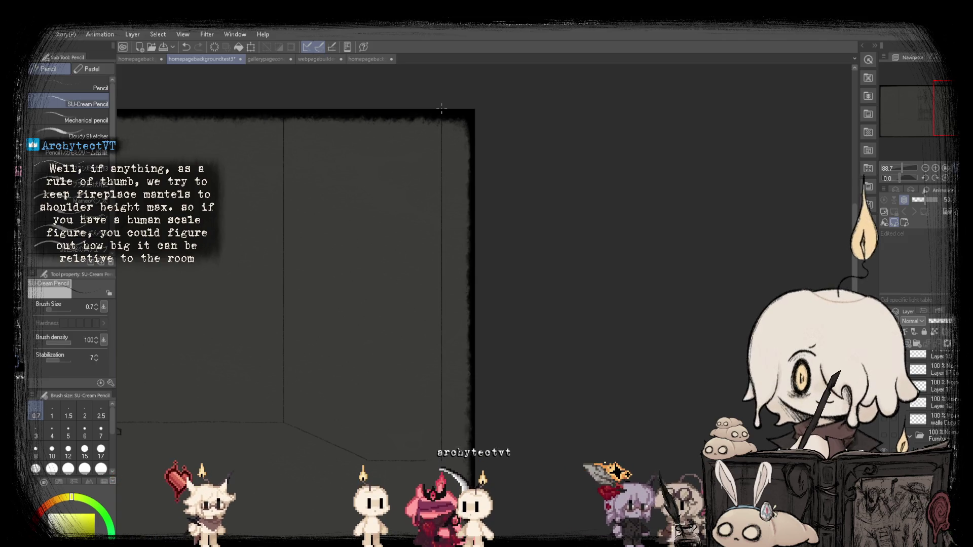
scroll(210, 385, "down", 5)
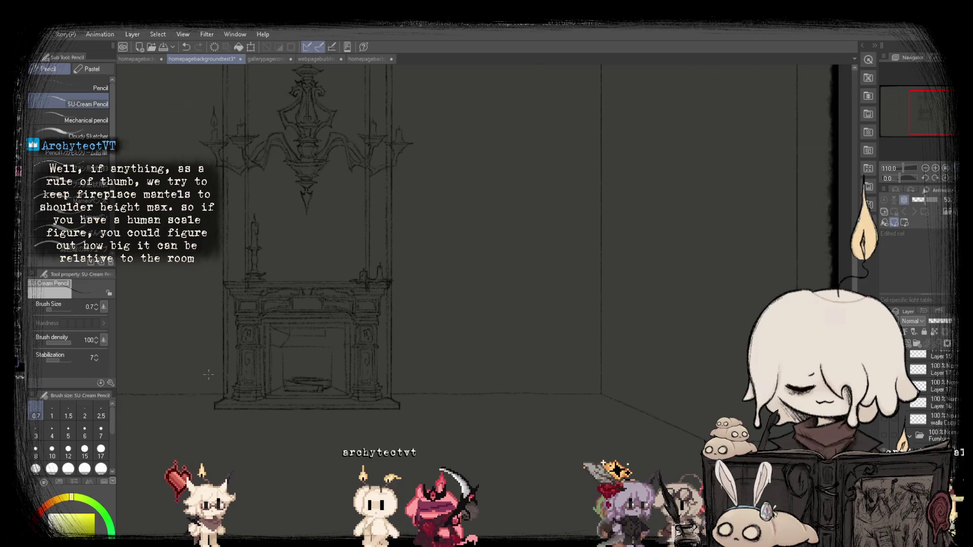
scroll(208, 375, "up", 1)
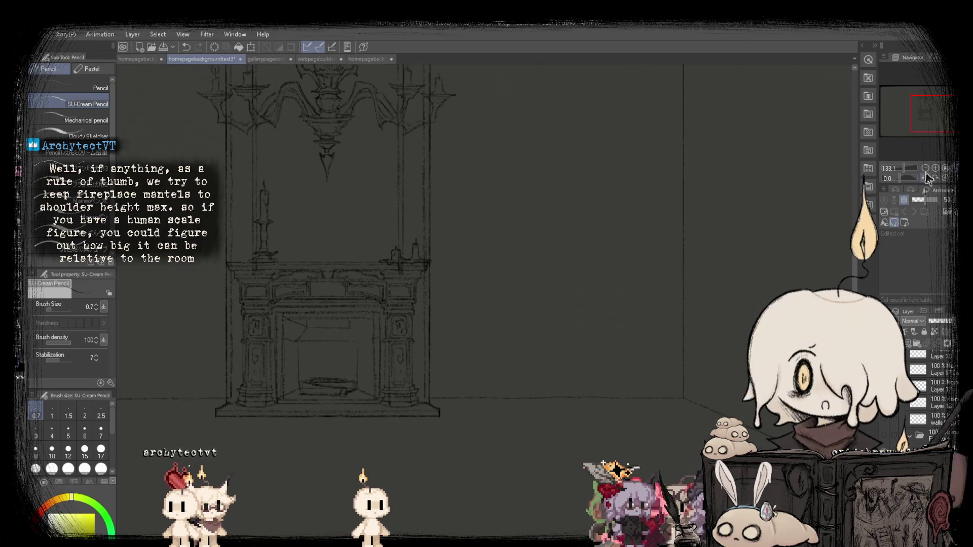
scroll(208, 374, "down", 4)
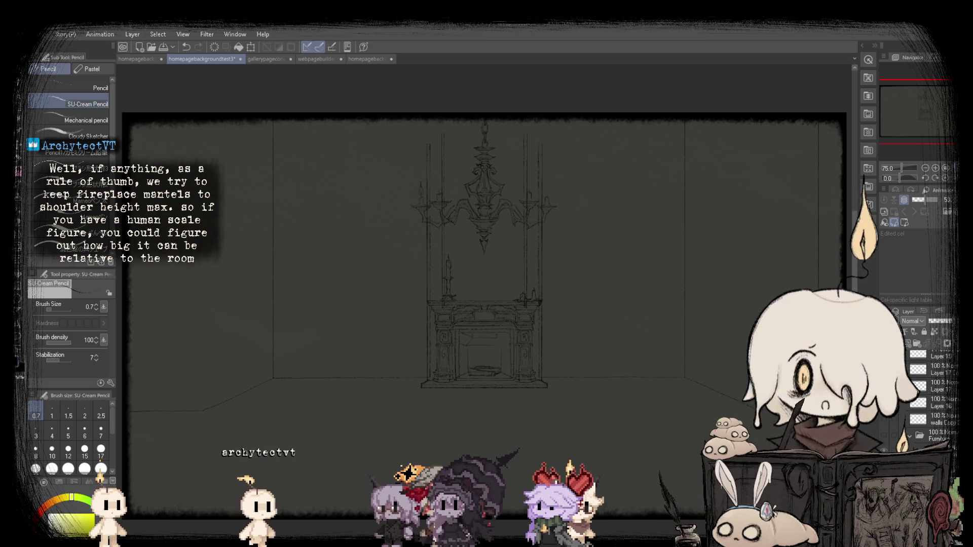
scroll(273, 218, "up", 3)
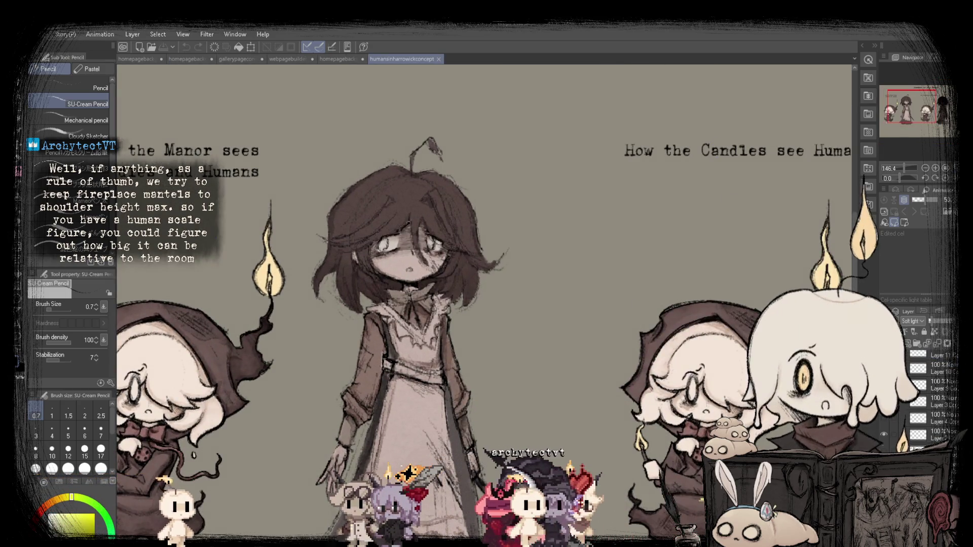
Lasso the maid figure on the concept sheet and bring it into homepagebackgroundtest3.
scroll(922, 386, "up", 5)
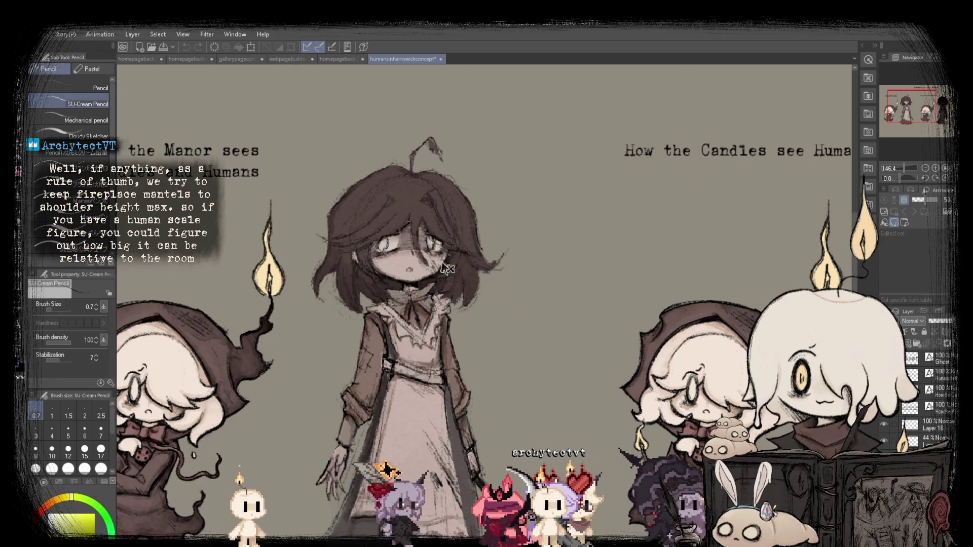
scroll(487, 304, "down", 3)
key("m")
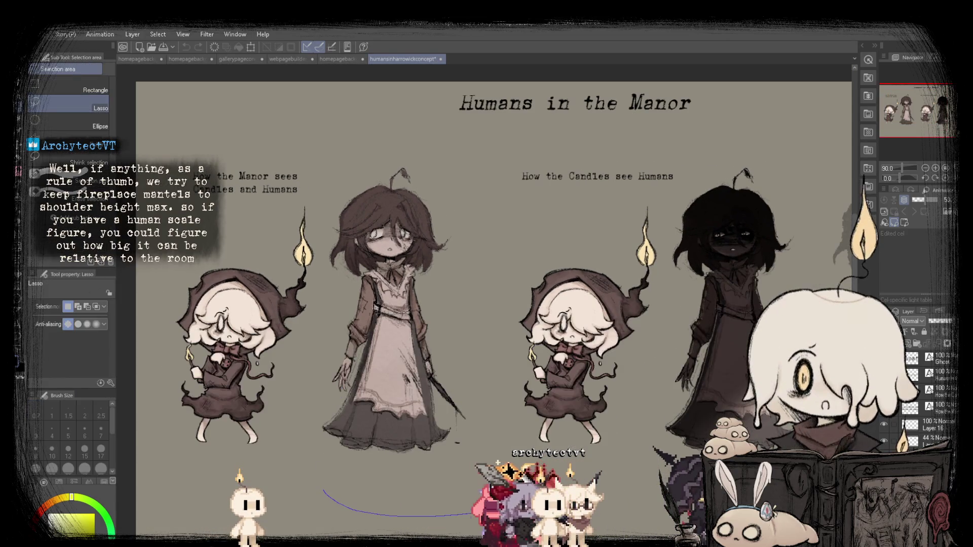
left_click_drag(324, 490, 393, 129)
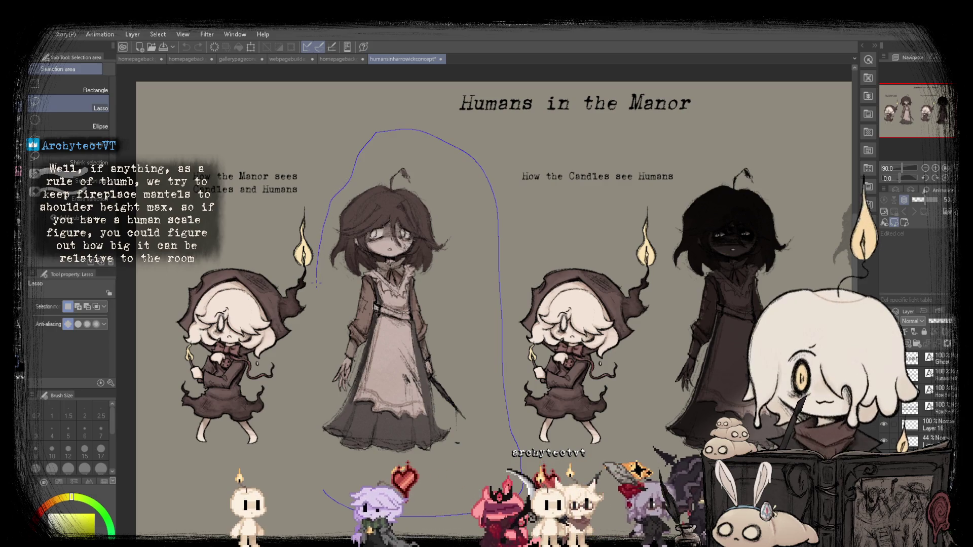
left_click(142, 60)
left_click(218, 60)
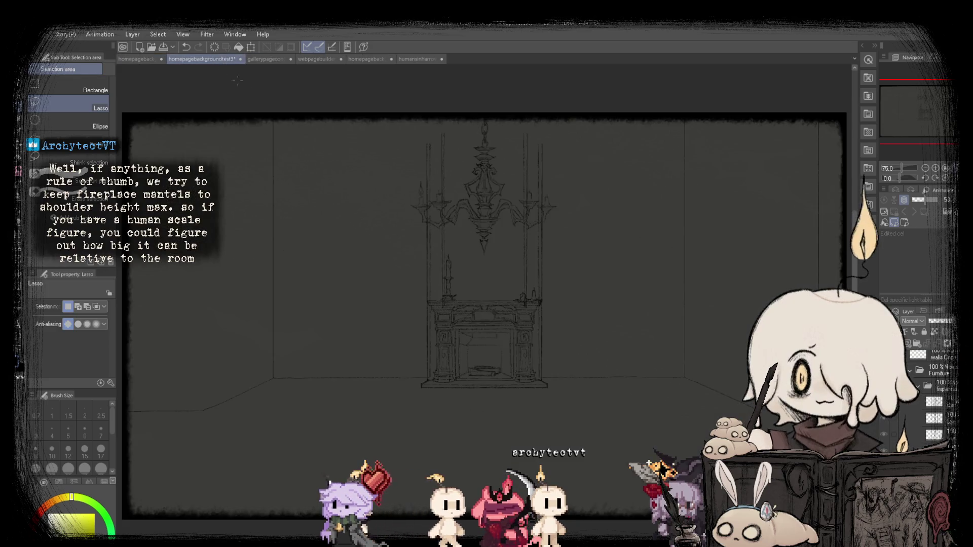
Draw a rectangle selection around the pasted maid figure.
left_click(23, 146)
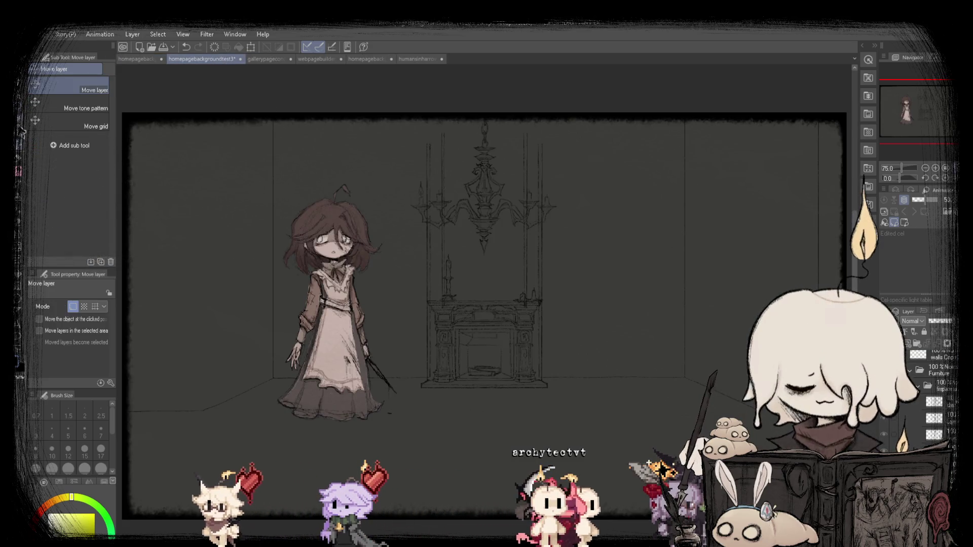
left_click(20, 131)
left_click_drag(164, 131, 499, 453)
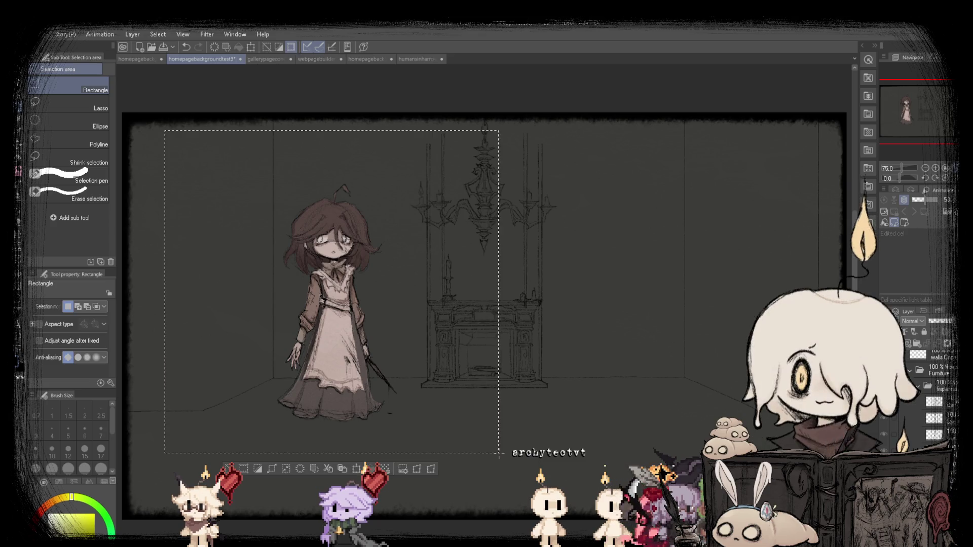
Shrink the maid figure to fit the room and shift it right.
left_click(344, 469)
left_click_drag(325, 130, 317, 225)
left_click_drag(332, 354, 636, 355)
key("ctrl+z")
scroll(514, 406, "up", 1)
mouse_move(340, 363)
left_mouse_down()
mouse_move(399, 354)
mouse_move(414, 311)
left_mouse_up()
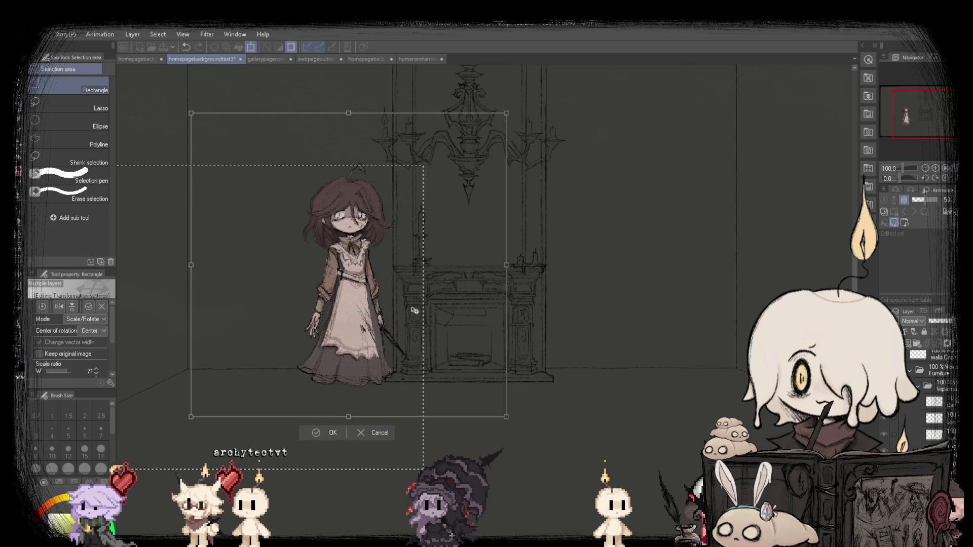
Place the maid figure right of the fireplace, confirm the transform and deselect.
scroll(414, 310, "up", 1)
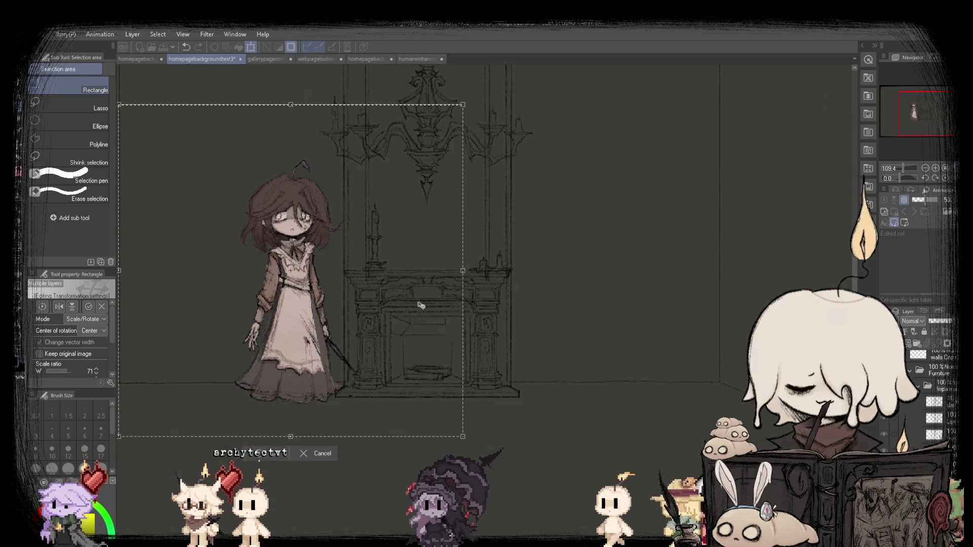
scroll(420, 305, "down", 3)
scroll(667, 221, "up", 2)
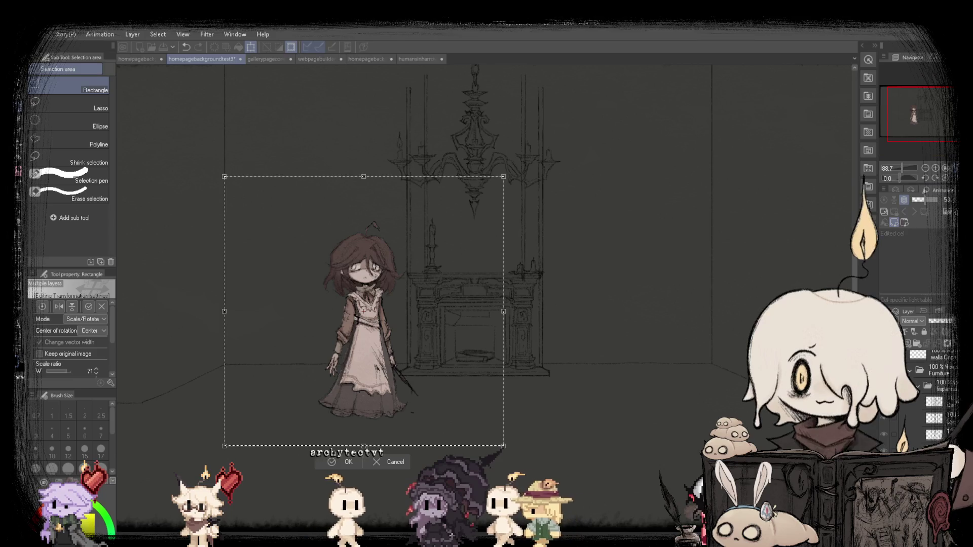
scroll(666, 221, "down", 1)
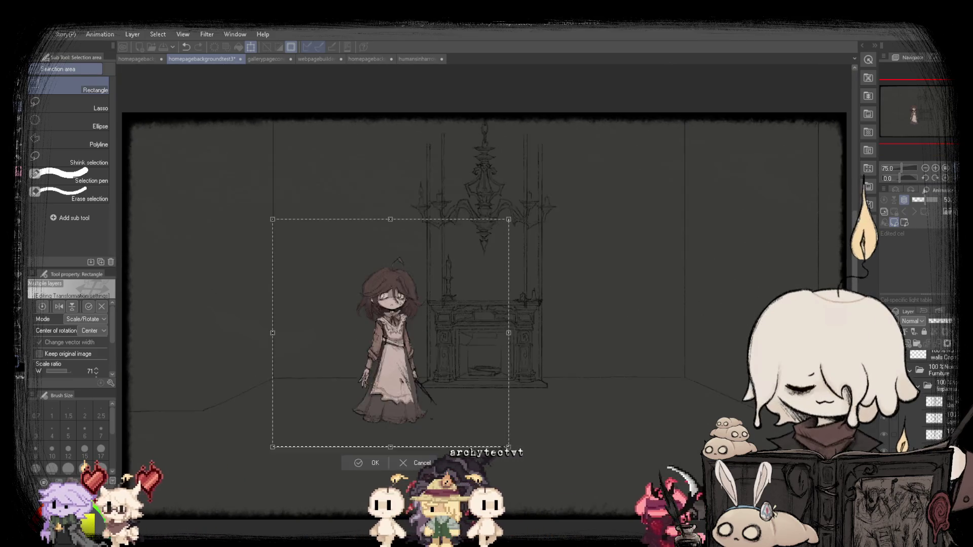
mouse_move(392, 364)
left_mouse_down()
mouse_move(630, 355)
mouse_move(679, 264)
mouse_move(723, 218)
left_mouse_up()
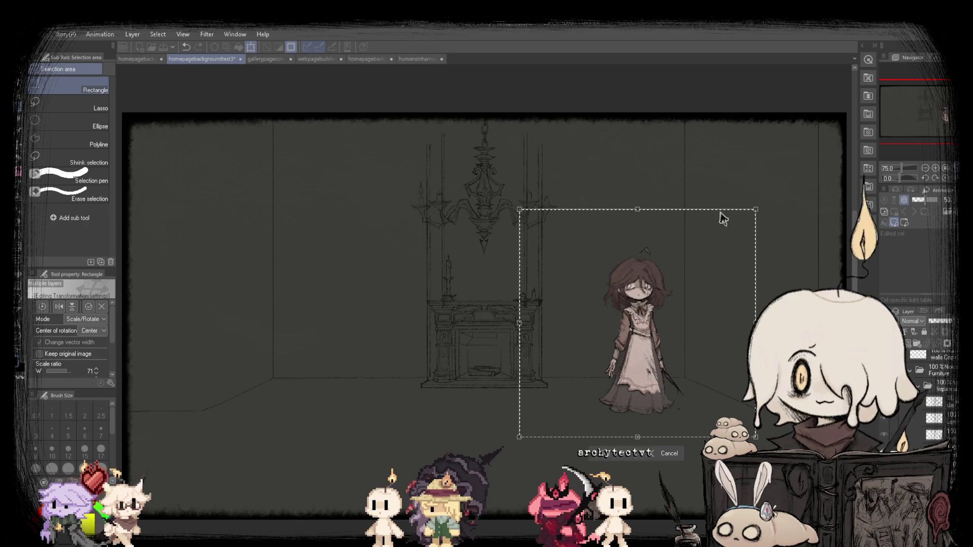
left_click_drag(661, 325, 630, 316)
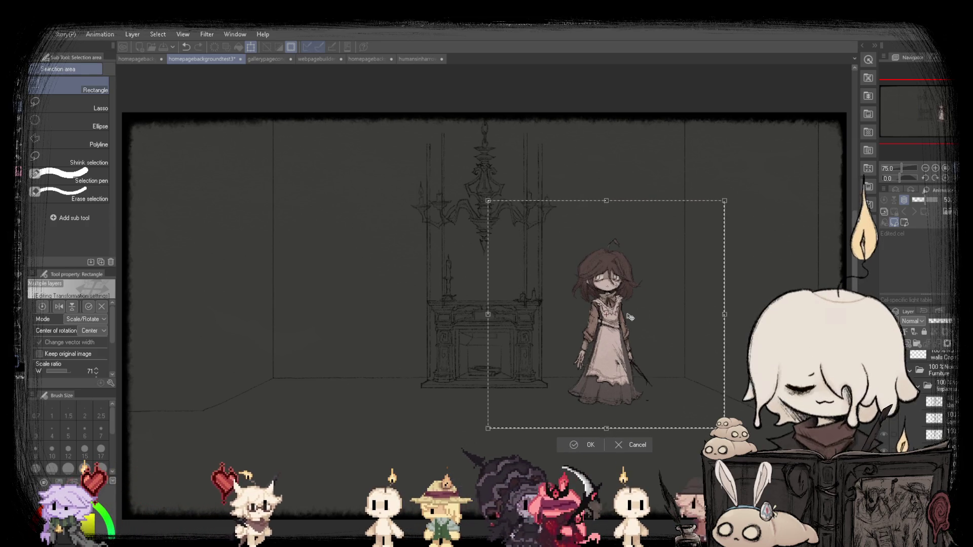
key("ctrl+z")
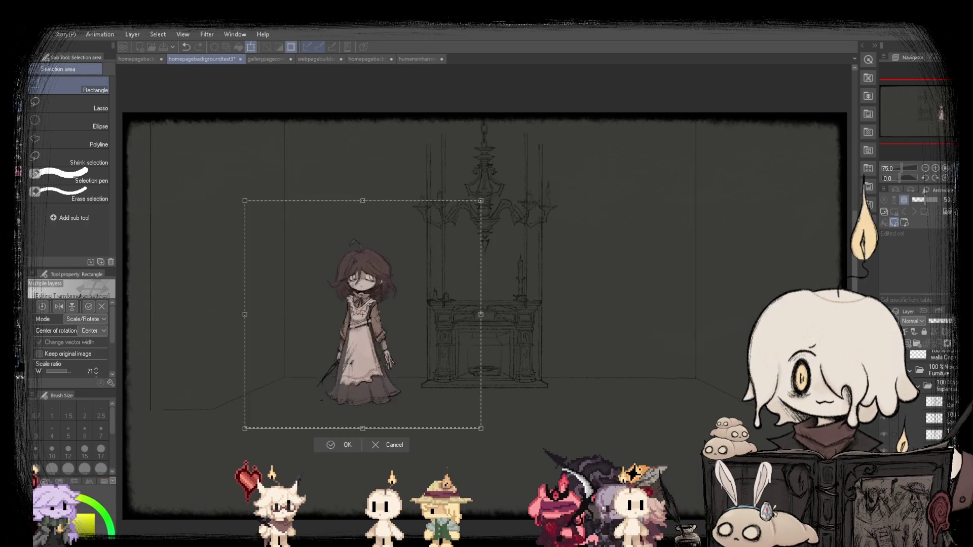
key("ctrl+y")
key("ctrl+y")
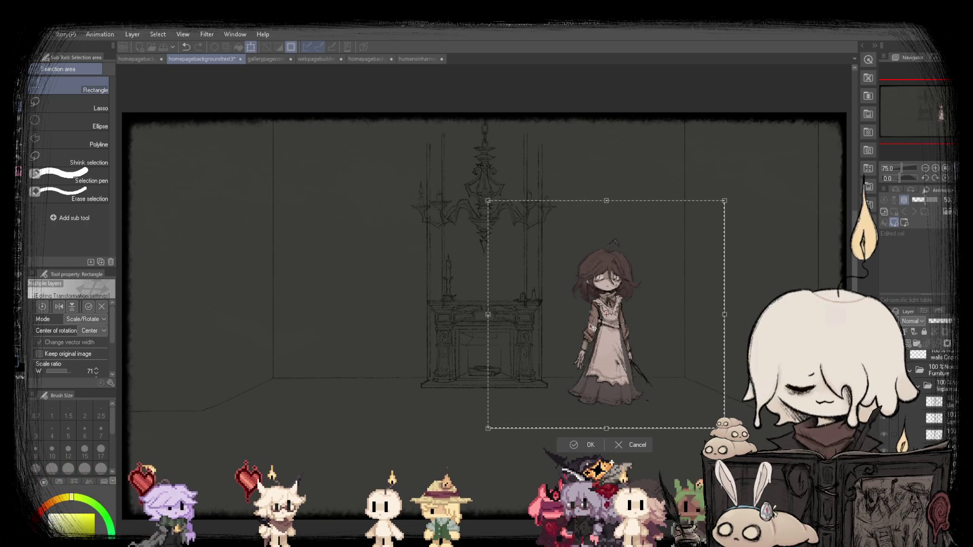
left_click(571, 451)
key("ctrl+d")
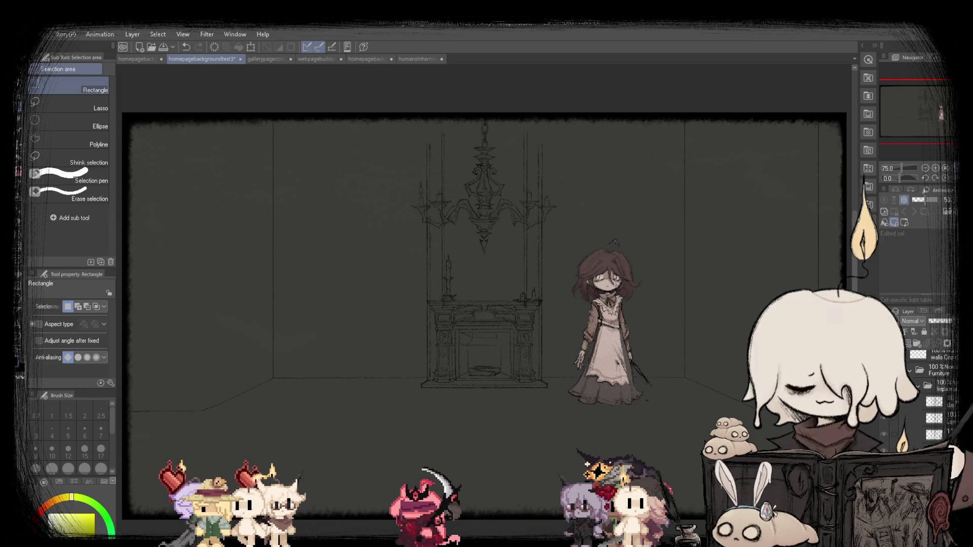
Flip the view back and forth to check the composition.
key("ctrl+z")
key("ctrl+y")
key("ctrl+z")
key("ctrl+y")
scroll(932, 396, "down", 3)
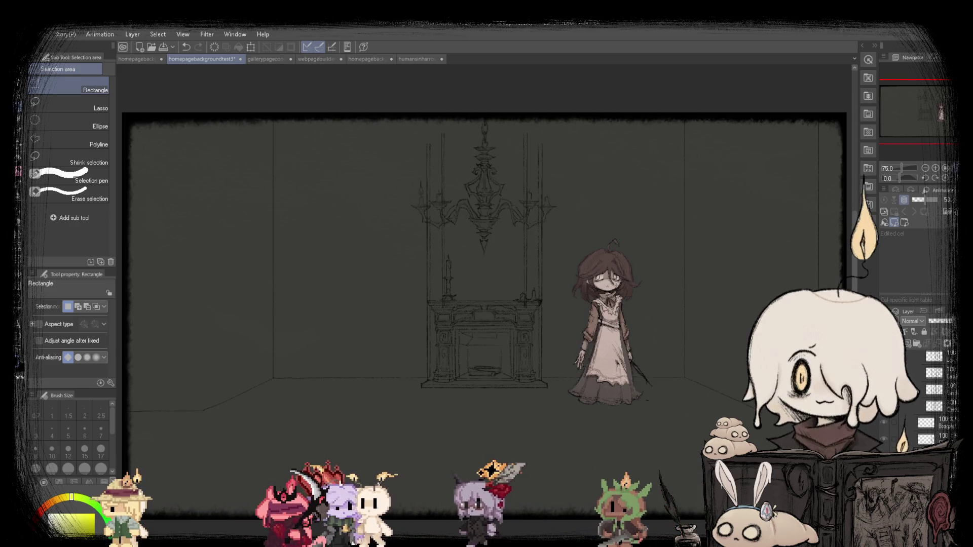
key("ctrl+z")
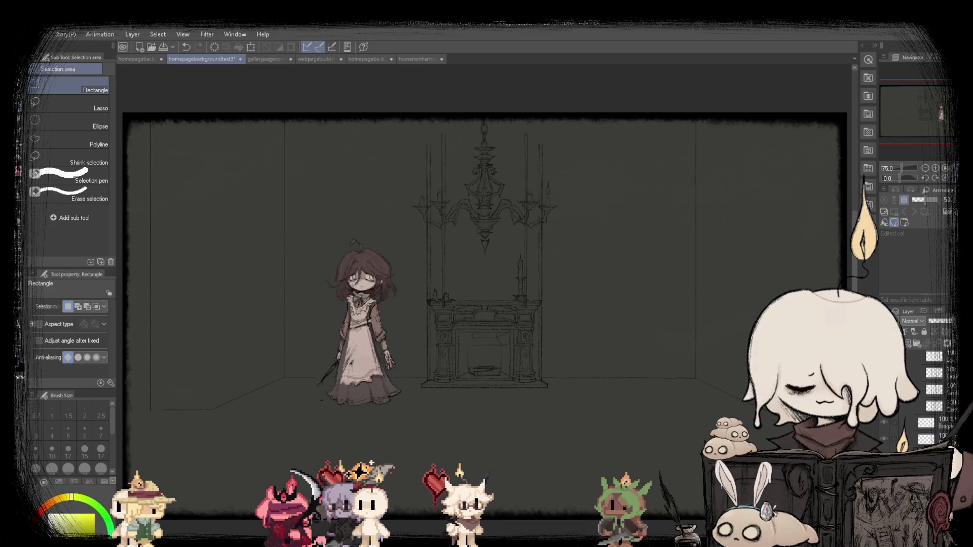
key("ctrl+y")
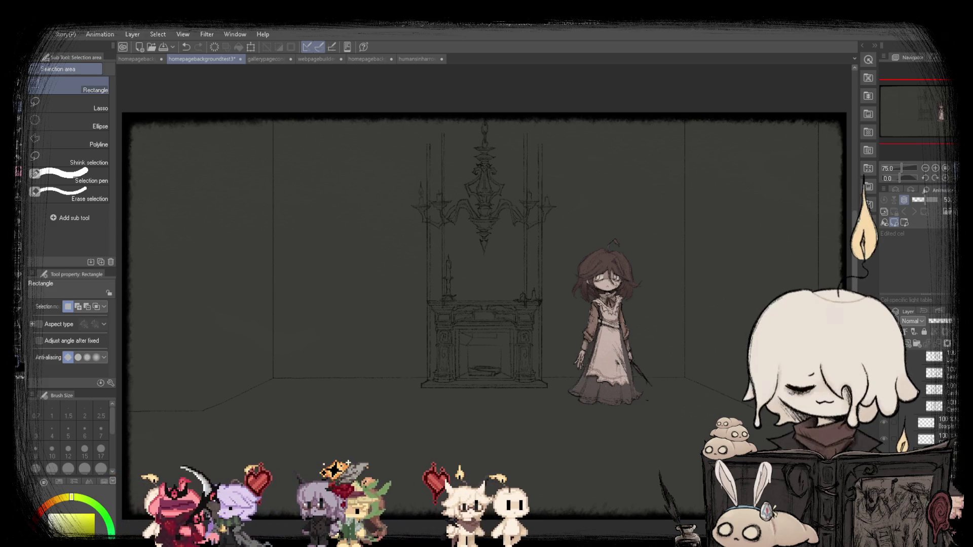
Toggle the maid figure's visibility and lower its layer opacity.
key("ctrl+z")
key("ctrl+y")
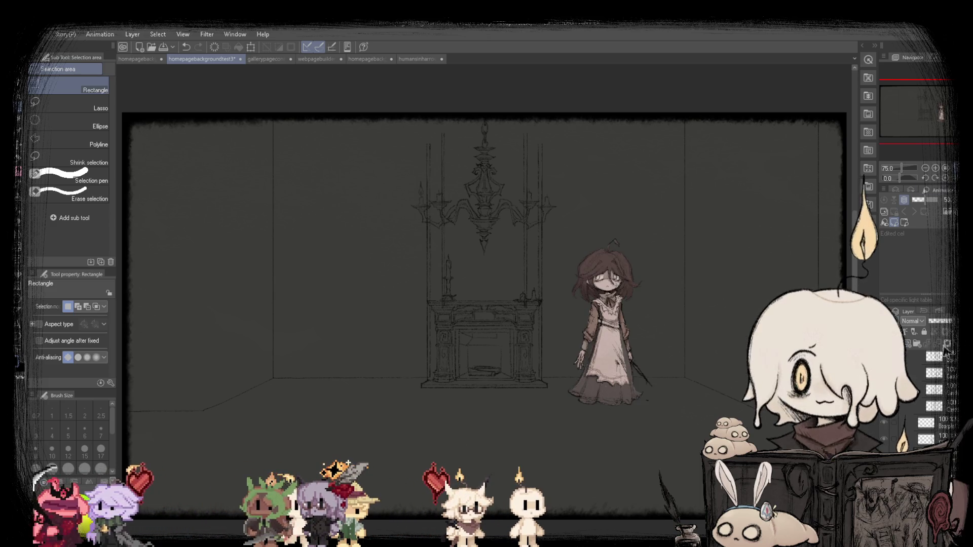
left_click(935, 318)
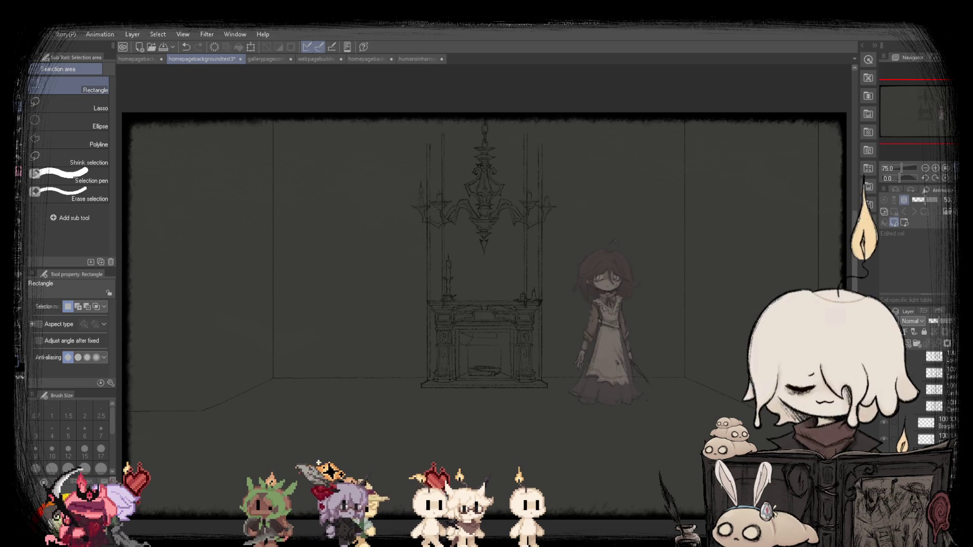
Hide the maid figure layer, leaving only walls, chandelier and fireplace visible.
key("ctrl+z")
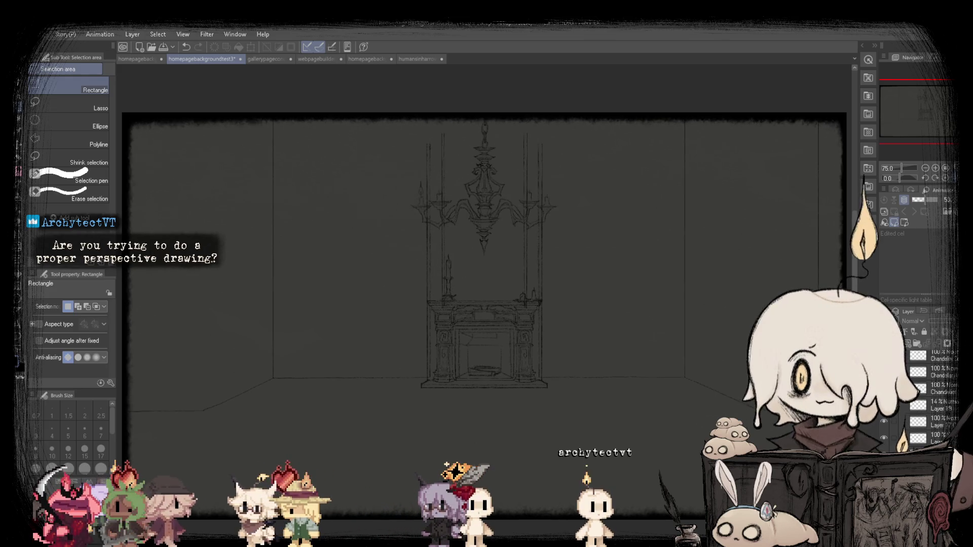
scroll(928, 400, "down", 3)
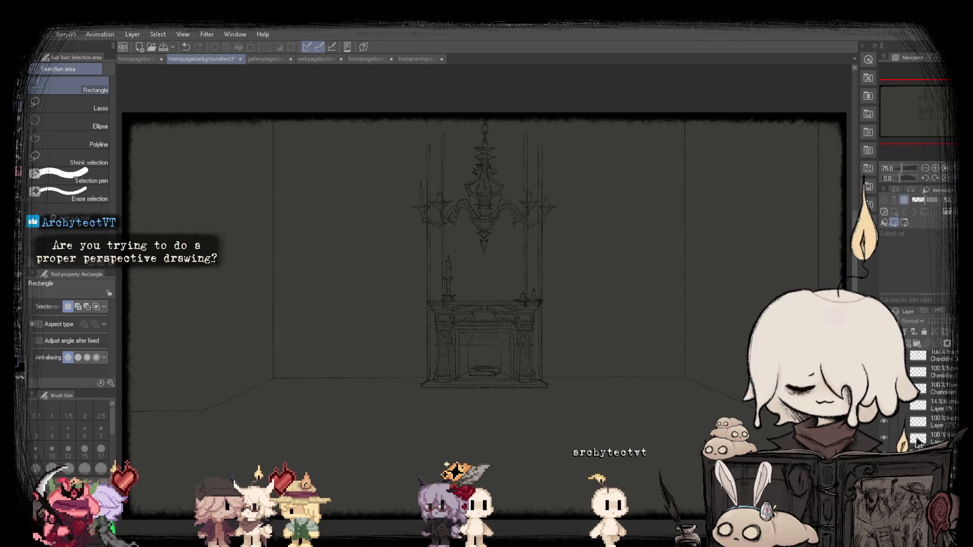
left_click(374, 60)
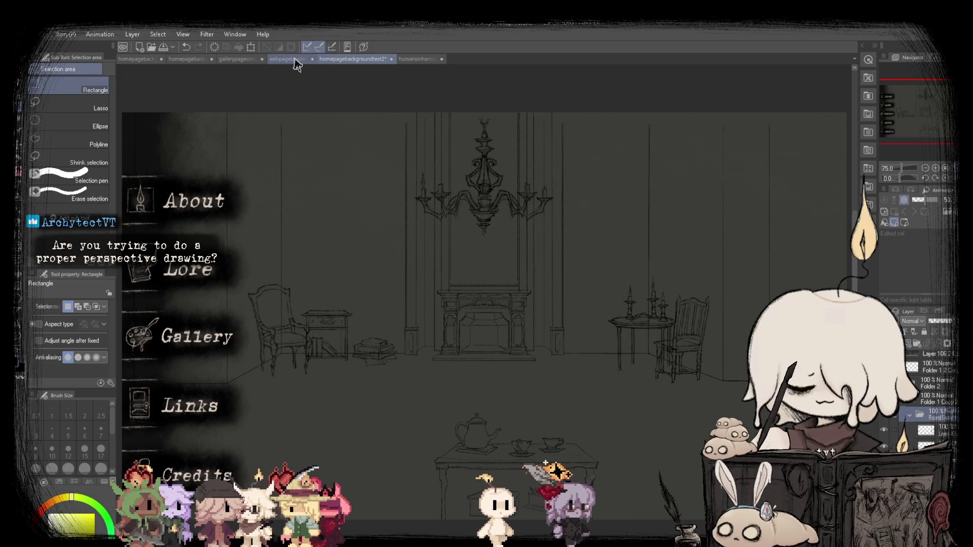
Compare the gallery concept, living-room sketch and menu room sketch documents.
left_click(296, 59)
left_click(227, 60)
left_click(312, 59)
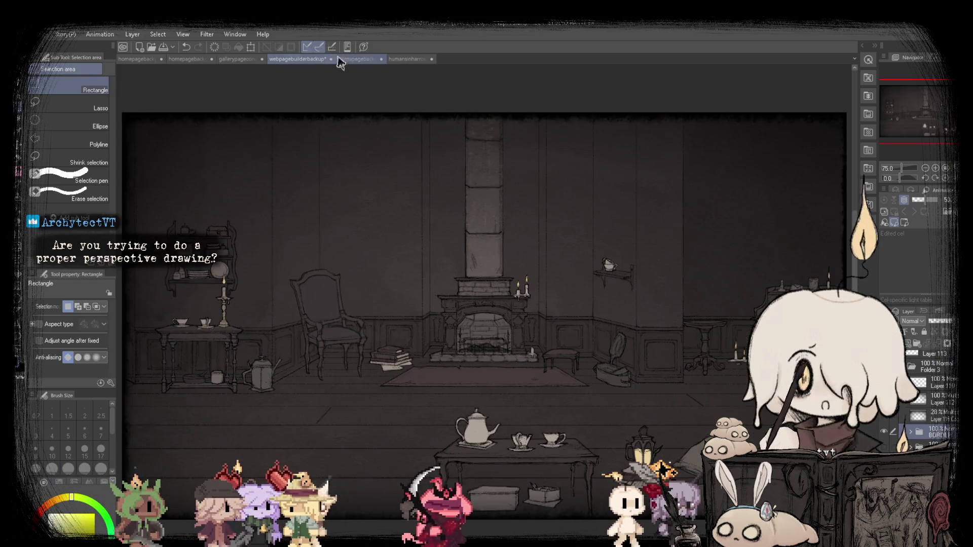
left_click(367, 60)
left_click(200, 60)
left_click(308, 60)
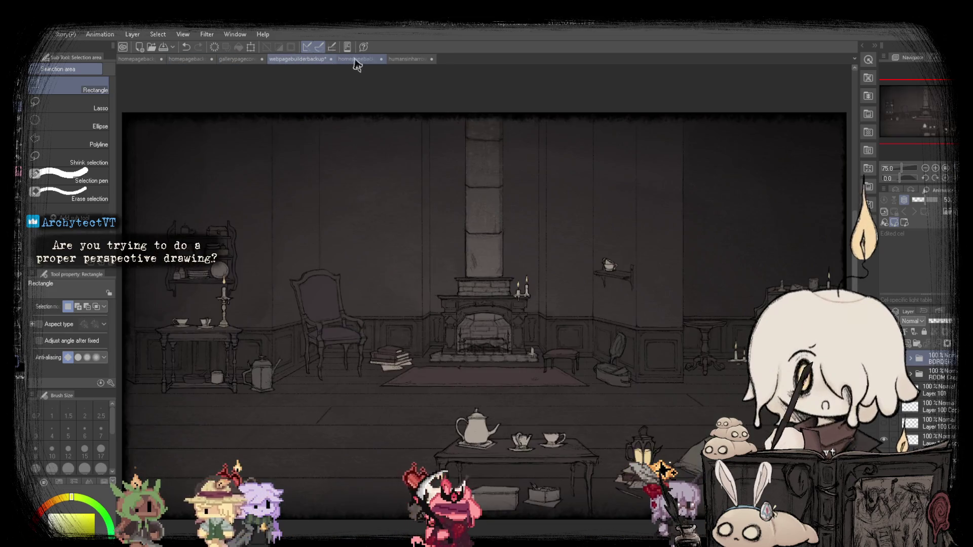
left_click(368, 60)
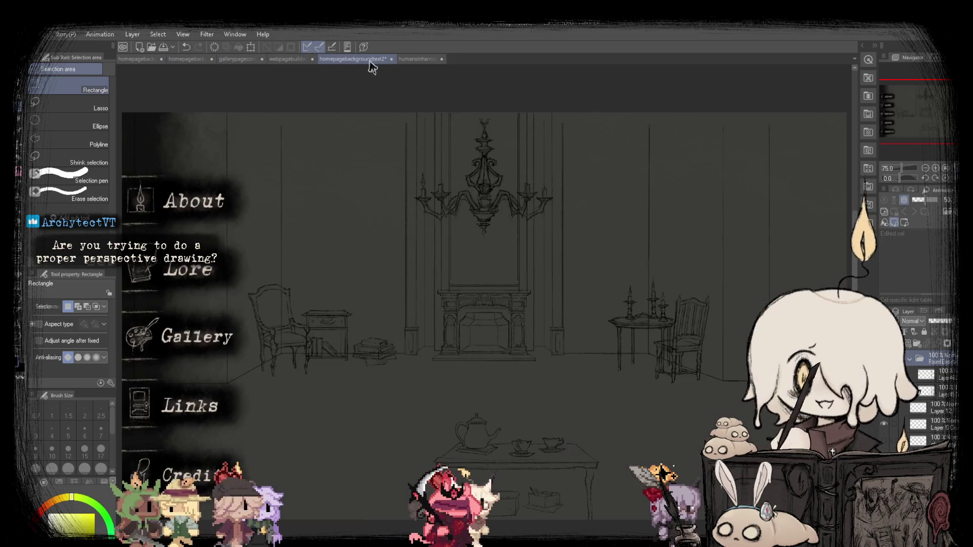
left_click(187, 59)
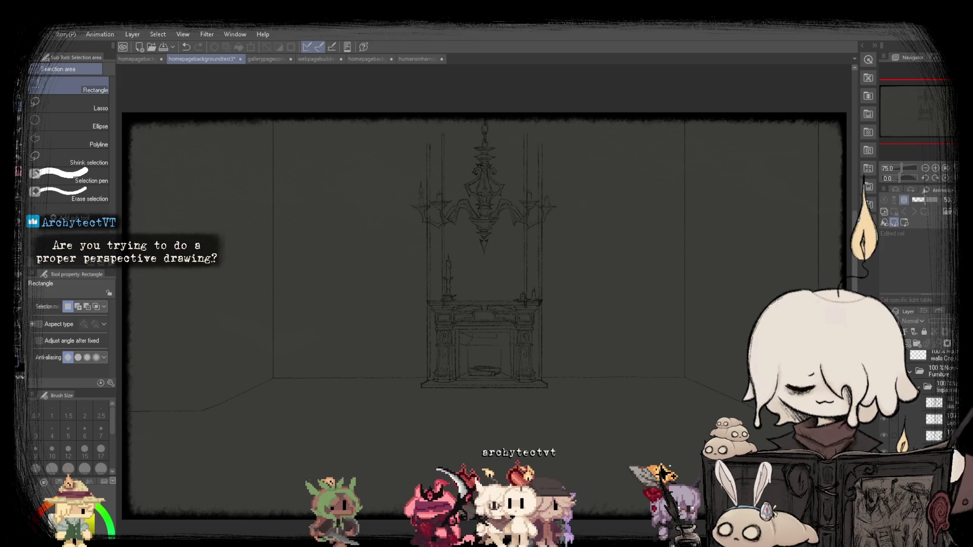
Undo the last wall-line change and move Layer 106 within the layer stack.
key("ctrl+z")
key("ctrl+z")
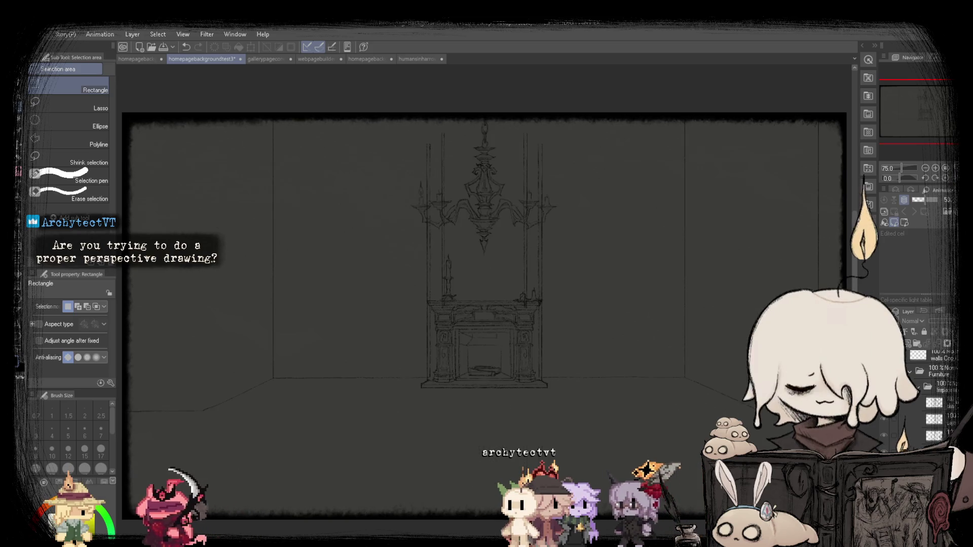
scroll(898, 425, "down", 3)
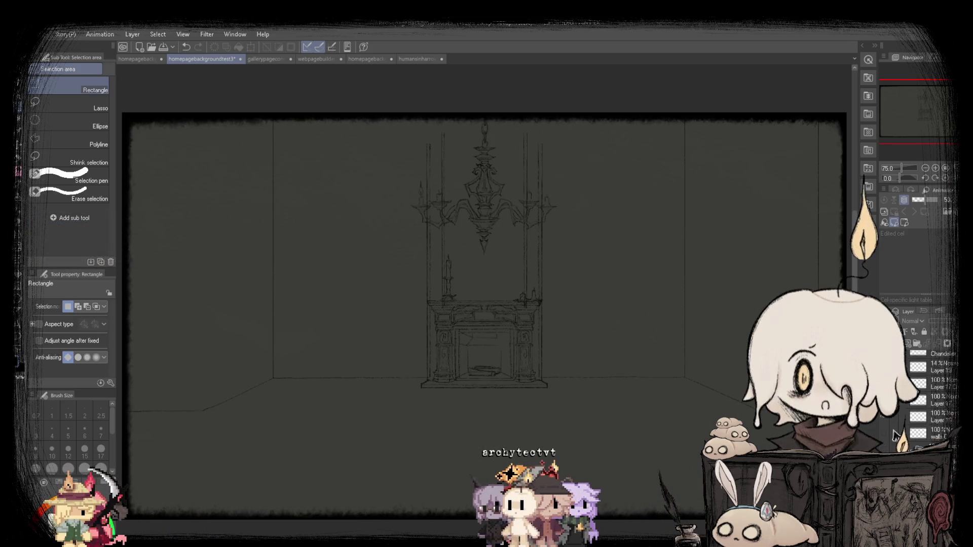
scroll(898, 420, "up", 1)
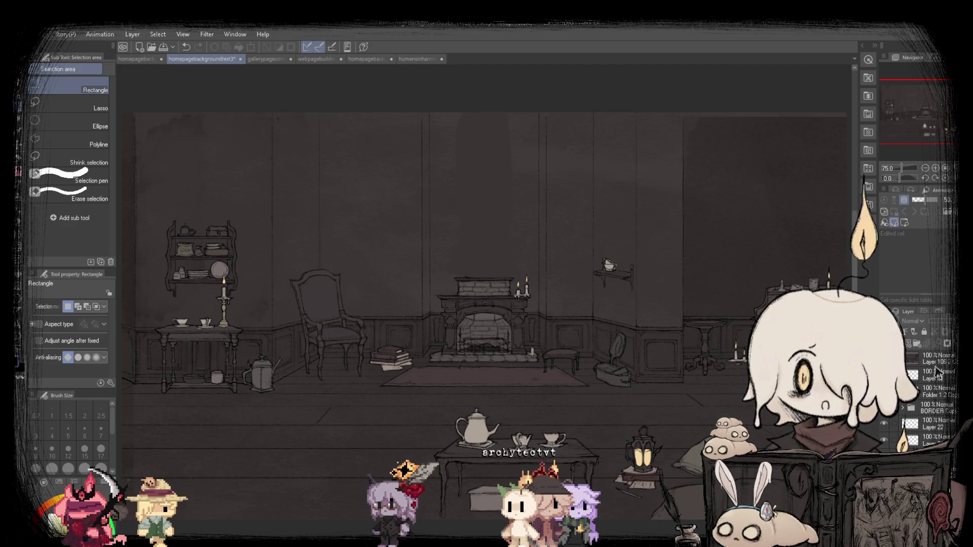
left_click_drag(935, 360, 935, 399)
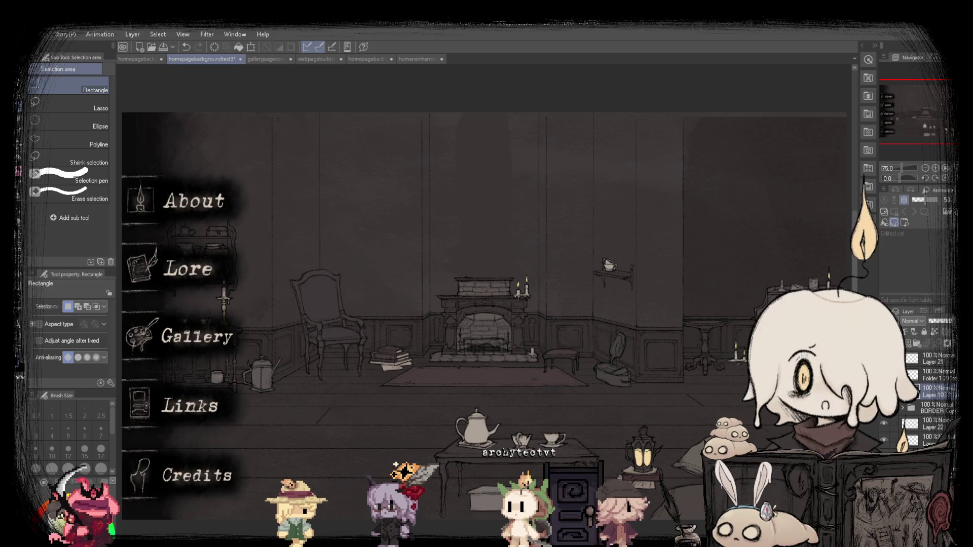
Flip the view to check composition and revert to the chandelier and fireplace sketch.
key("h")
key("h")
key("v")
key("v")
scroll(415, 252, "down", 3)
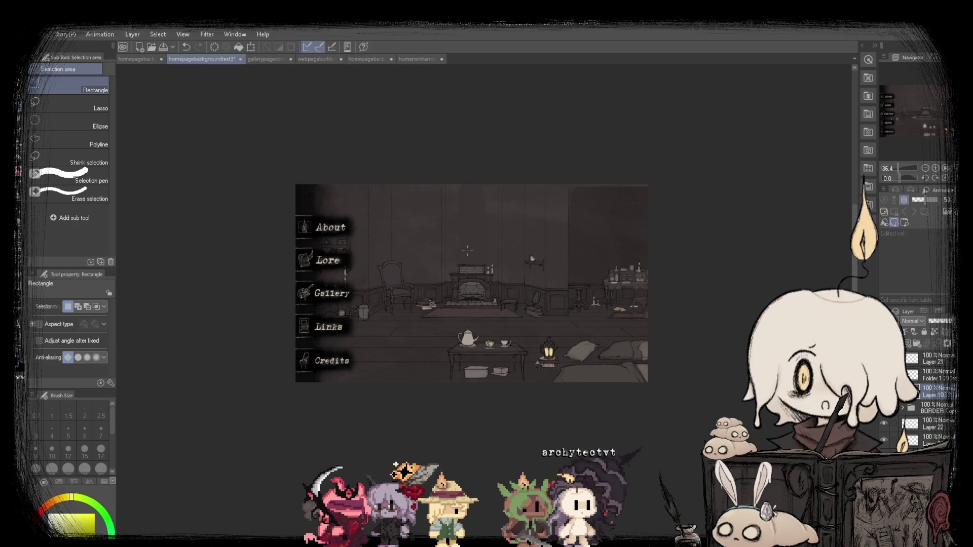
scroll(415, 251, "up", 3)
key("ctrl+z")
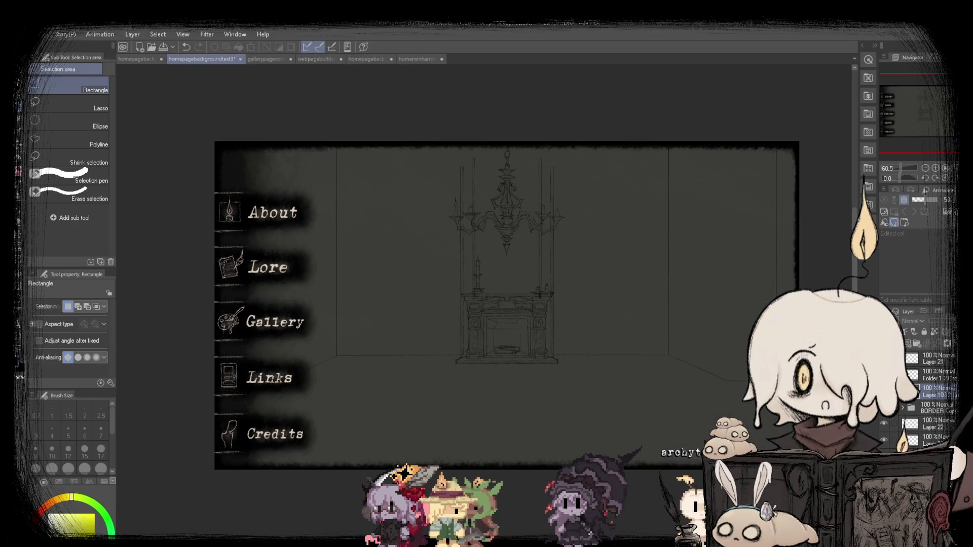
scroll(484, 315, "up", 1)
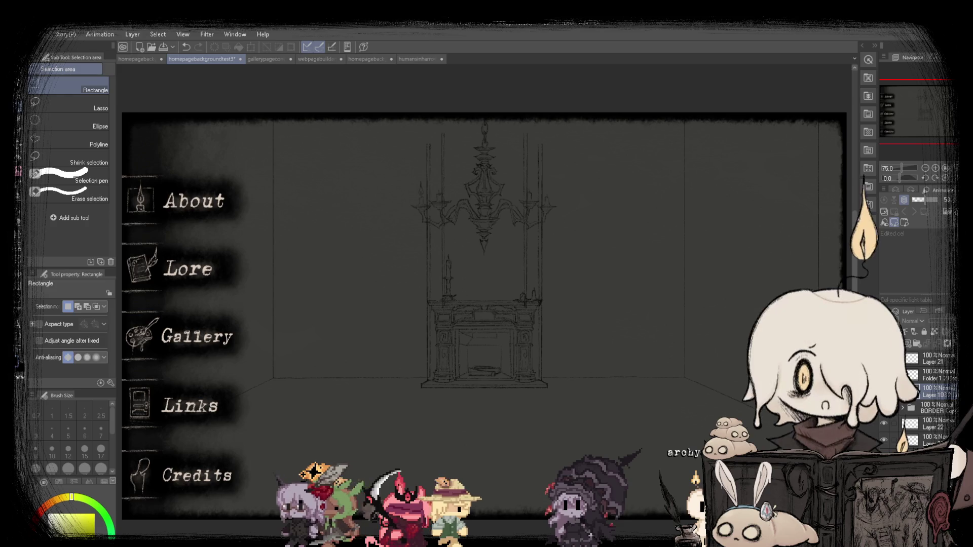
scroll(910, 445, "down", 3)
scroll(910, 445, "up", 2)
Show the Furniture folder's chairs and side tables and briefly review the humans concept document.
left_click(884, 404)
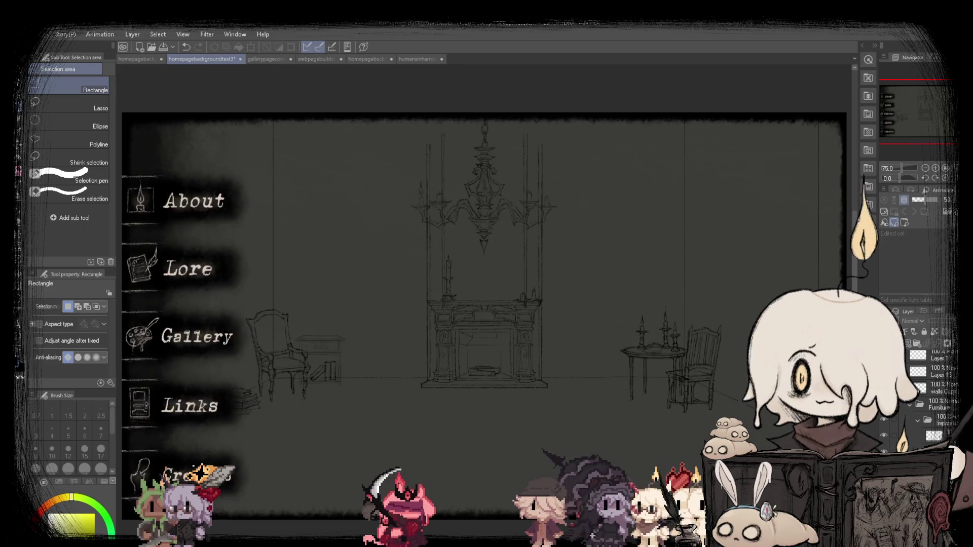
key("h")
key("h")
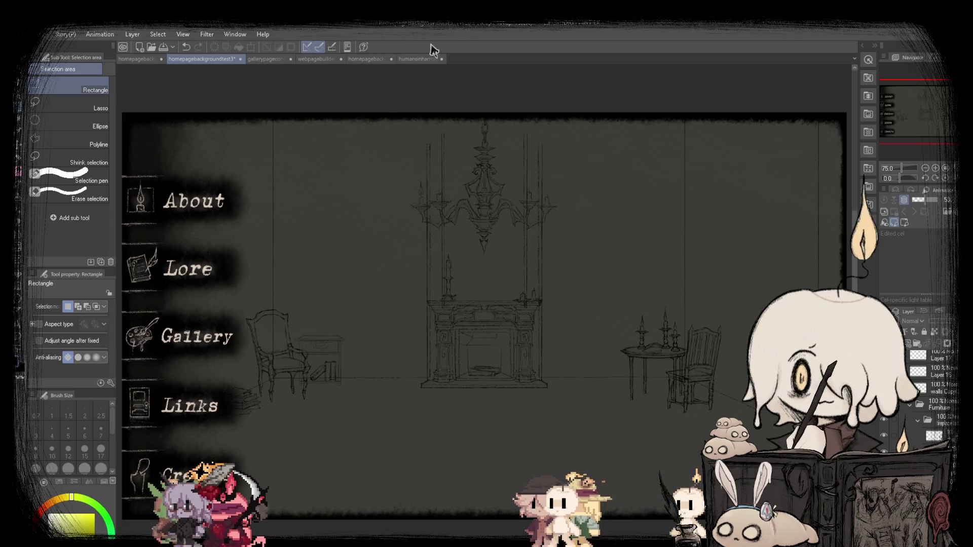
left_click(433, 59)
left_click(198, 59)
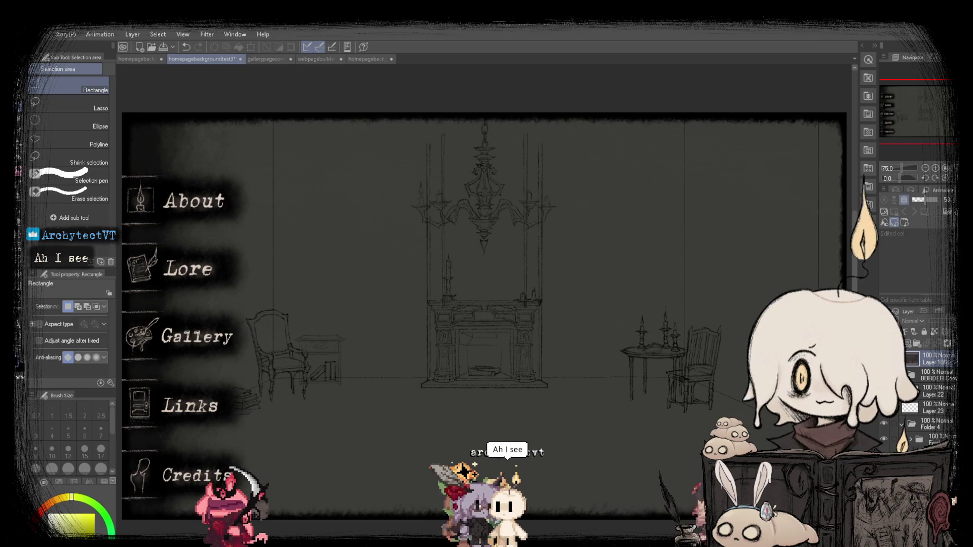
scroll(928, 395, "up", 1)
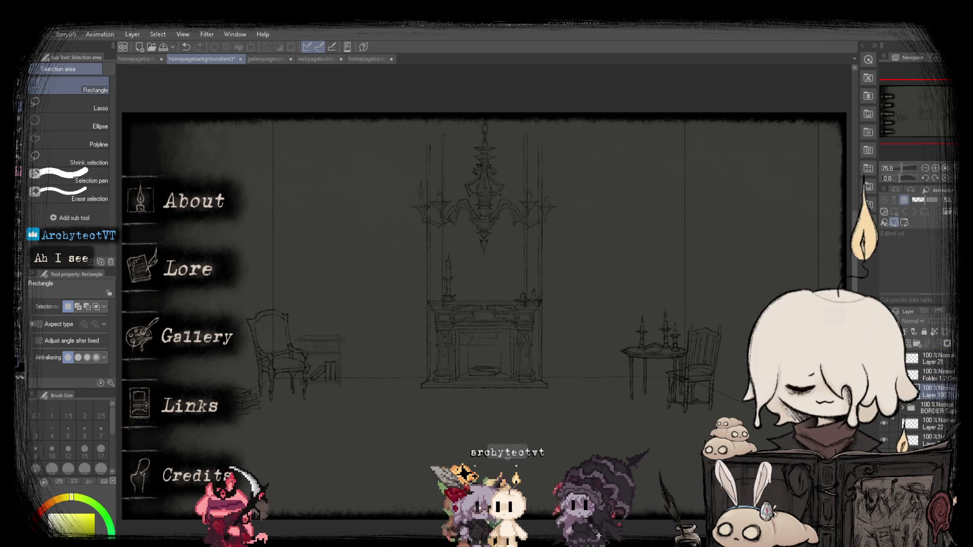
scroll(927, 395, "down", 2)
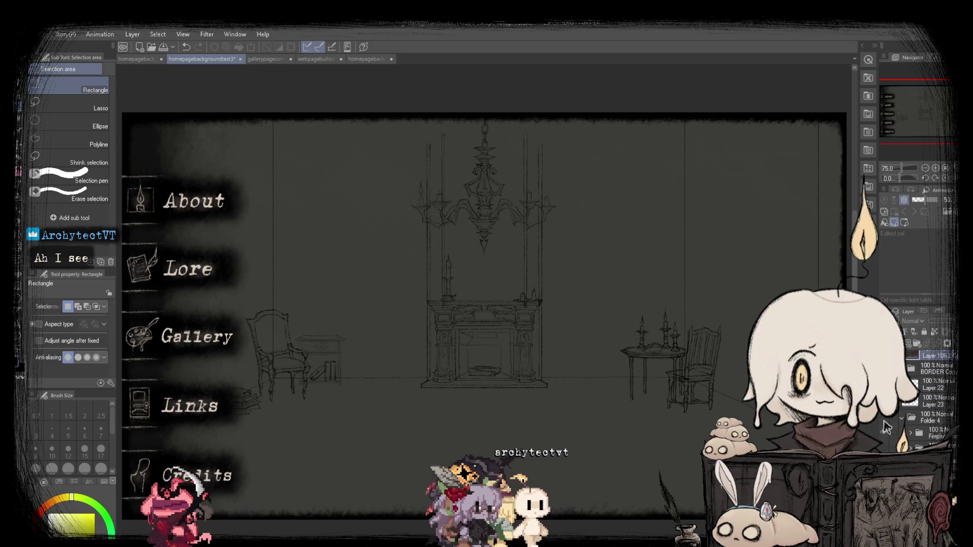
left_click(885, 423)
scroll(927, 396, "up", 1)
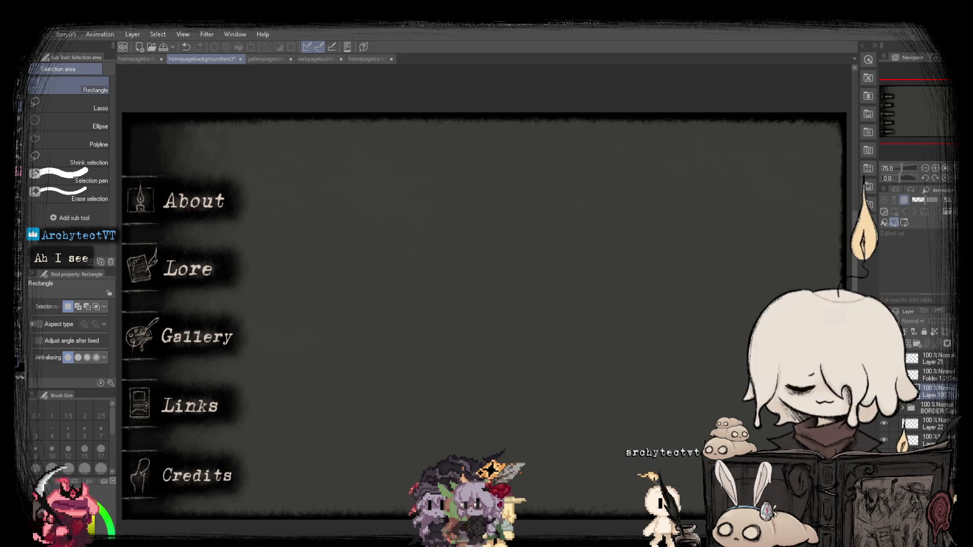
Fade Folder 1's menu graphics to 16% opacity and move Layer 25 below Layer 23.
left_click(885, 391)
left_click(884, 392)
left_click(917, 374)
left_click_drag(951, 321, 934, 321)
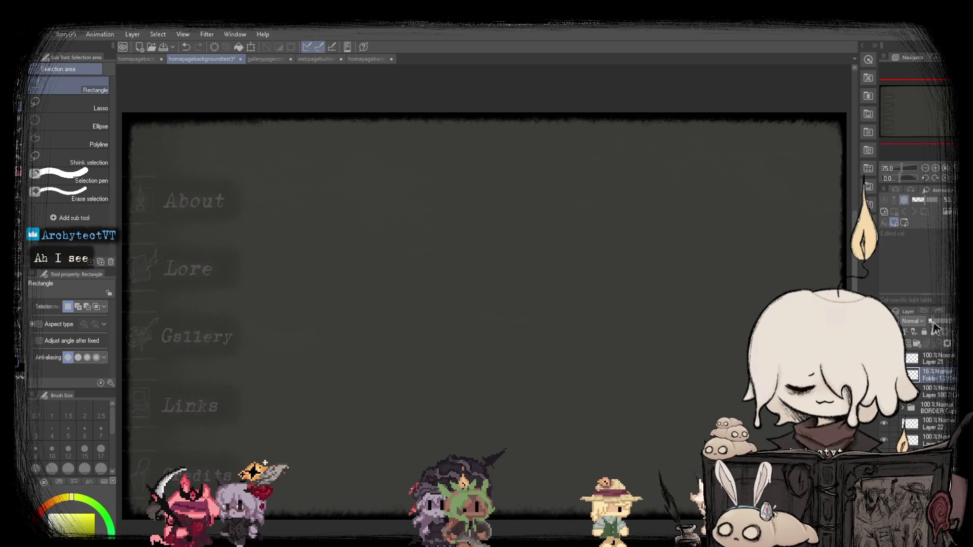
scroll(928, 386, "down", 2)
left_click(935, 401)
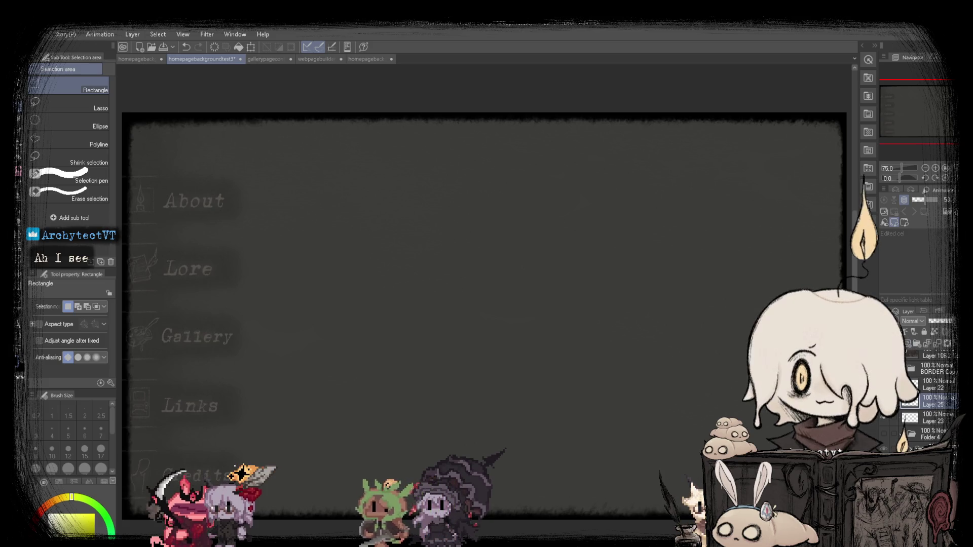
left_click_drag(935, 401, 935, 419)
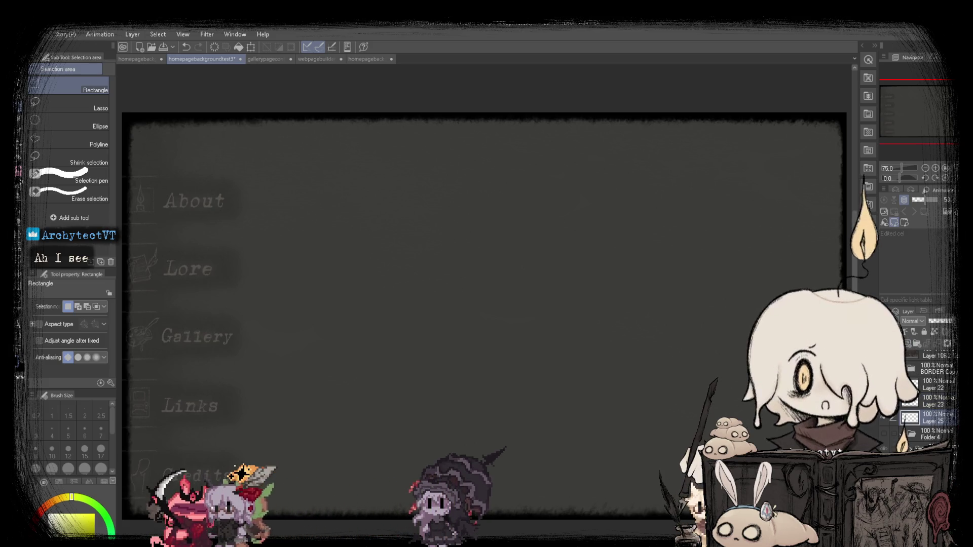
Draw red pencil test strokes, undo them, and zoom back in to 75%.
key("p")
key("x")
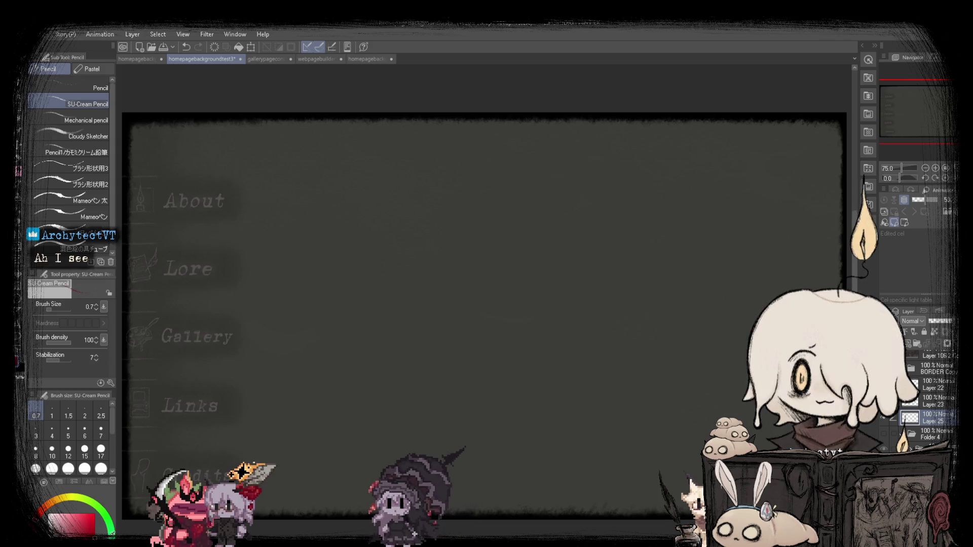
left_click_drag(357, 243, 355, 248)
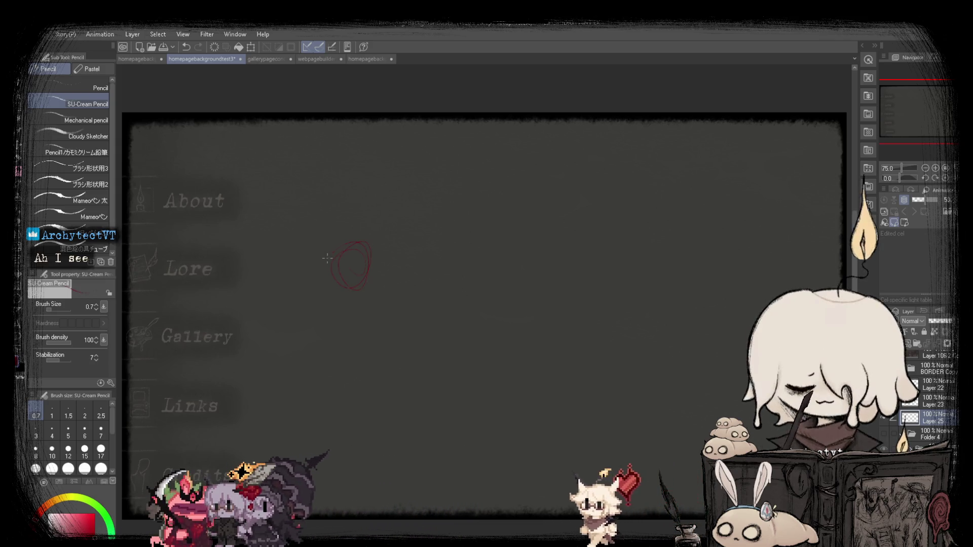
key("ctrl+z")
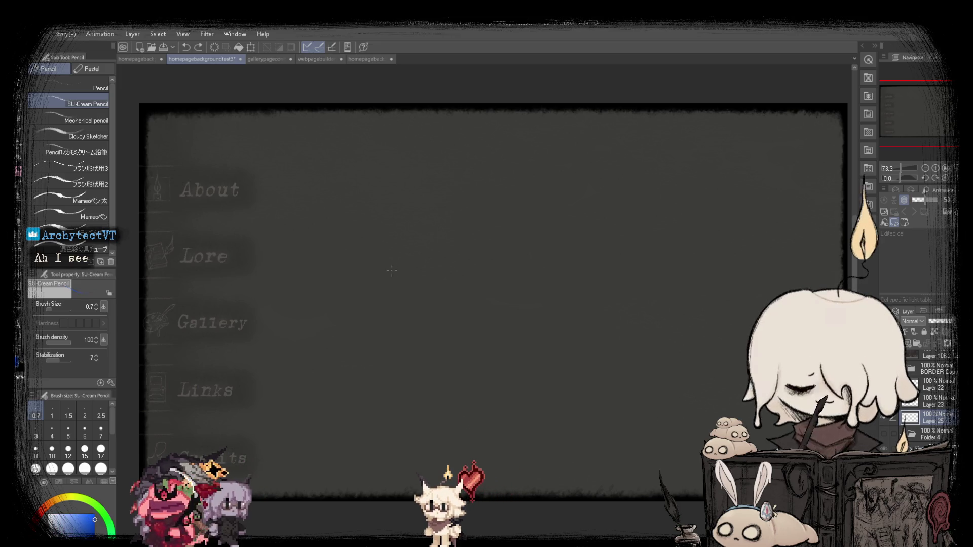
key("ctrl+z")
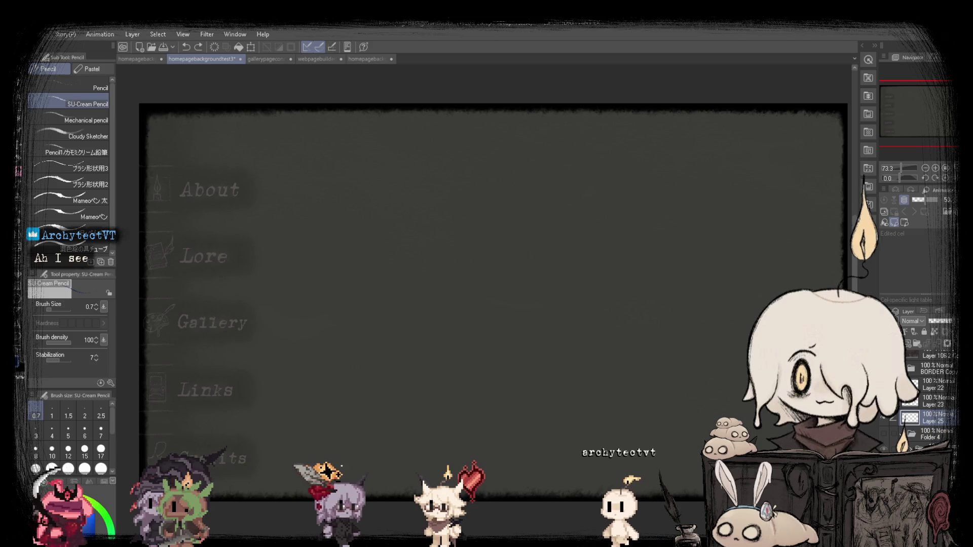
left_click_drag(385, 226, 334, 258)
key("ctrl+z")
scroll(358, 261, "down", 2)
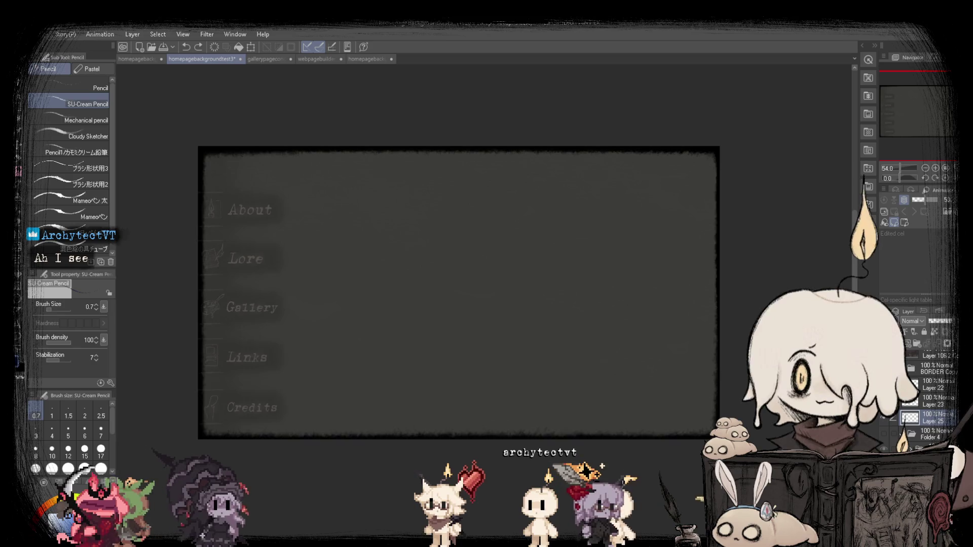
key("ctrl+plus")
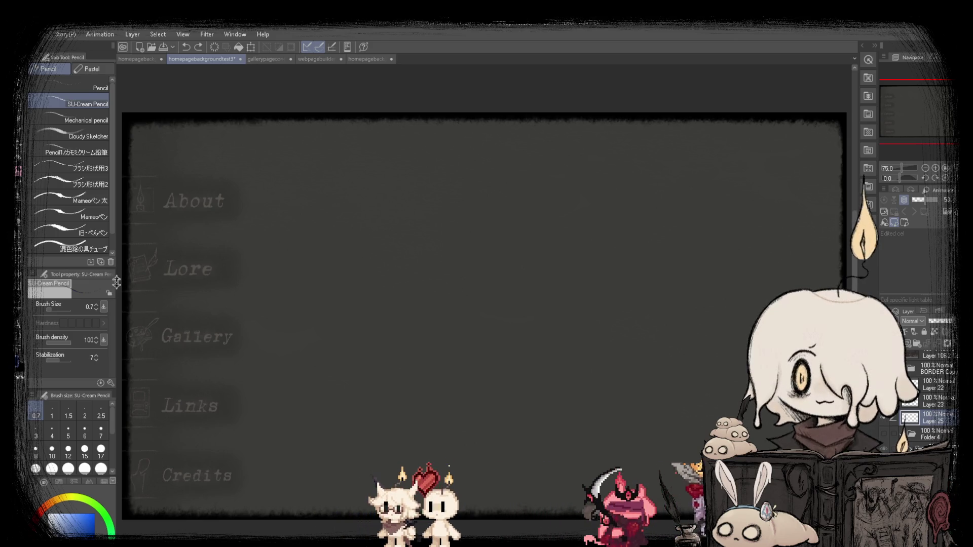
Narrow the left tool panel slightly and widen the right-hand panel dock.
mouse_move(117, 282)
left_mouse_down()
mouse_move(99, 283)
mouse_move(124, 282)
left_mouse_up()
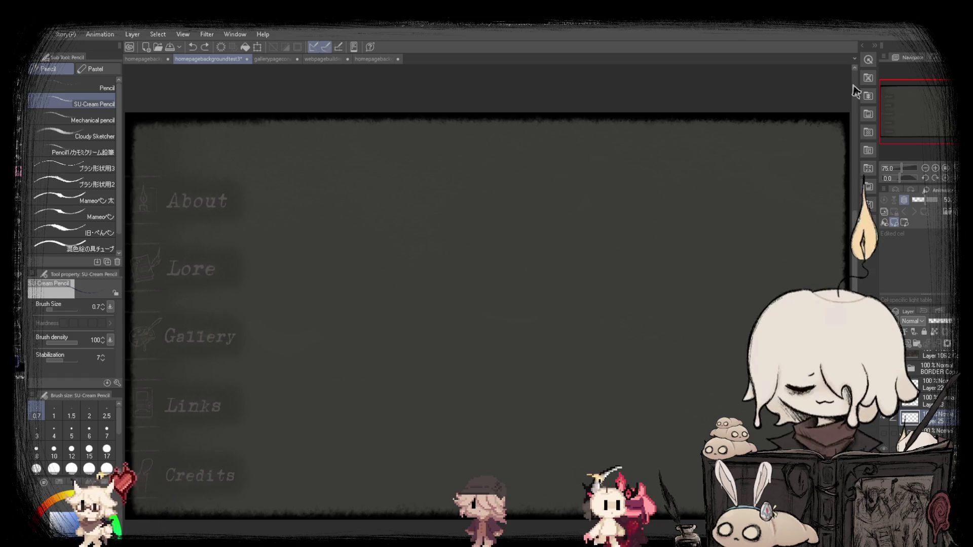
mouse_move(858, 284)
left_mouse_down()
mouse_move(611, 284)
mouse_move(864, 284)
left_mouse_up()
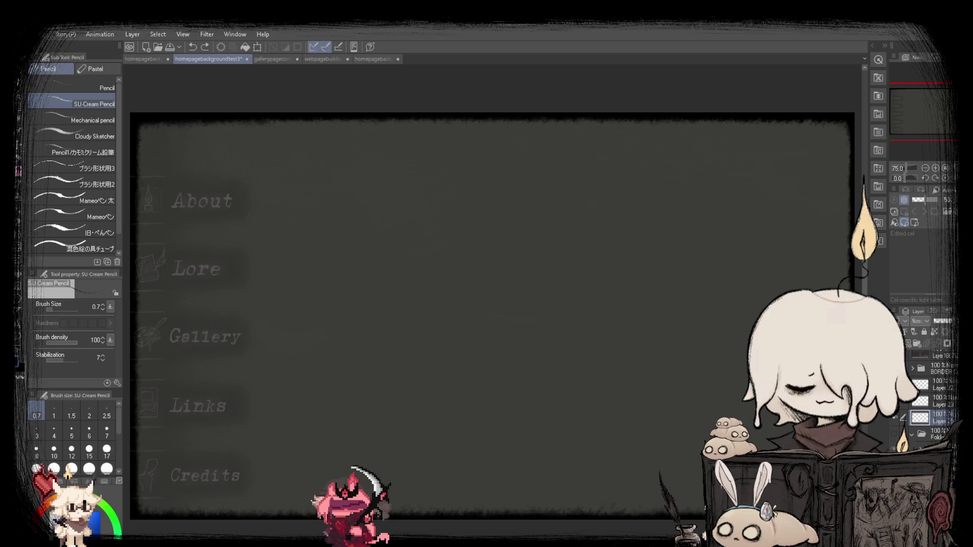
left_click_drag(864, 284, 859, 284)
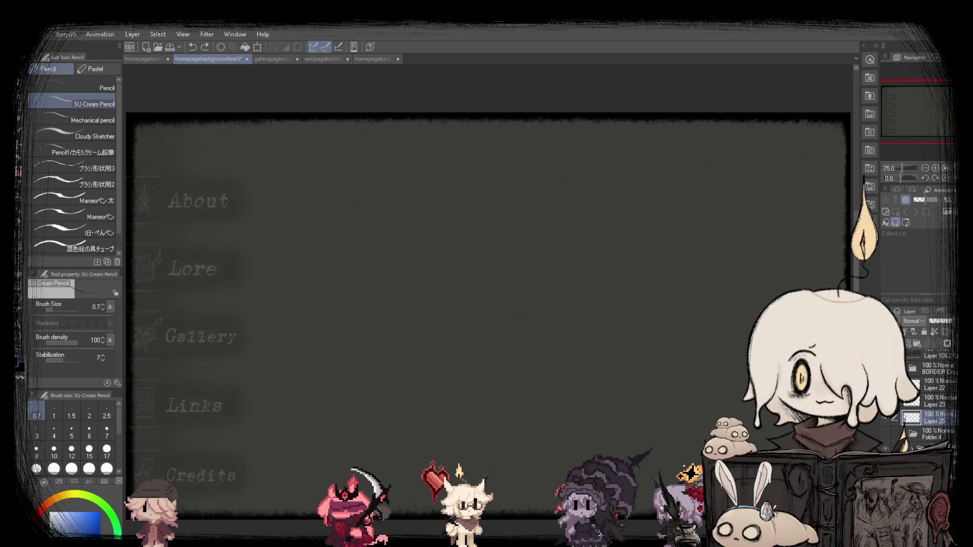
Switch to the ruler tools to add a vertical symmetrical ruler down the page's middle.
scroll(314, 386, "down", 3)
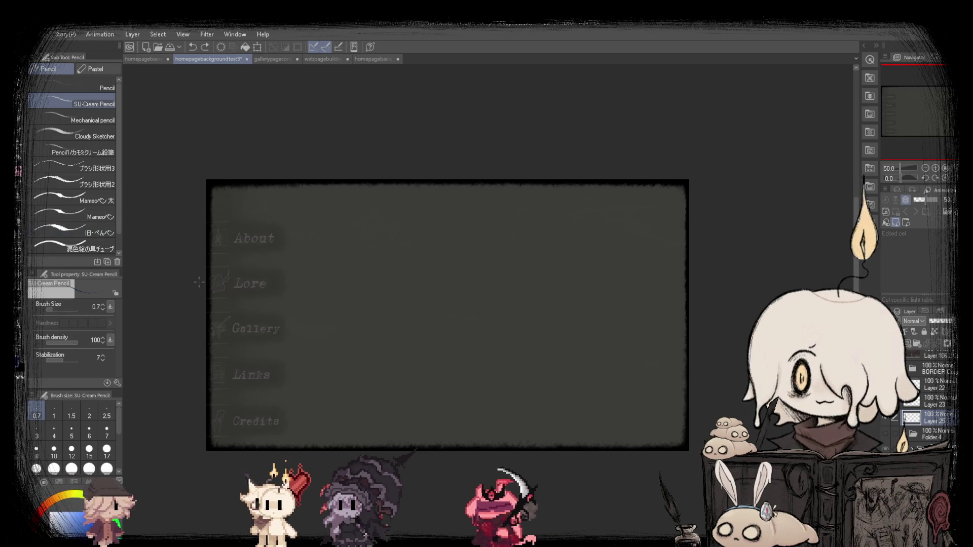
scroll(365, 314, "up", 2)
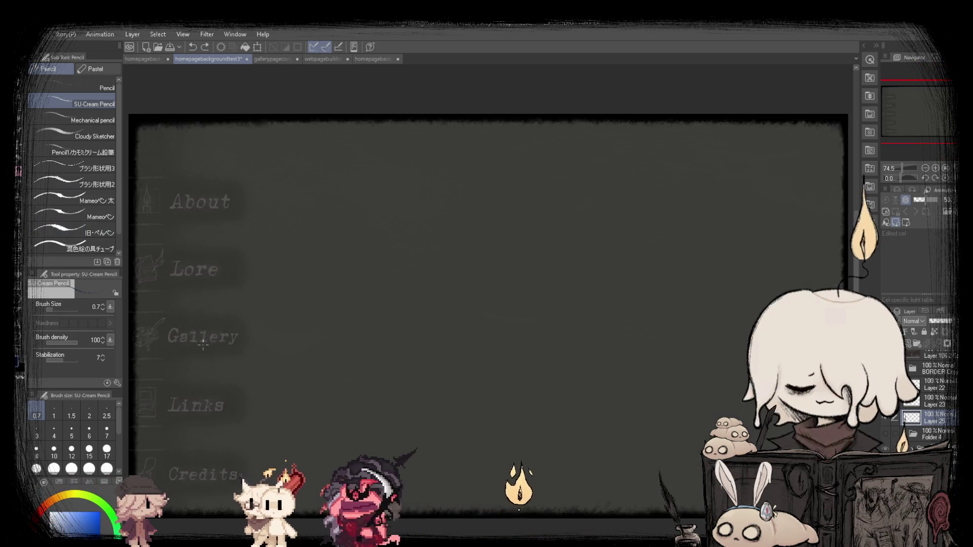
scroll(450, 308, "down", 1)
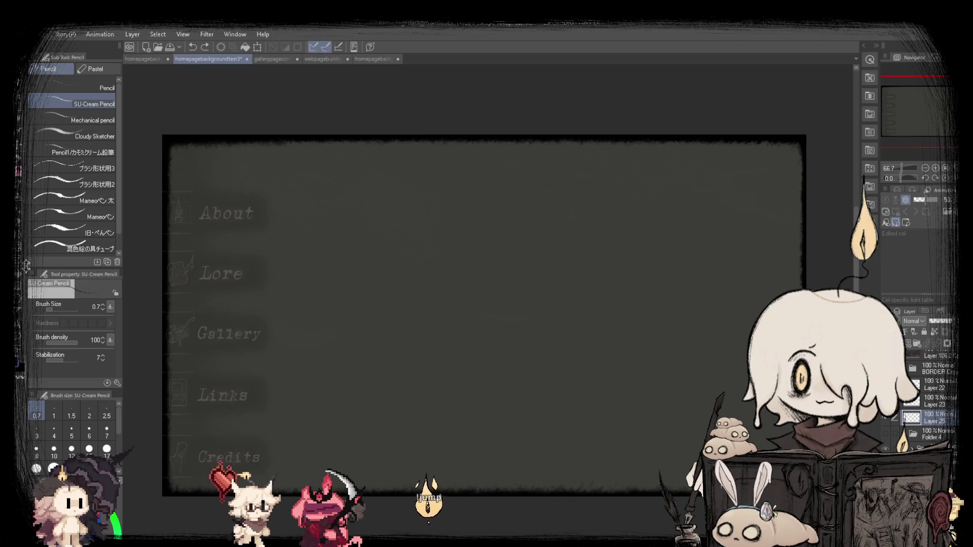
scroll(452, 307, "up", 1)
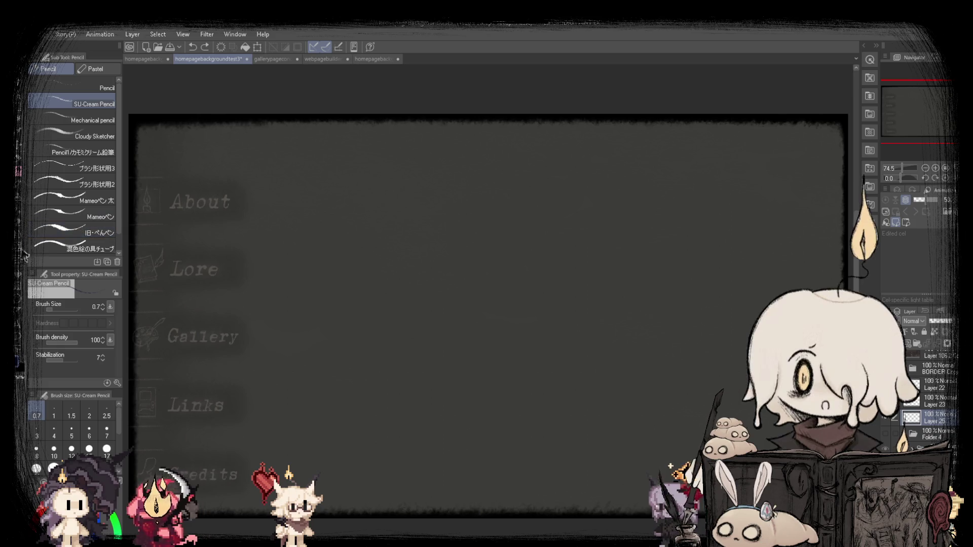
key("u")
key("u")
key("u")
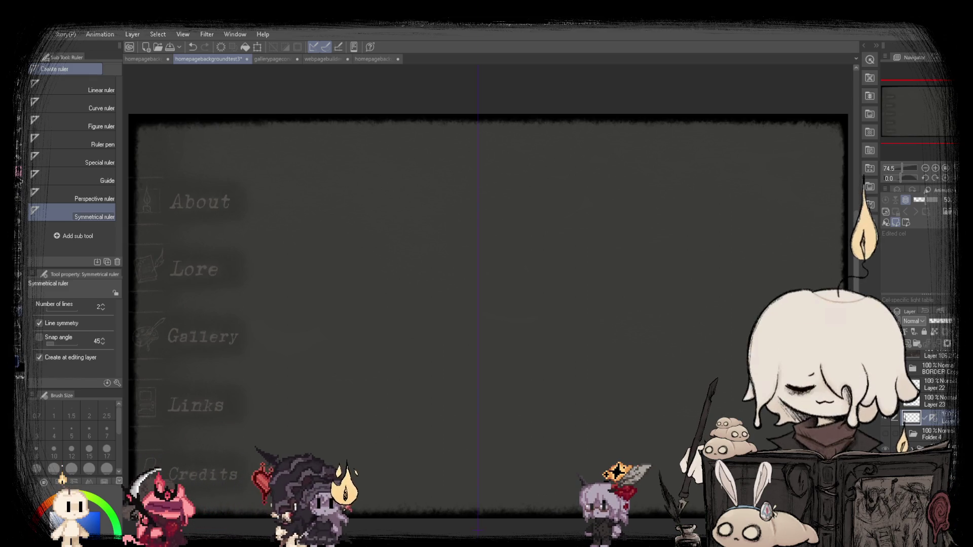
Switch back to the pencil and make Folder 4's pencil room sketch visible.
key("p")
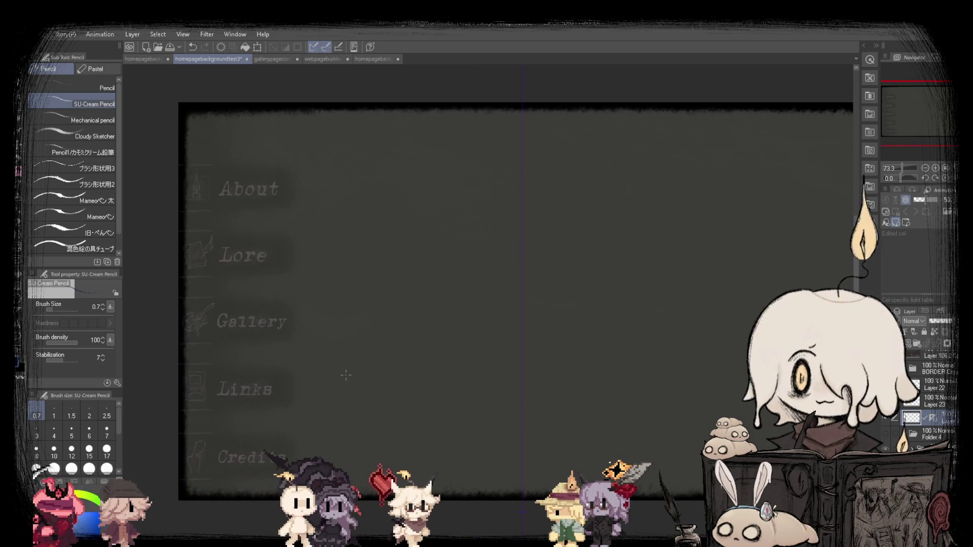
scroll(161, 361, "down", 1)
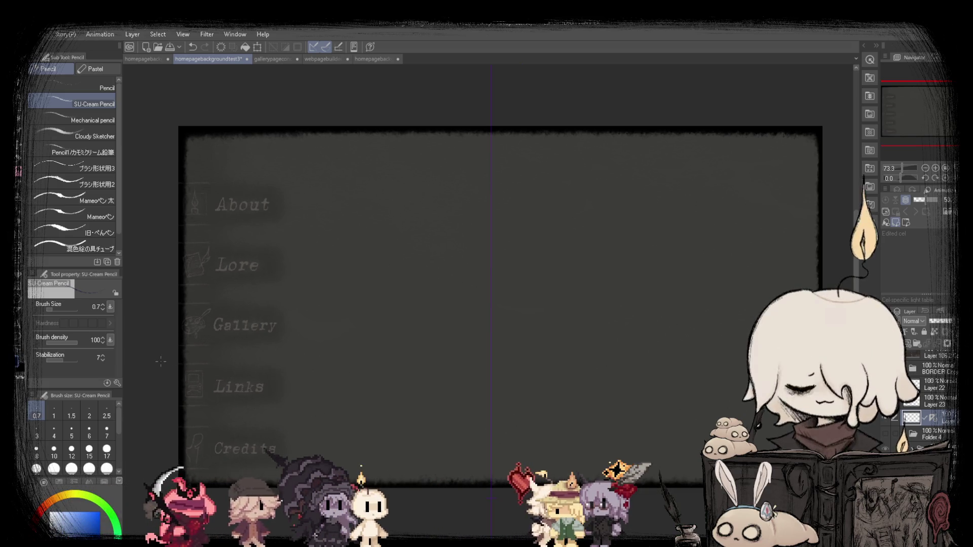
scroll(602, 230, "up", 1)
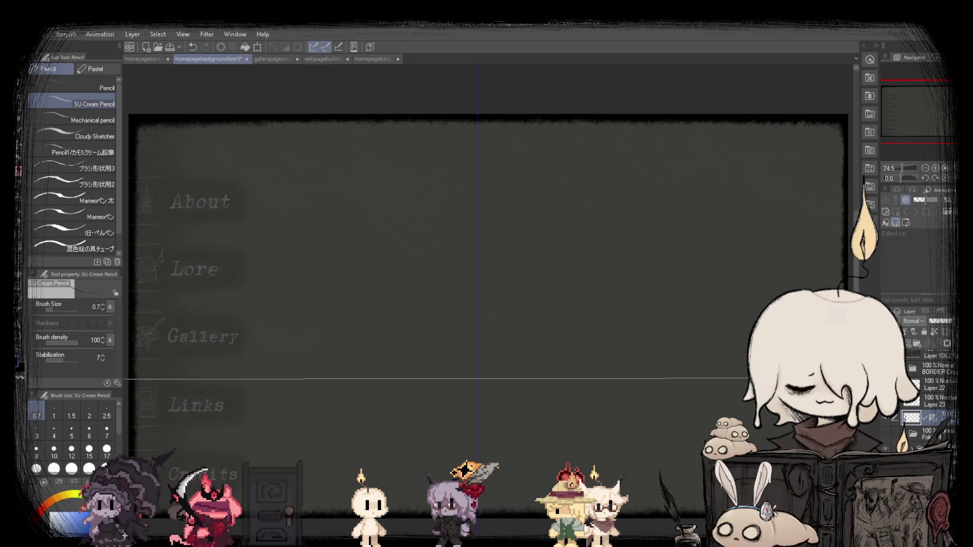
left_click(931, 436)
left_click(885, 433)
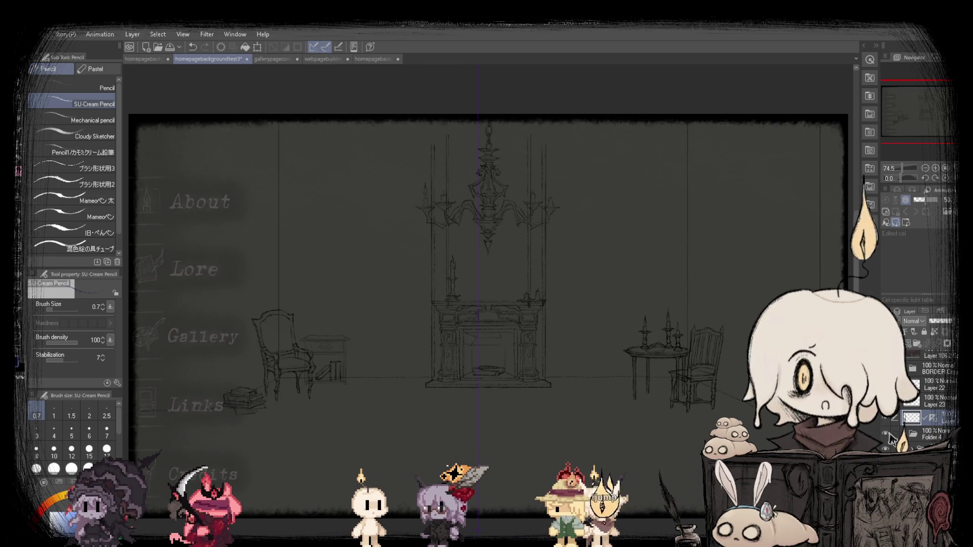
Fade the room sketch to 27% opacity and draw a straight horizontal line across it.
left_click(937, 322)
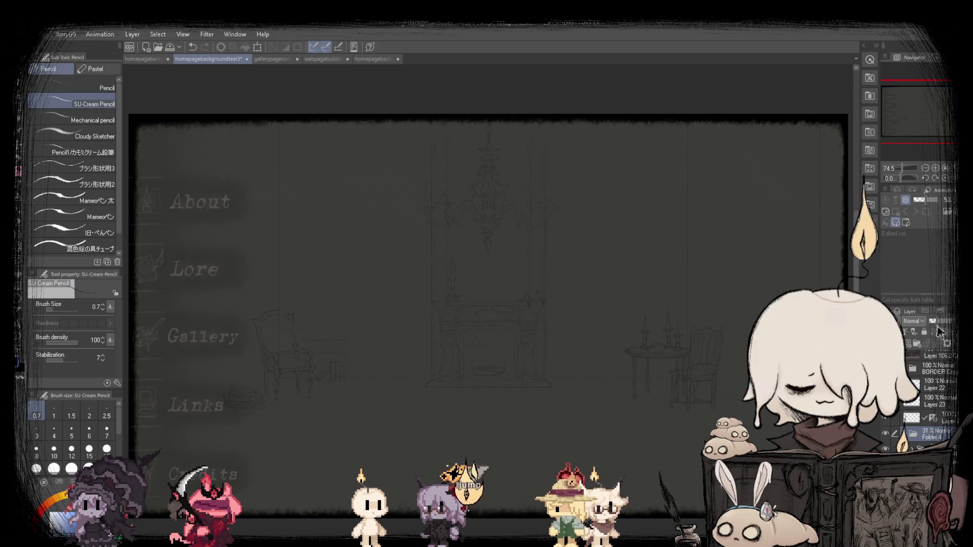
left_click(935, 401)
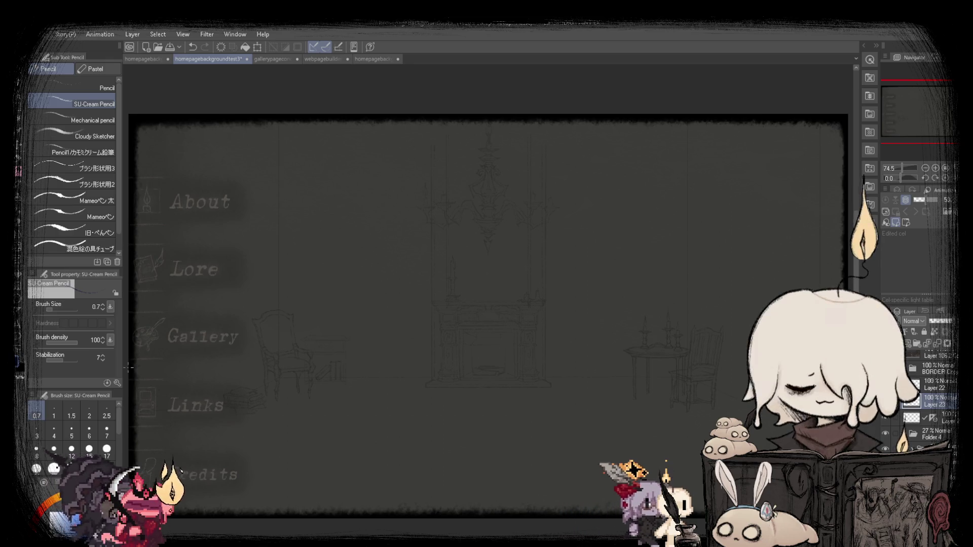
left_click_drag(841, 370, 841, 369)
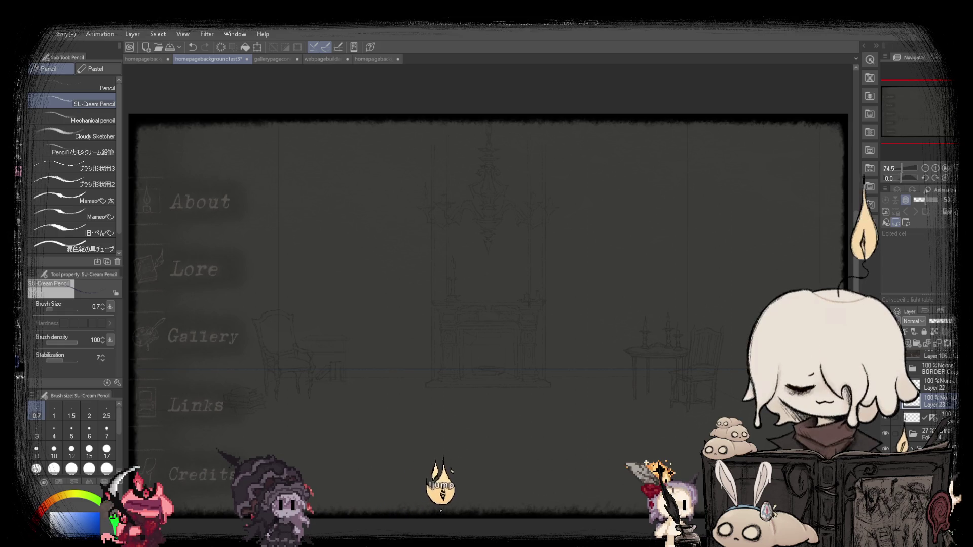
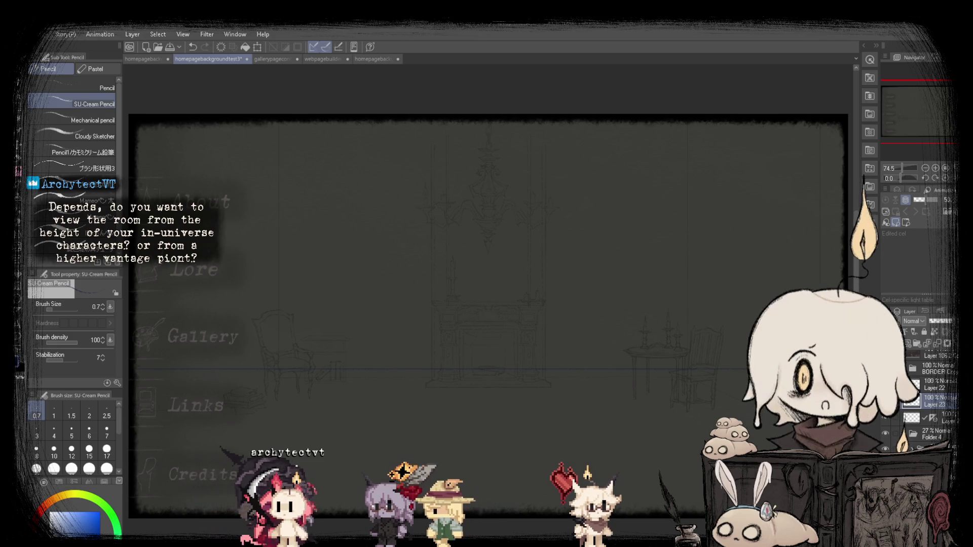
Look through the other open documents, then return to homepage background test 3.
left_click(275, 59)
left_click(311, 59)
left_click(359, 60)
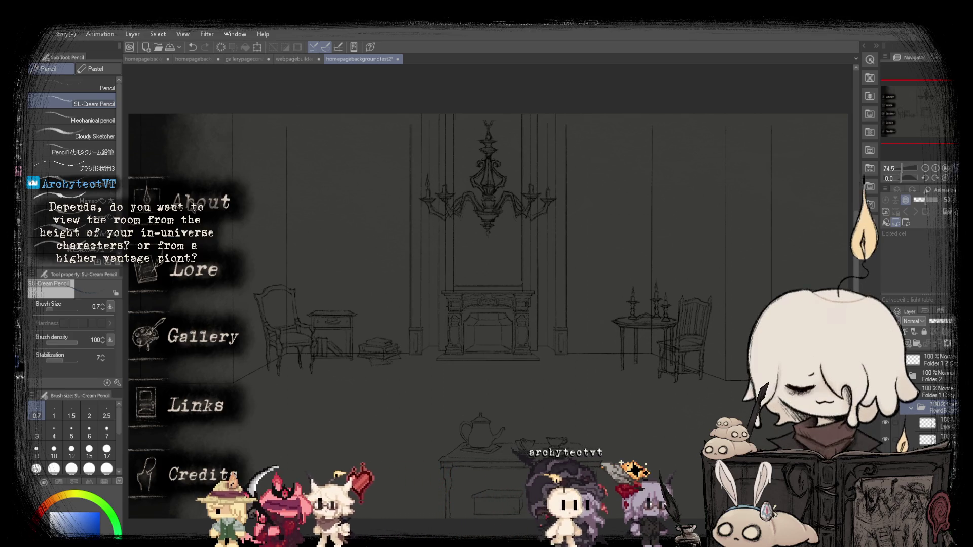
left_click(294, 61)
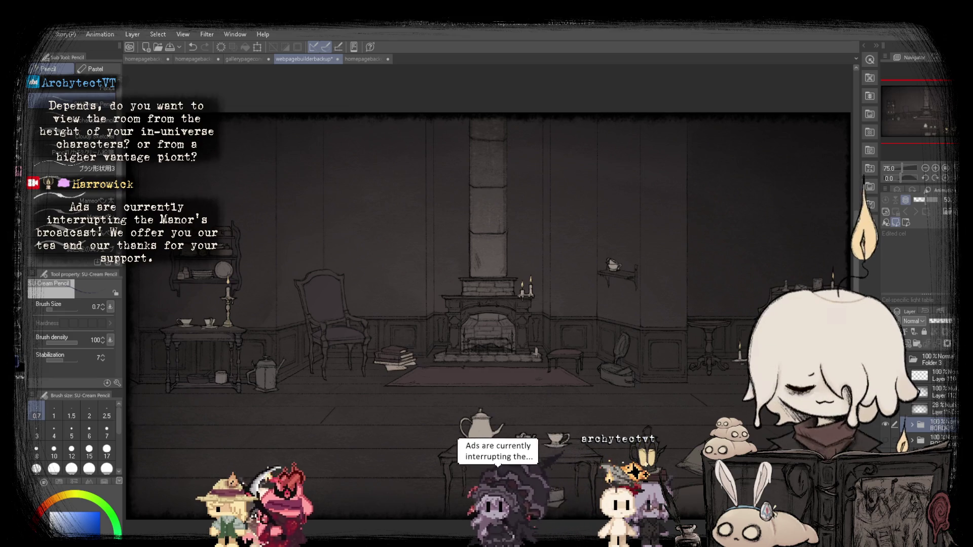
left_click(208, 59)
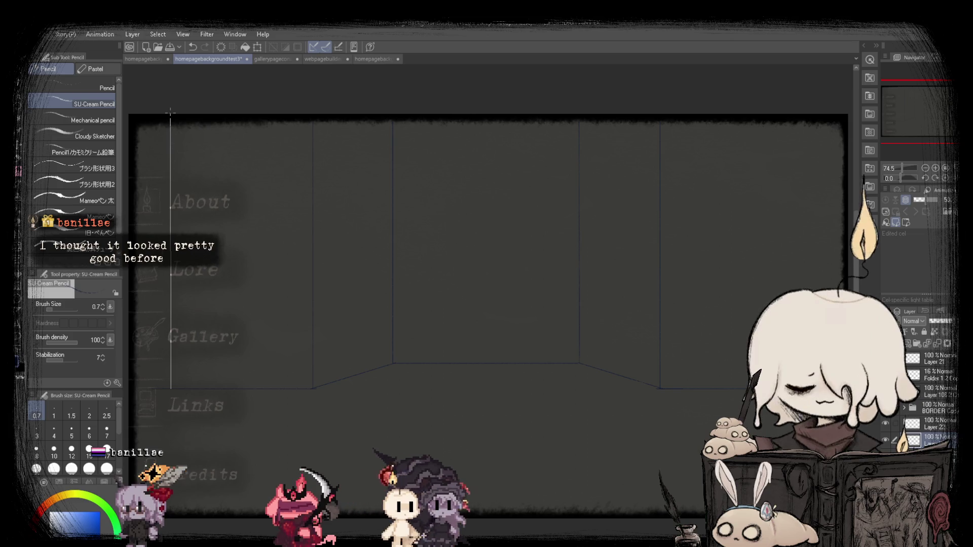
Draw a straight angled floor line from the right-hand wall corner.
scroll(314, 353, "up", 5)
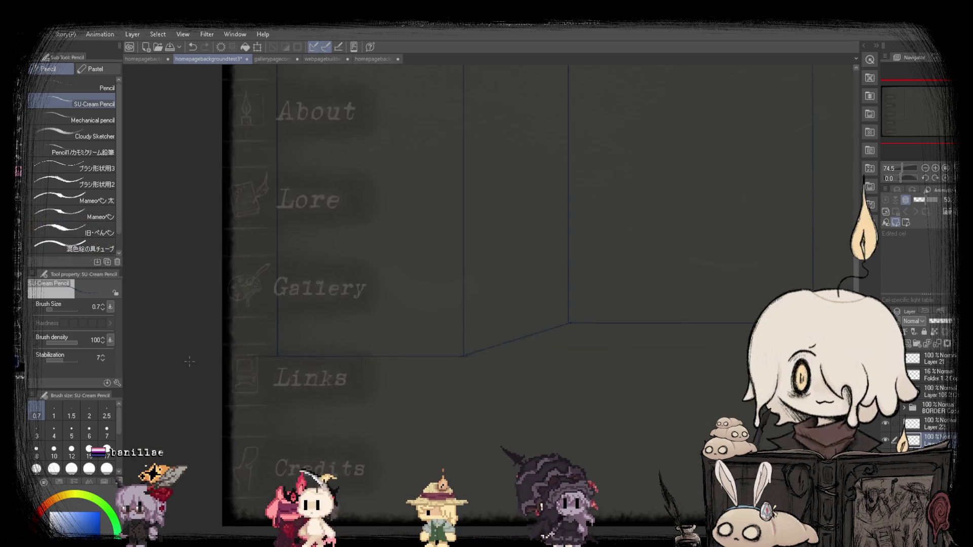
scroll(314, 353, "up", 1)
mouse_move(313, 350)
left_mouse_down()
mouse_move(157, 288)
mouse_move(600, 261)
left_mouse_up()
scroll(507, 304, "down", 4)
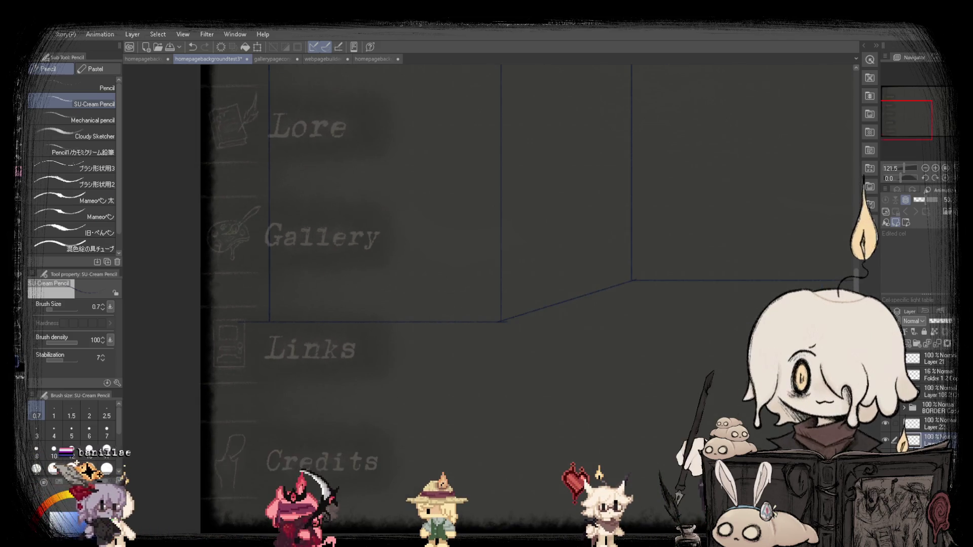
Lasso the floor line and flip it with width -100% onto the left wall.
key("m")
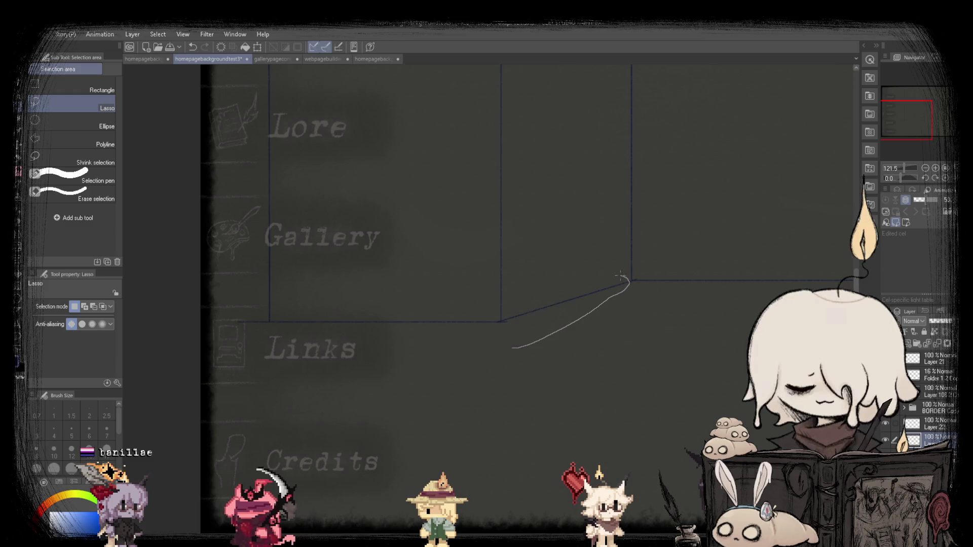
mouse_move(513, 303)
left_mouse_down()
mouse_move(502, 319)
mouse_move(200, 318)
left_mouse_up()
left_click(571, 371)
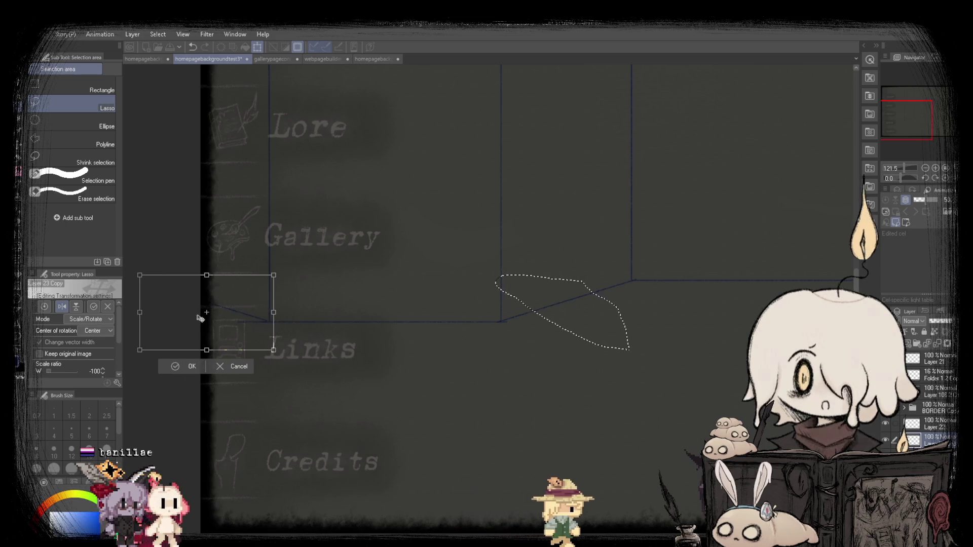
left_click(173, 366)
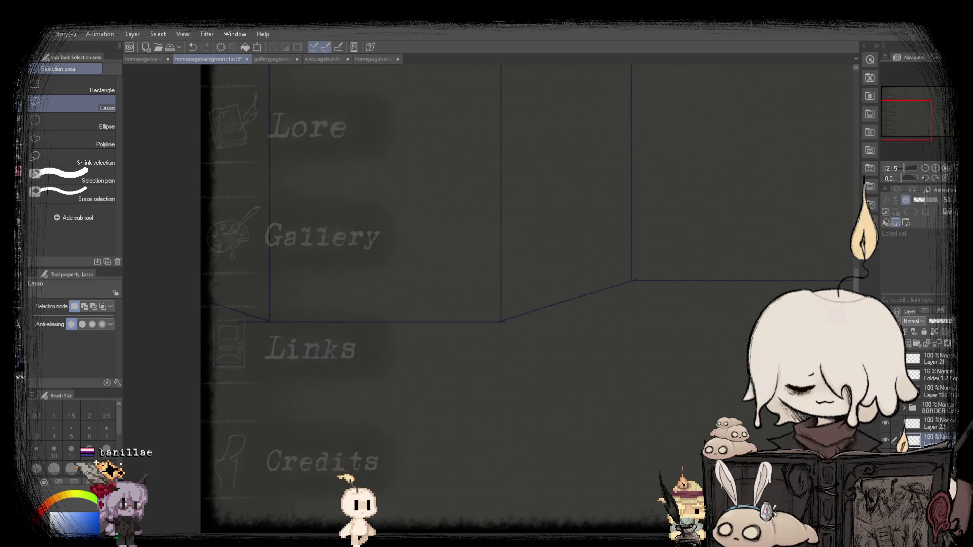
scroll(221, 320, "up", 1)
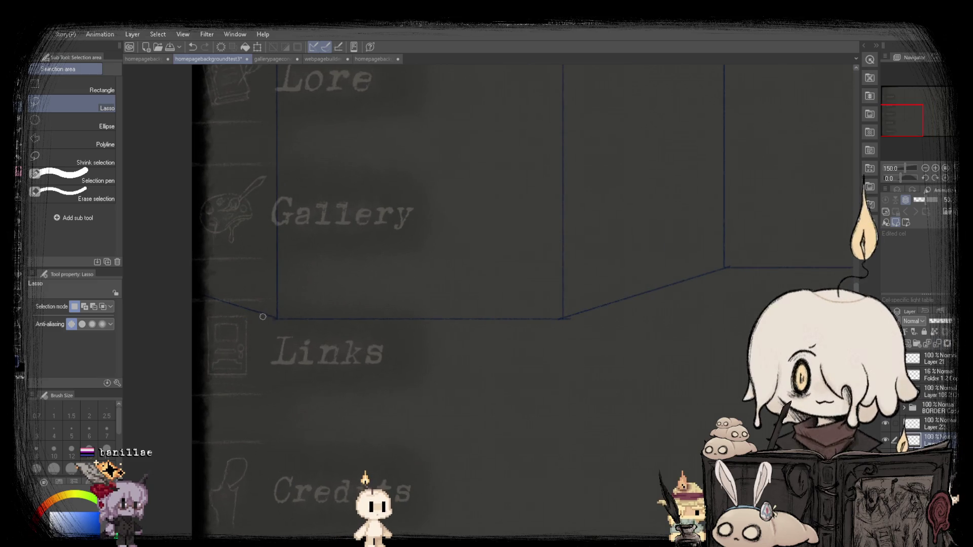
scroll(263, 317, "down", 3)
scroll(285, 295, "down", 1)
scroll(300, 352, "up", 5)
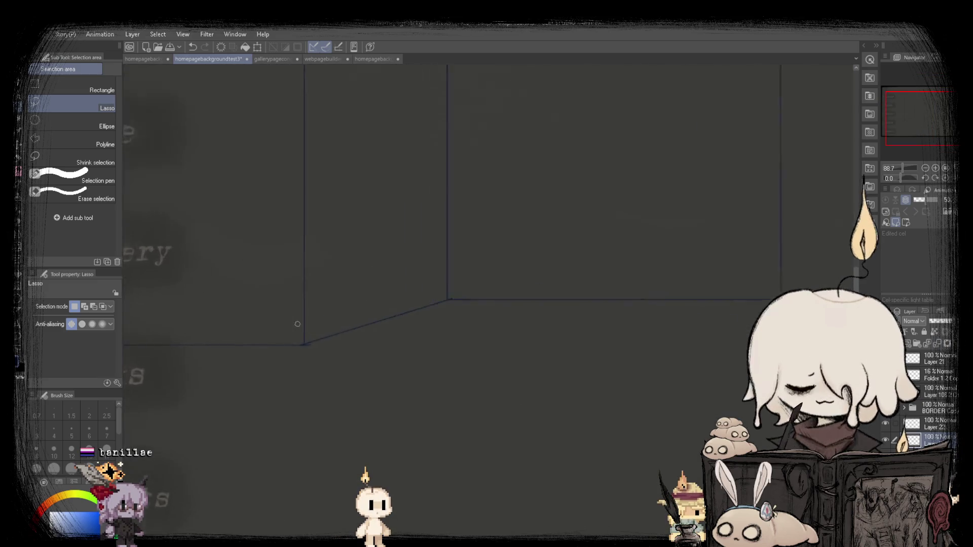
scroll(288, 346, "up", 2)
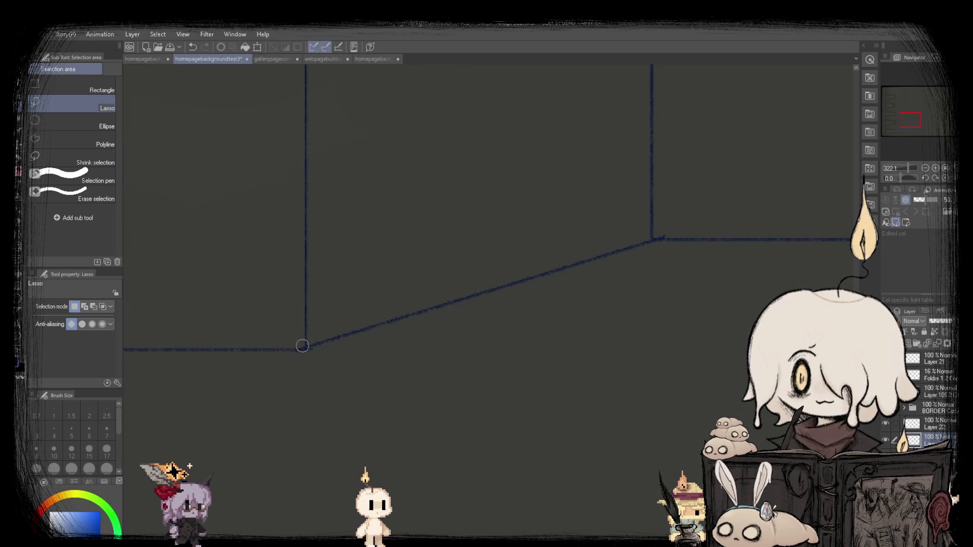
scroll(431, 347, "down", 5)
left_click(55, 90)
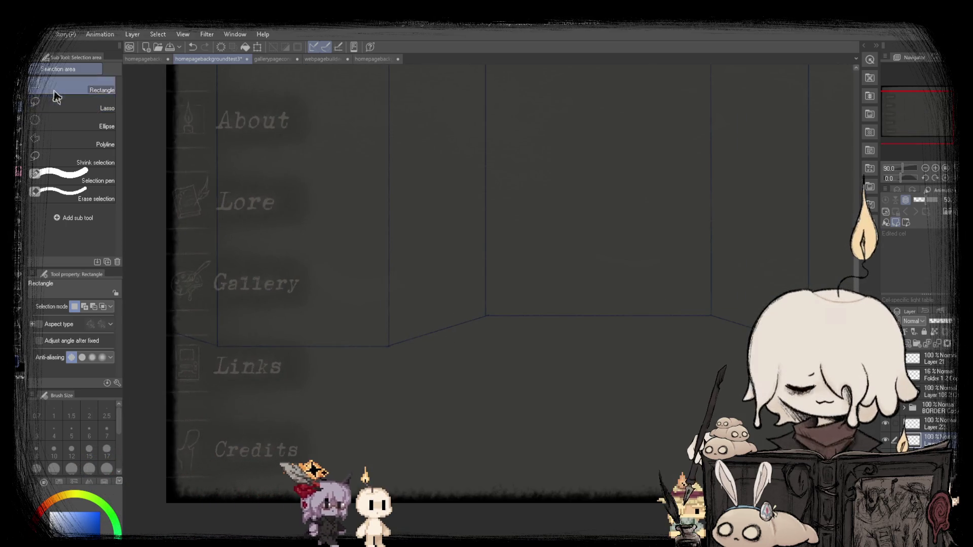
Rectangle-select the left wall section beside the About–Gallery labels, rescale it with Ctrl+T, and deselect.
scroll(442, 417, "down", 3)
scroll(442, 416, "up", 3)
mouse_move(442, 417)
left_mouse_down()
mouse_move(419, 310)
mouse_move(282, 102)
left_mouse_up()
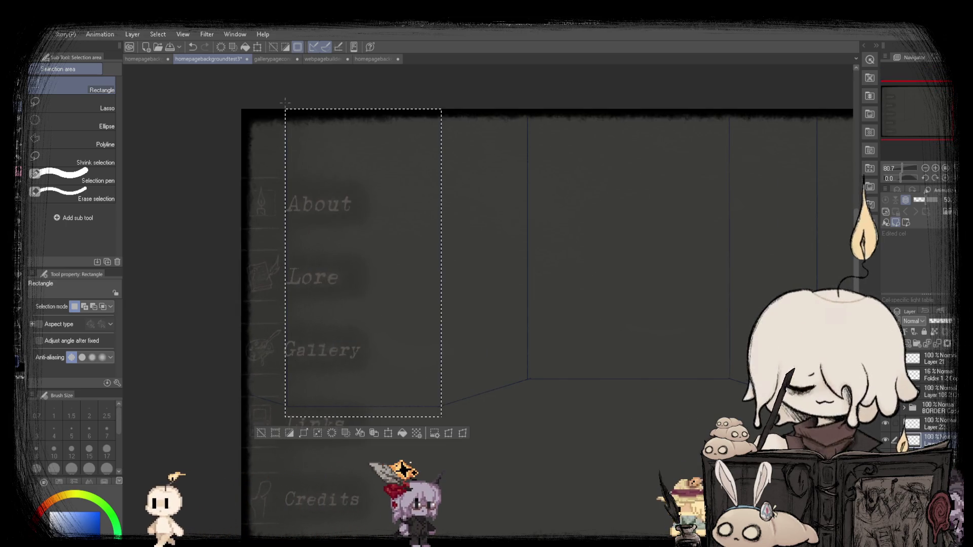
key("ctrl+t")
scroll(385, 366, "up", 5)
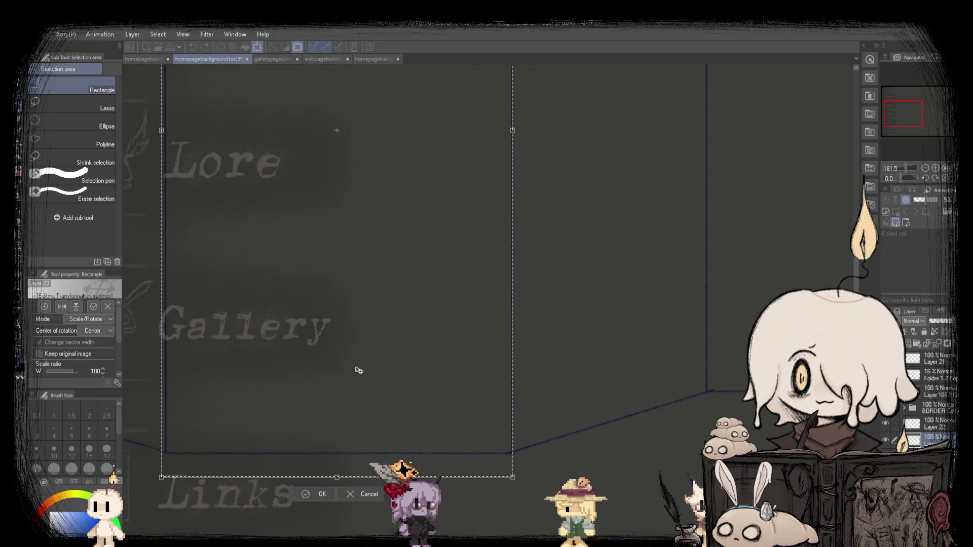
key("Return")
scroll(373, 359, "down", 5)
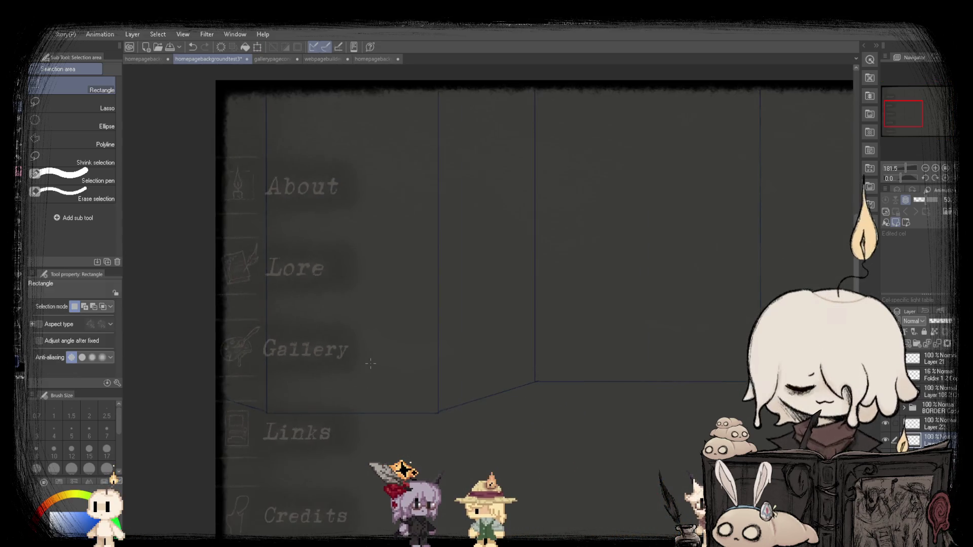
key("ctrl+d")
scroll(373, 358, "down", 1)
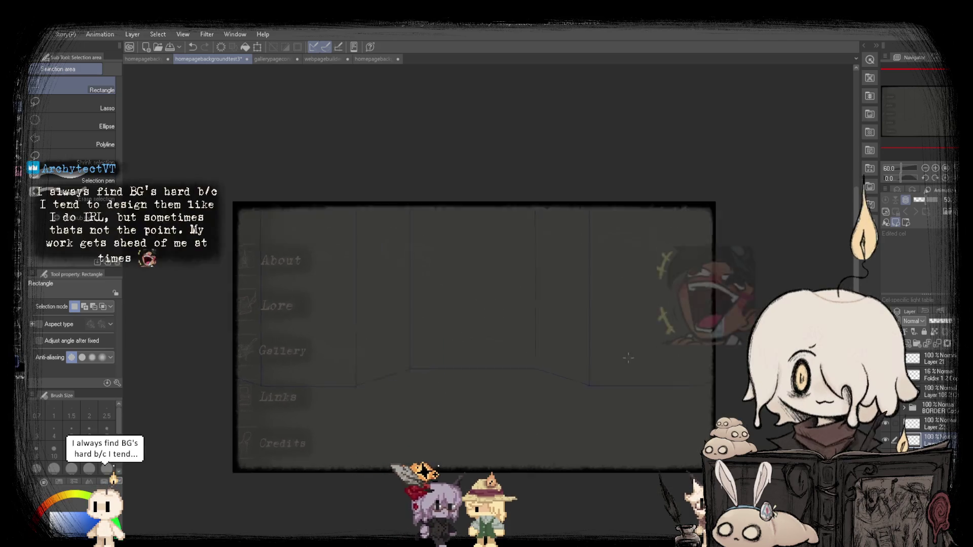
scroll(484, 329, "up", 1)
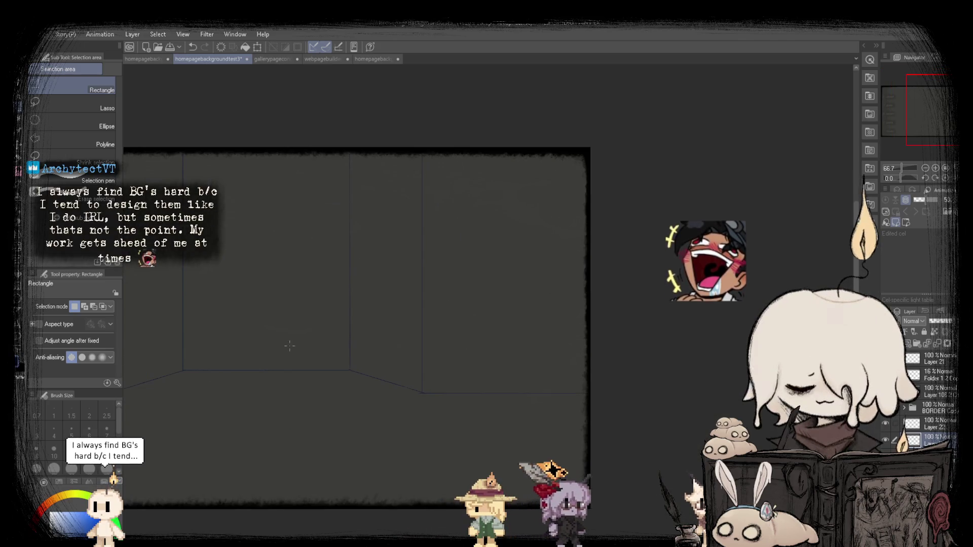
scroll(288, 346, "up", 2)
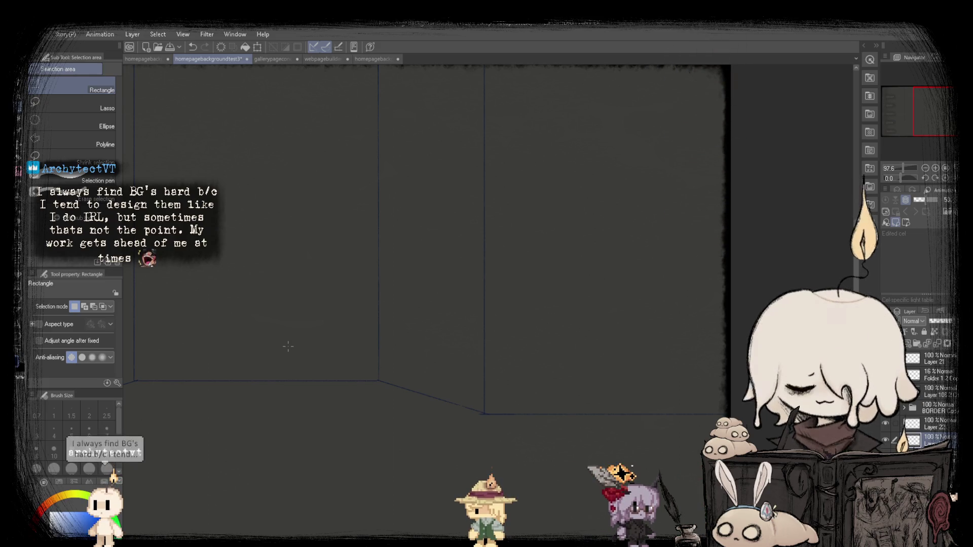
scroll(453, 367, "down", 2)
scroll(452, 367, "down", 2)
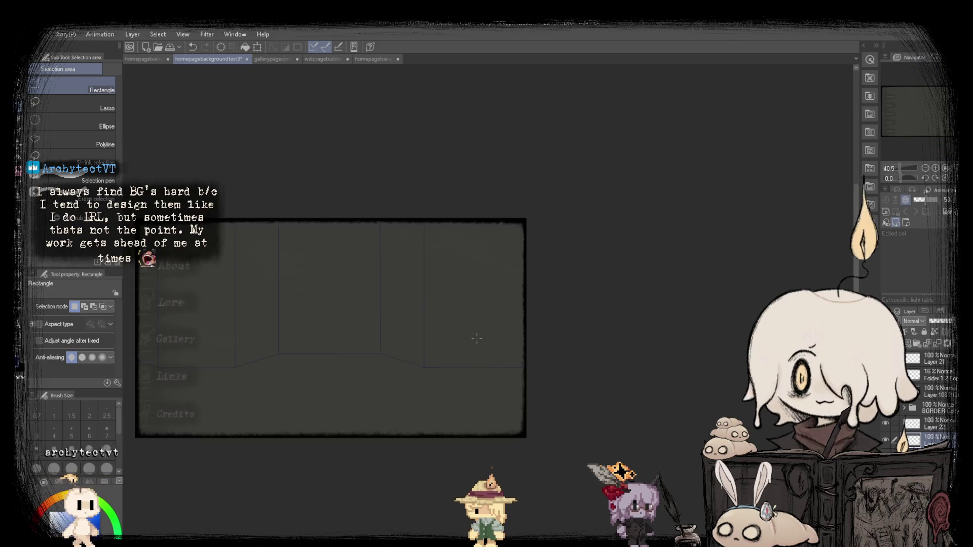
scroll(330, 374, "up", 4)
Select the tall vertical wall line and shift it to the right with Scale/Rotate.
key("p")
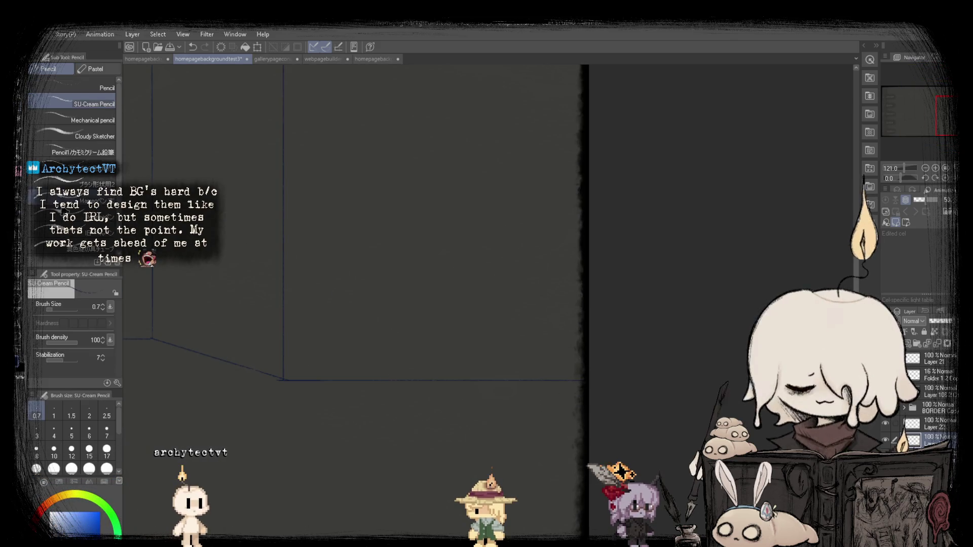
scroll(471, 427, "down", 2)
key("m")
mouse_move(301, 106)
left_mouse_down()
mouse_move(320, 140)
mouse_move(348, 434)
left_mouse_up()
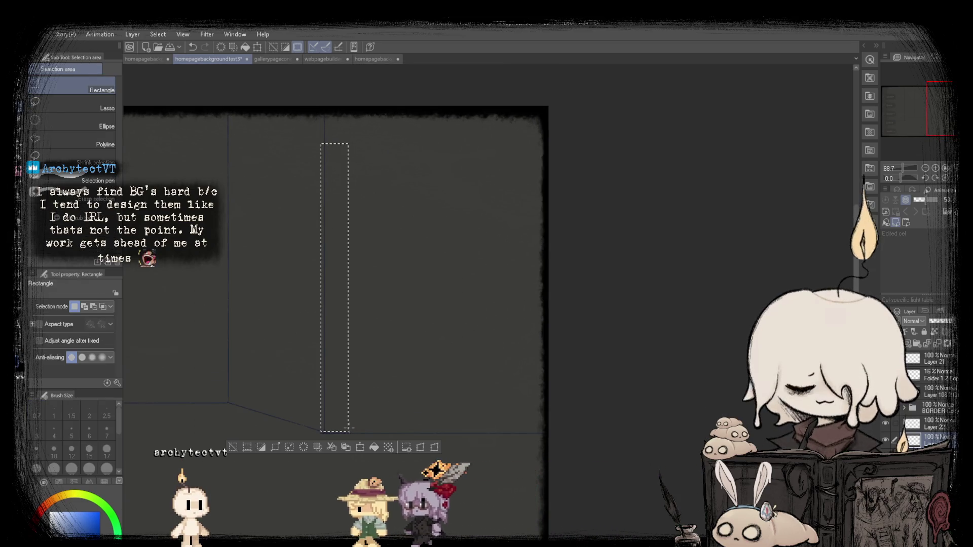
left_click(310, 97)
mouse_move(310, 96)
left_mouse_down()
mouse_move(377, 431)
mouse_move(397, 411)
mouse_move(435, 417)
left_mouse_up()
key("ctrl+t")
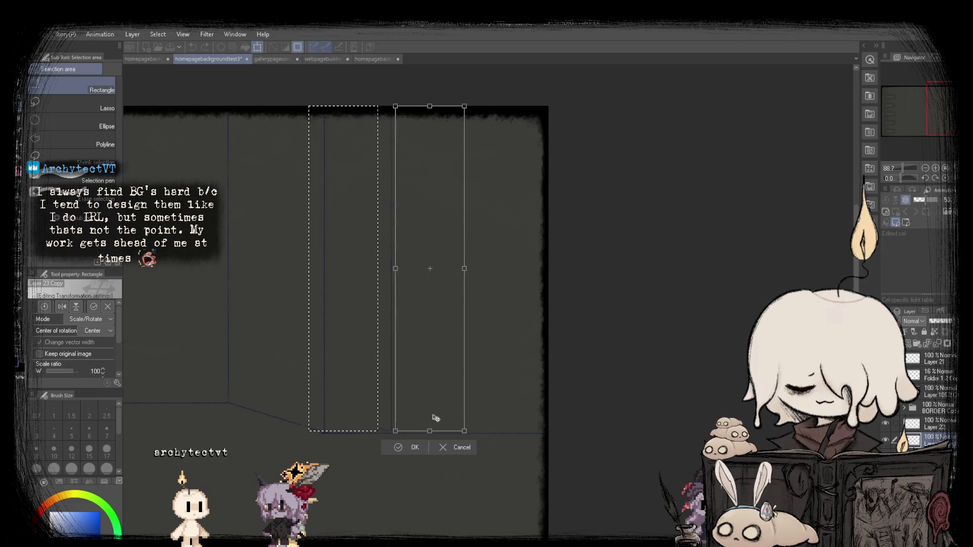
scroll(431, 416, "up", 4)
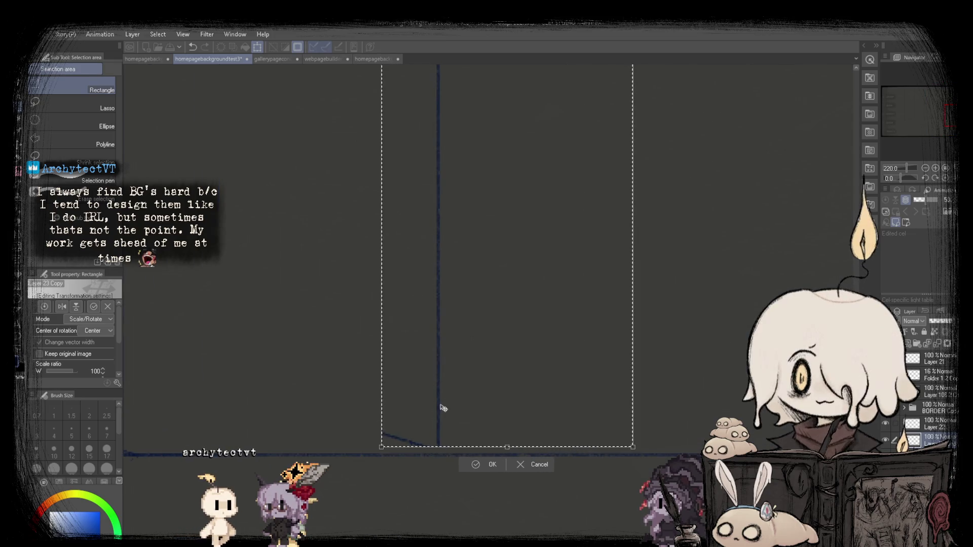
scroll(454, 403, "down", 2)
scroll(454, 403, "down", 4)
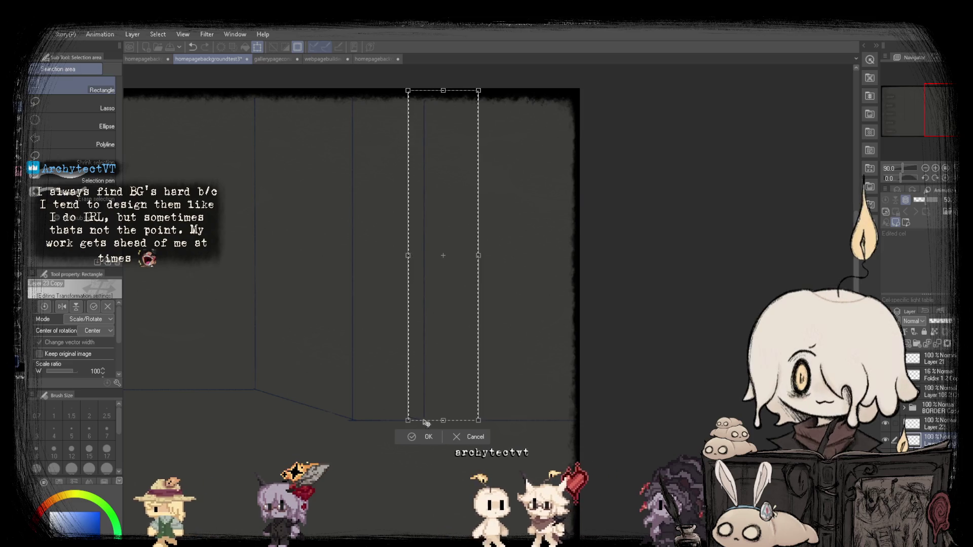
left_click(413, 439)
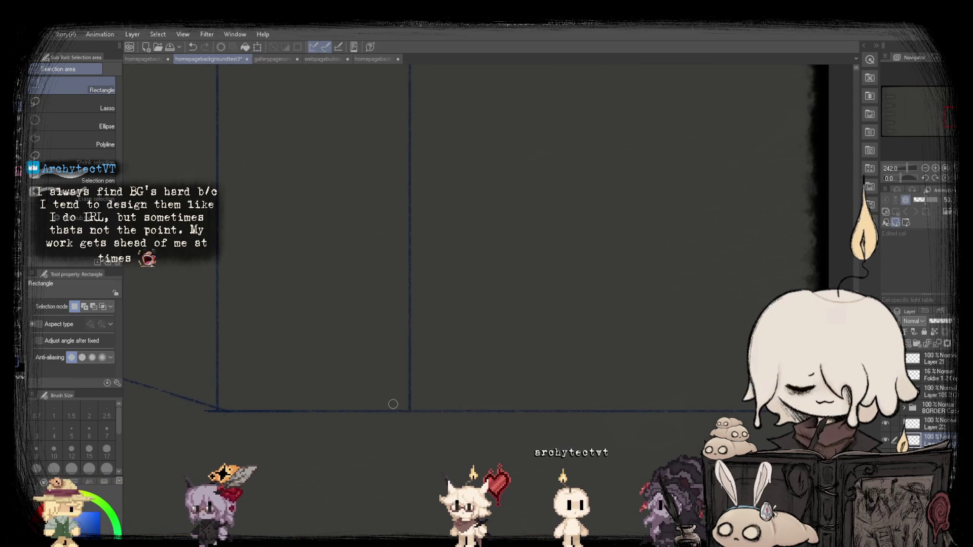
scroll(403, 260, "down", 2)
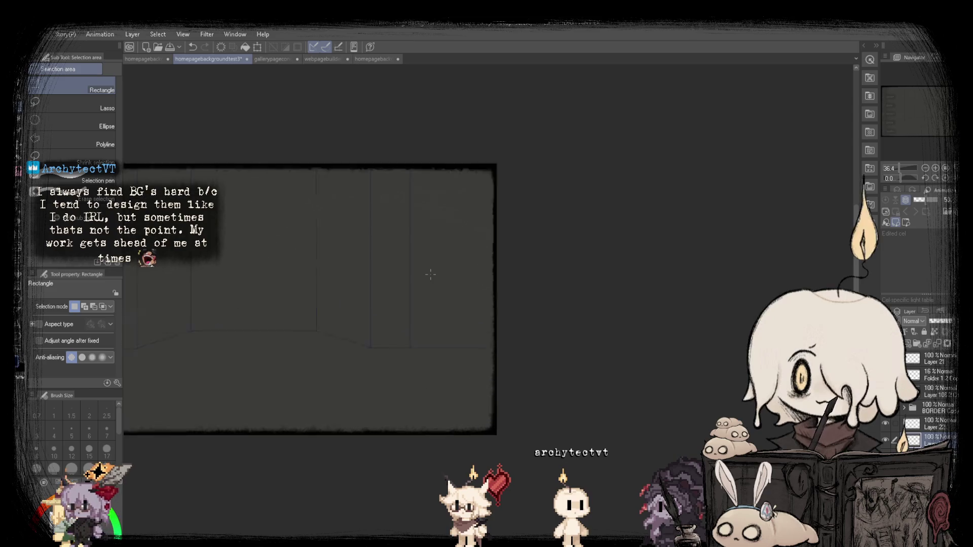
key("p")
scroll(420, 356, "up", 3)
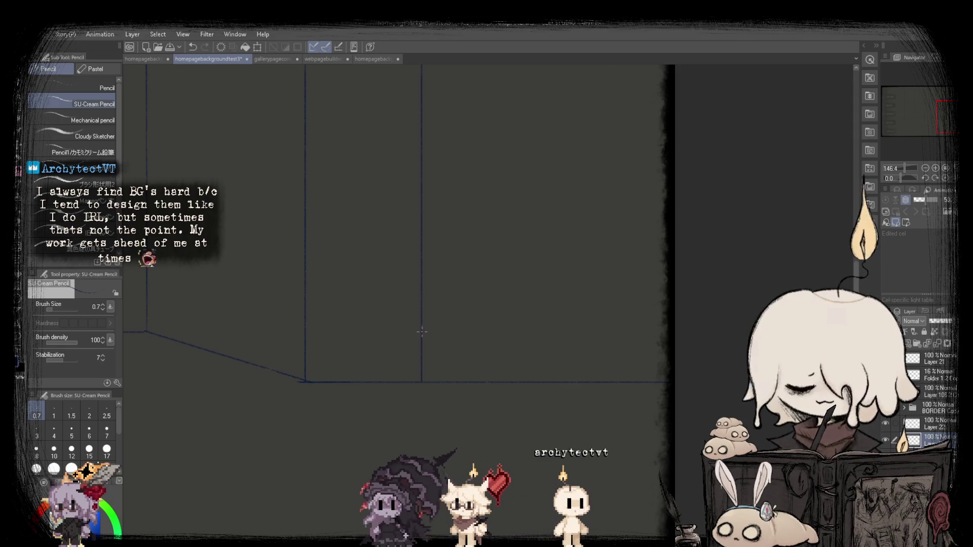
Scroll around the canvas to review the room outline.
scroll(355, 329, "up", 2)
scroll(298, 318, "down", 7)
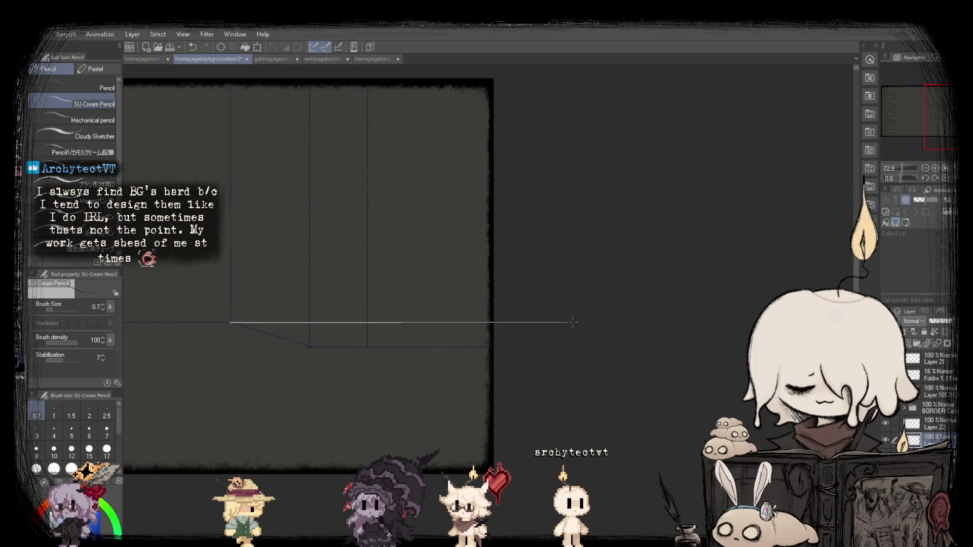
scroll(284, 326, "up", 3)
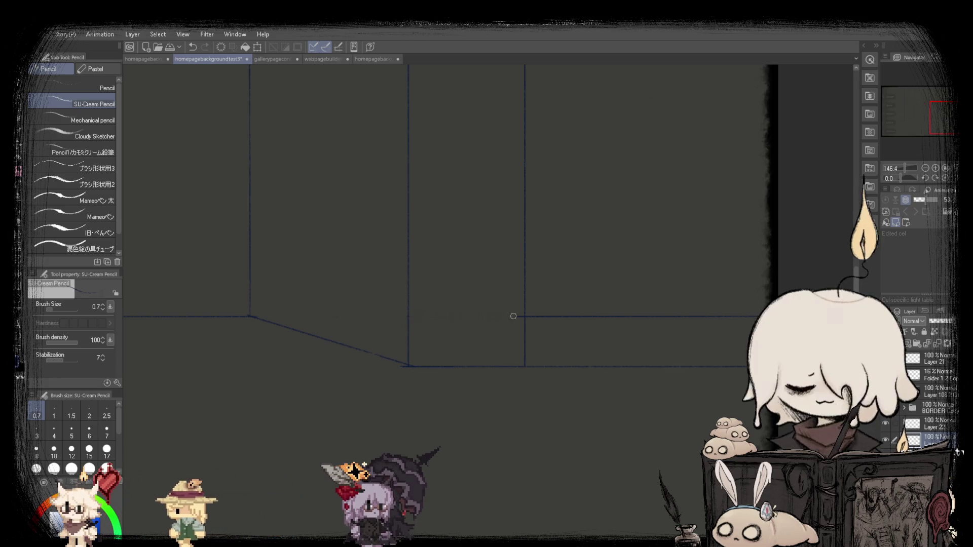
scroll(445, 317, "down", 3)
scroll(443, 309, "down", 1)
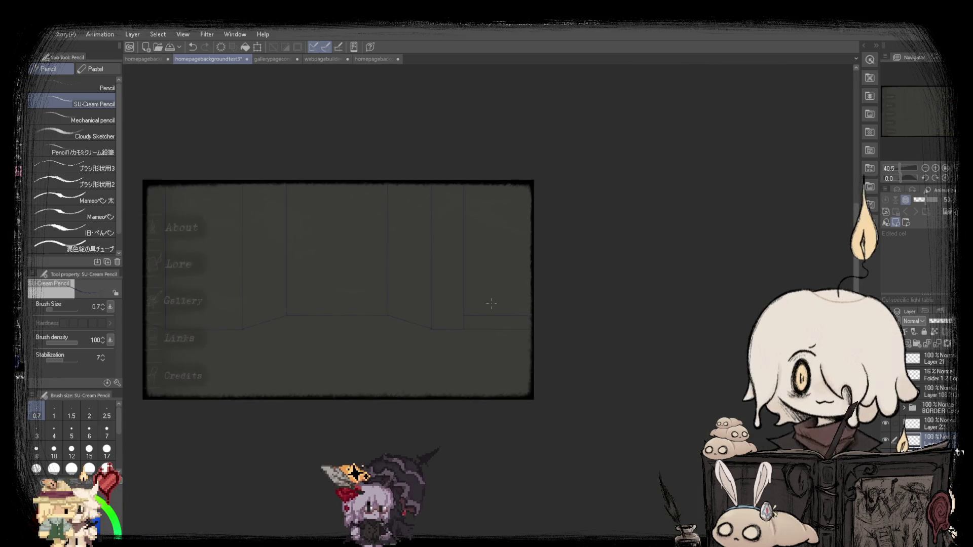
scroll(408, 350, "up", 5)
scroll(407, 354, "down", 5)
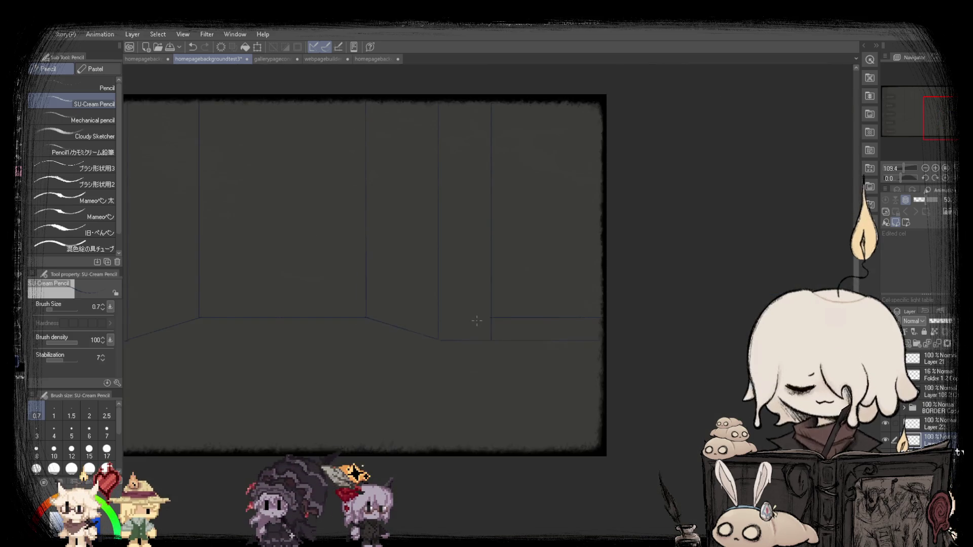
scroll(487, 305, "up", 2)
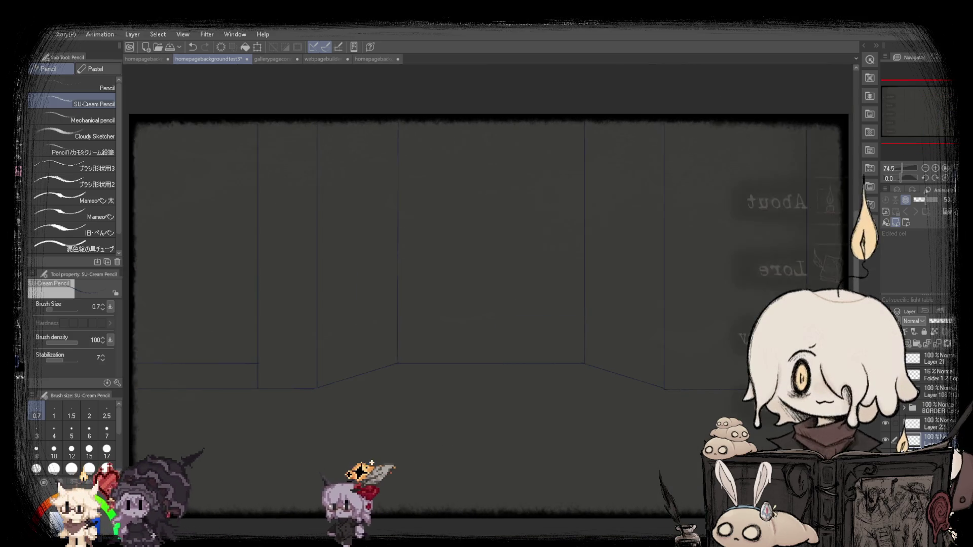
Flip the view back to normal and squeeze the left walls narrower horizontally.
key("h")
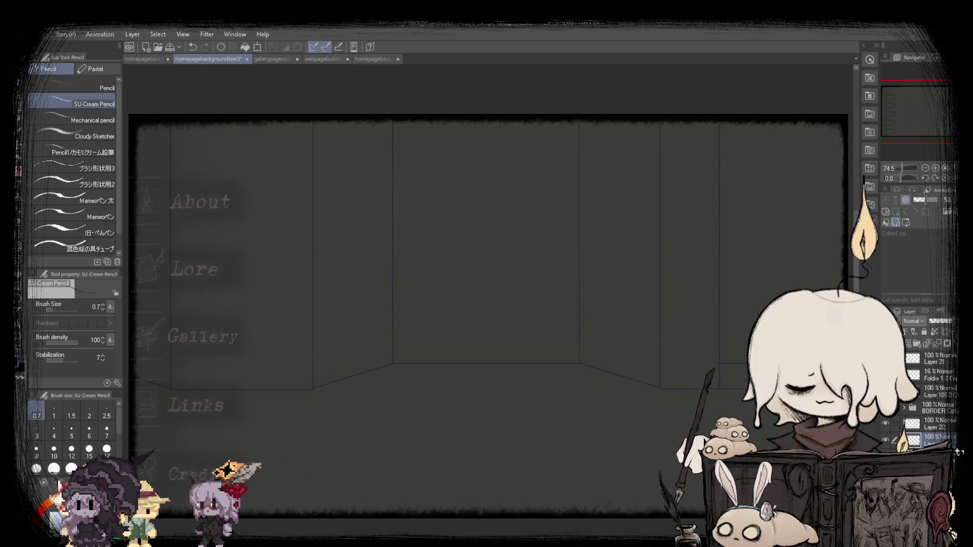
key("m")
mouse_move(461, 106)
left_mouse_down()
mouse_move(124, 387)
mouse_move(475, 461)
mouse_move(341, 406)
mouse_move(666, 397)
left_mouse_up()
key("ctrl+t")
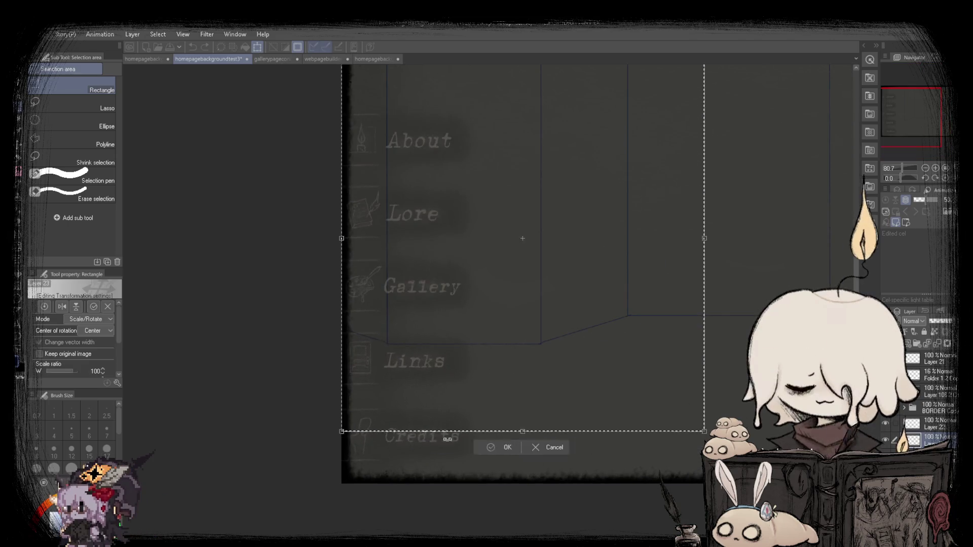
key("ctrl+0")
left_click_drag(504, 299, 473, 298)
key("Return")
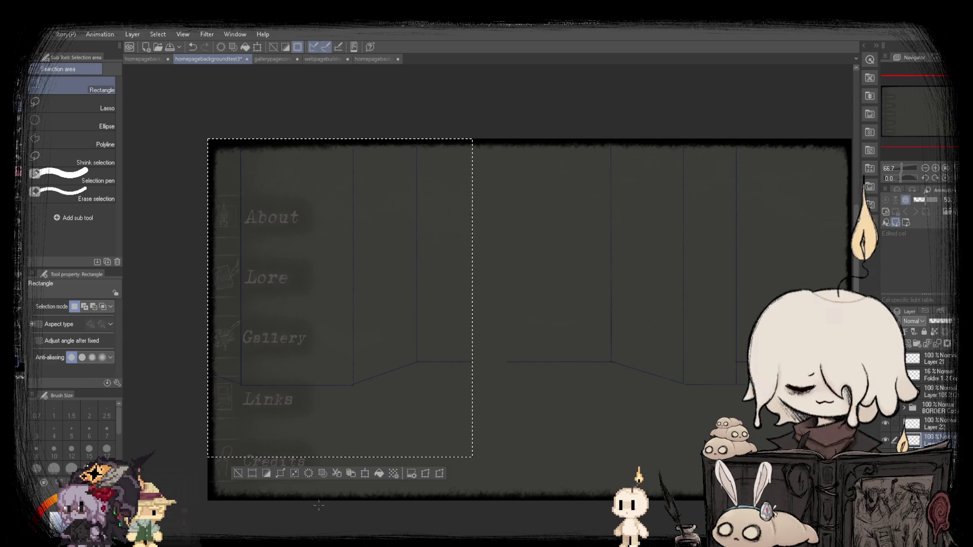
key("ctrl+d")
scroll(592, 402, "up", 3)
key("p")
View the canvas at 100%, zoom in, and sketch the chair's first line on the left wall.
scroll(187, 336, "up", 5)
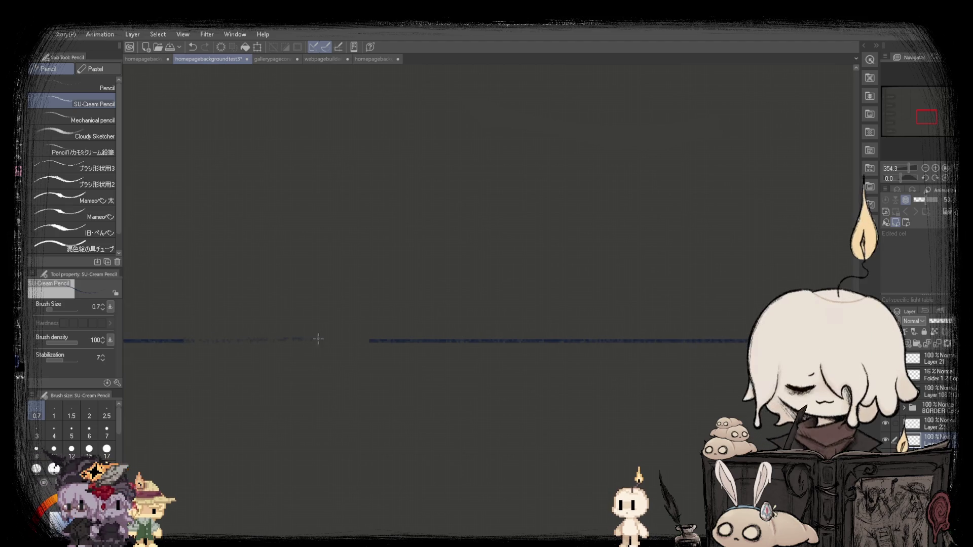
scroll(446, 226, "down", 10)
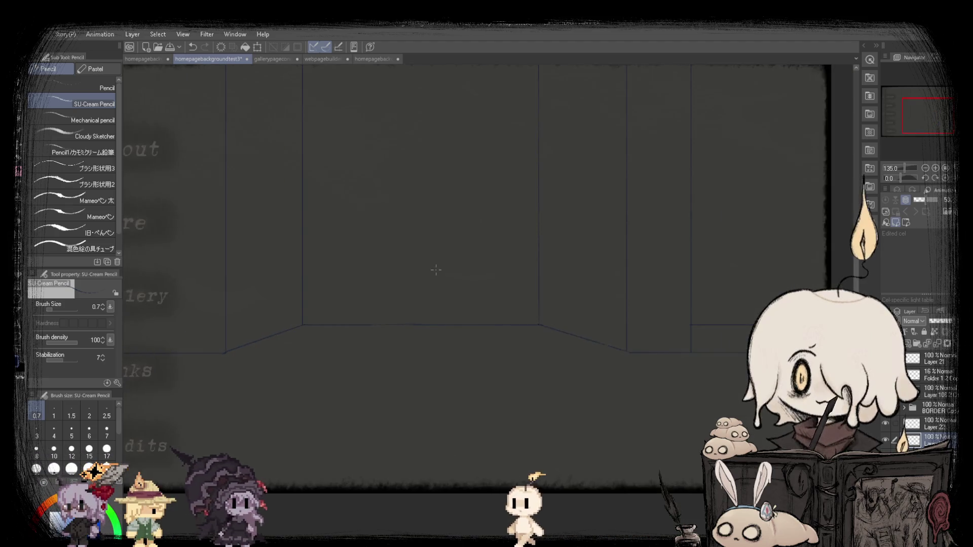
scroll(446, 226, "up", 2)
scroll(511, 355, "up", 2)
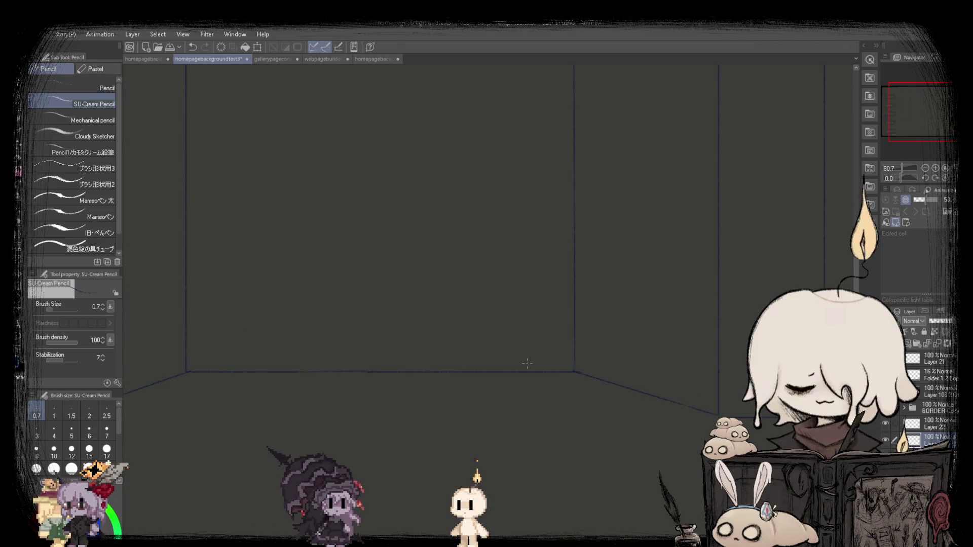
scroll(398, 326, "down", 4)
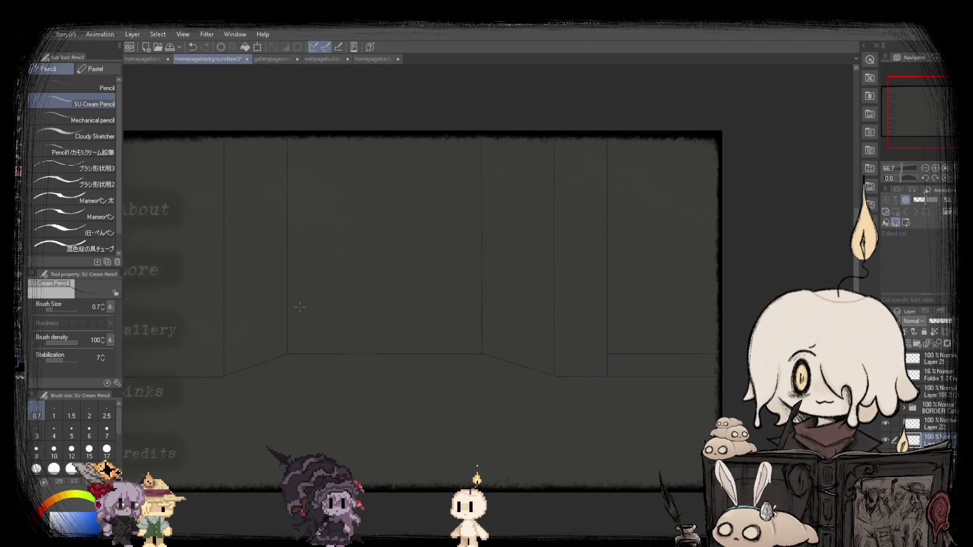
scroll(398, 326, "up", 2)
scroll(488, 309, "down", 1)
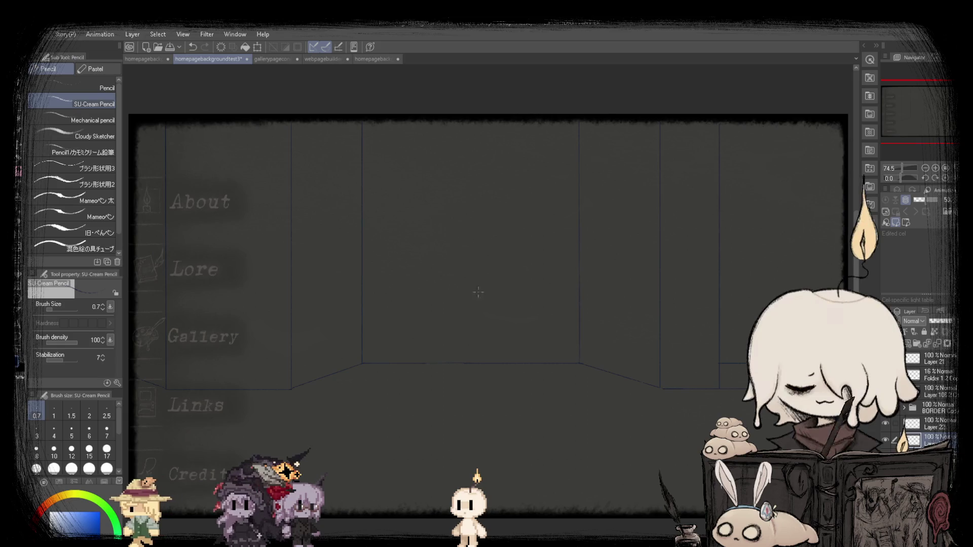
key("ctrl+alt+0")
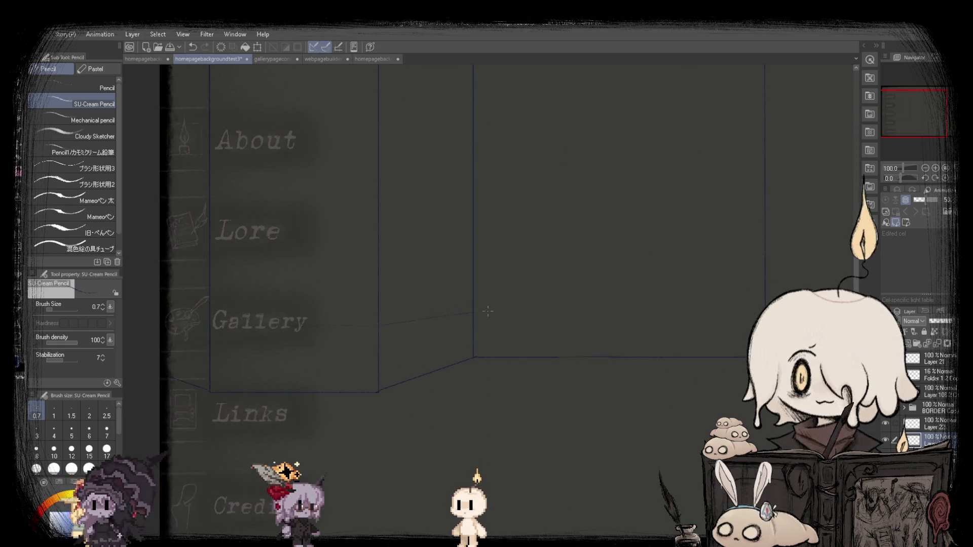
scroll(564, 320, "down", 2)
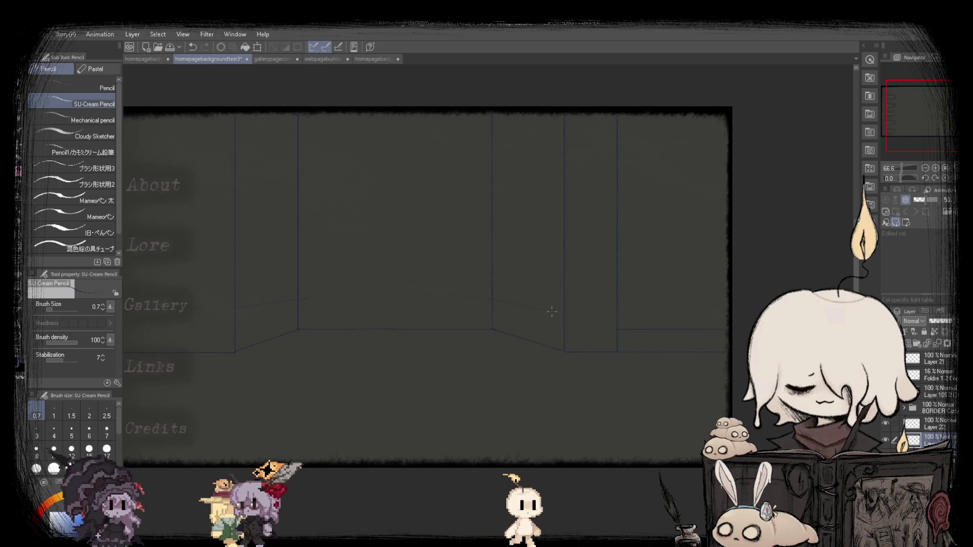
scroll(552, 311, "down", 2)
scroll(380, 299, "up", 4)
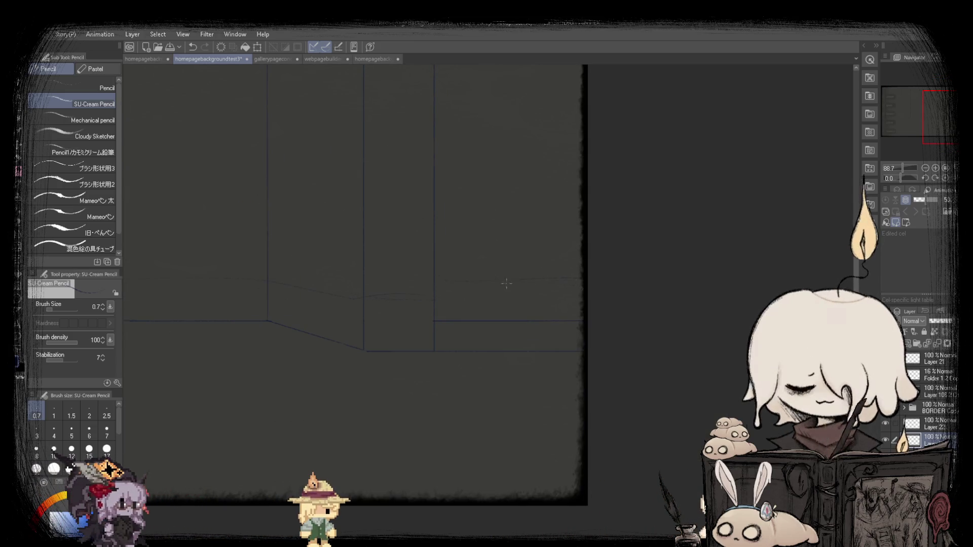
scroll(496, 279, "down", 3)
scroll(489, 314, "up", 2)
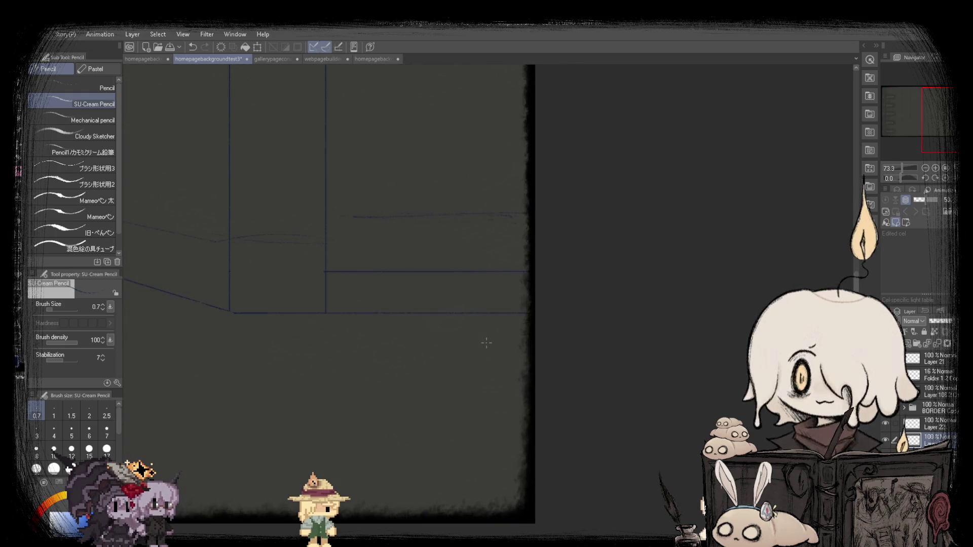
scroll(467, 313, "down", 3)
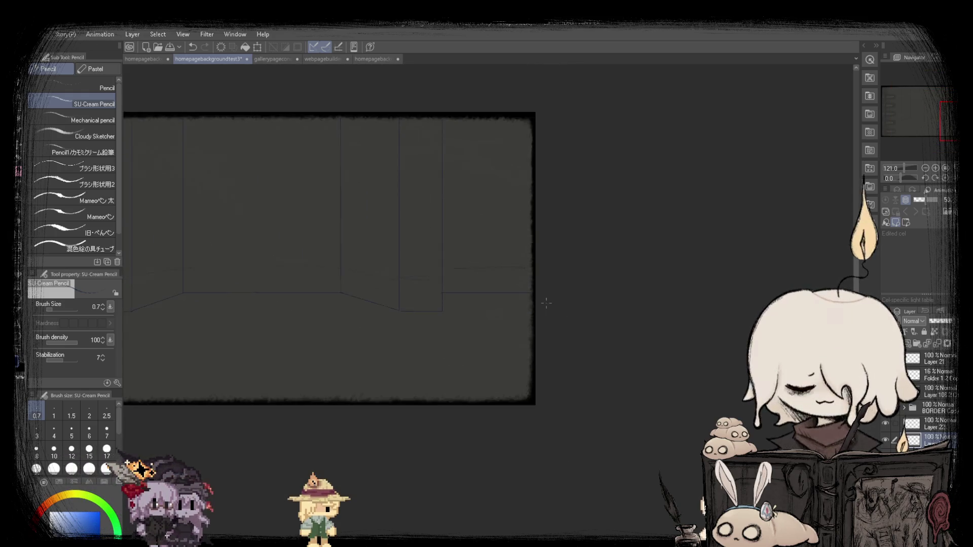
scroll(393, 287, "up", 3)
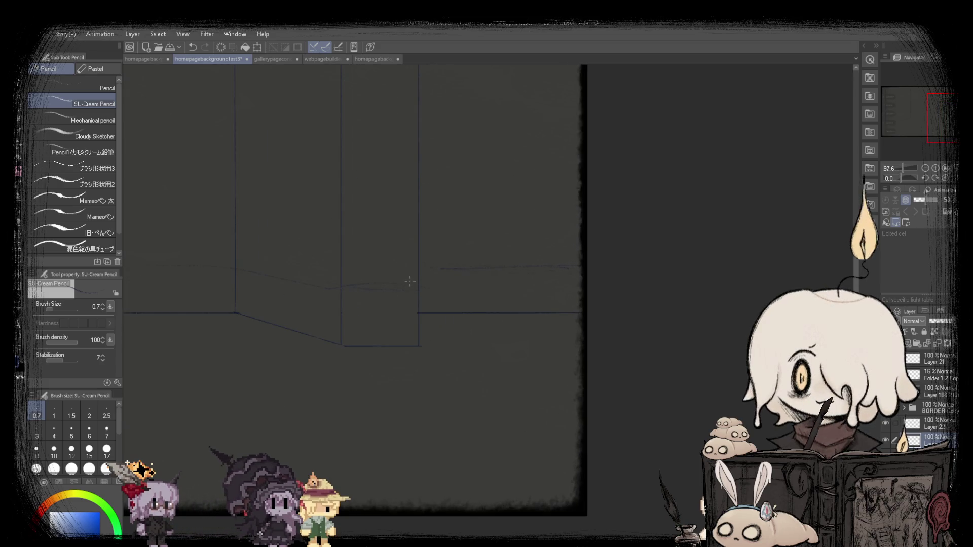
scroll(336, 286, "down", 4)
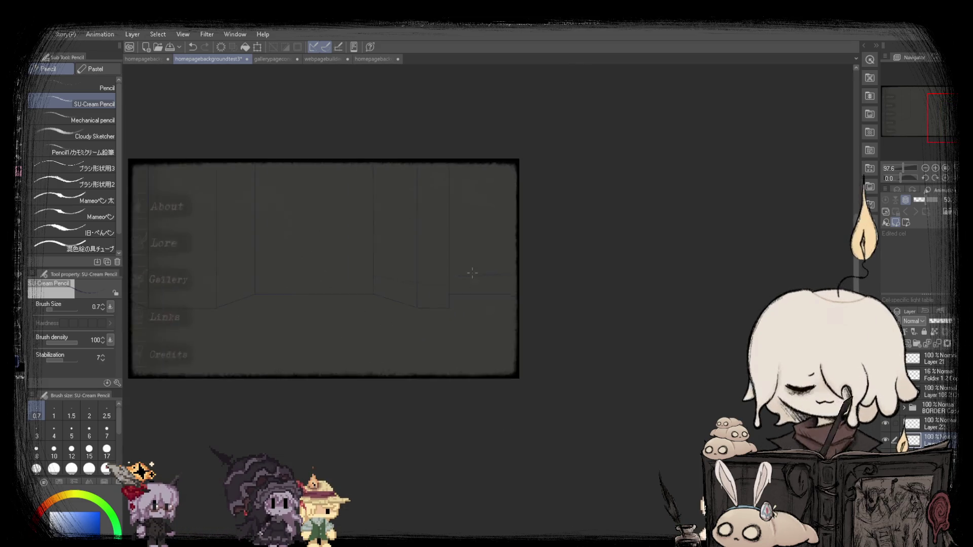
scroll(282, 275, "up", 3)
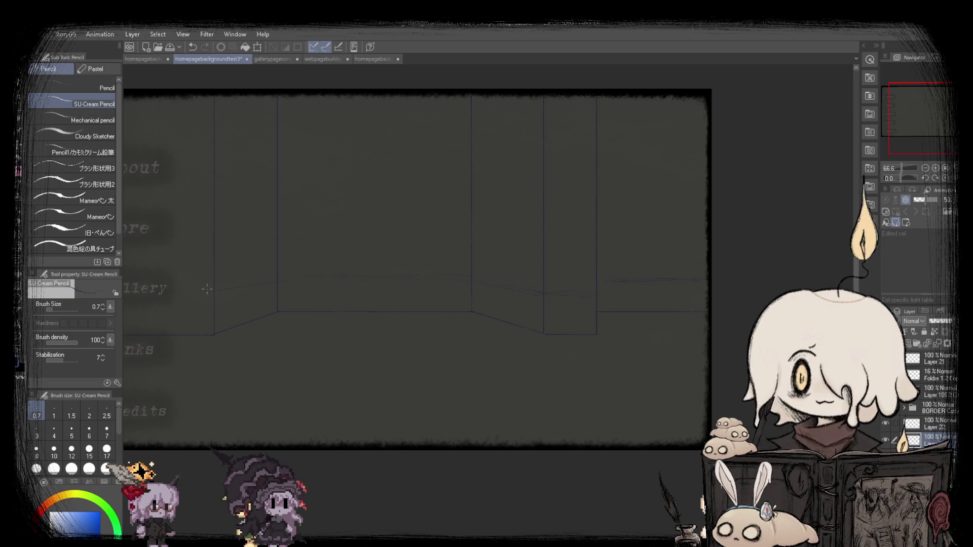
scroll(207, 289, "down", 2)
scroll(135, 287, "up", 2)
key("ctrl+plus")
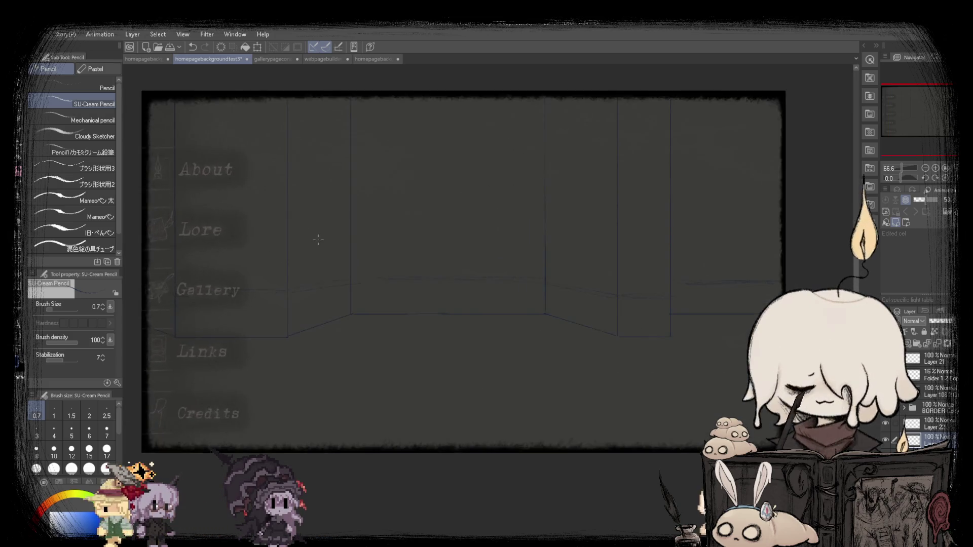
left_click_drag(327, 255, 341, 298)
Sketch another chair line with the SU-Cream Pencil and look over the room sketch.
left_click_drag(360, 256, 372, 292)
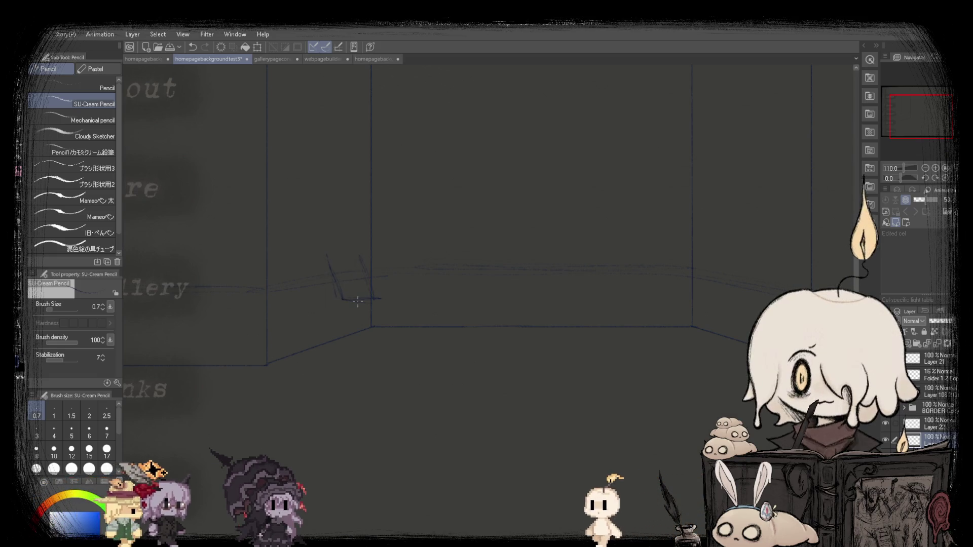
scroll(311, 266, "down", 5)
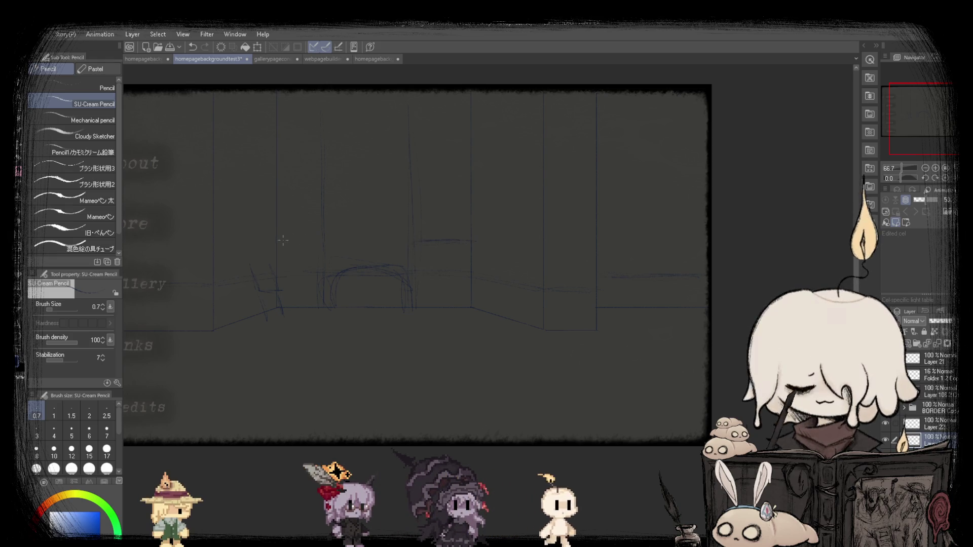
scroll(470, 243, "down", 2)
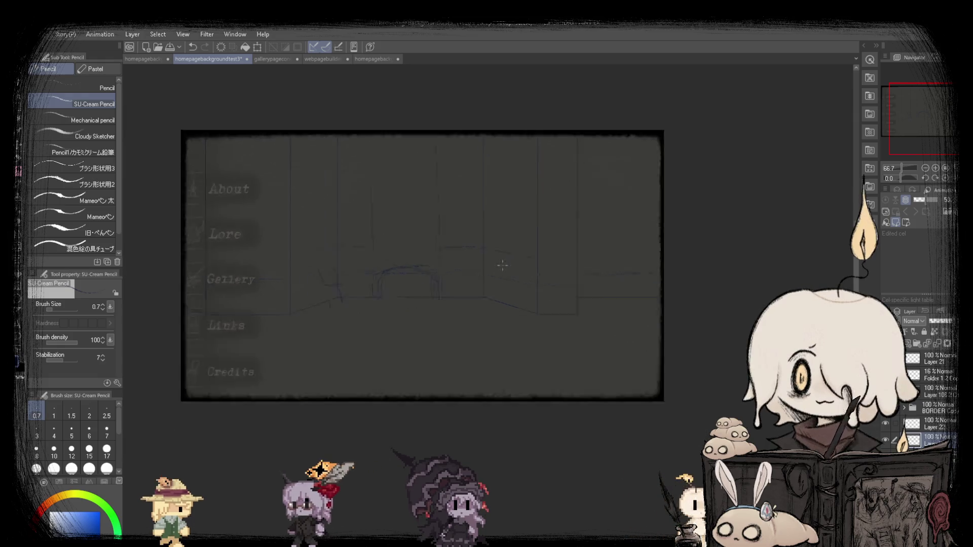
scroll(470, 243, "up", 2)
scroll(304, 263, "down", 1)
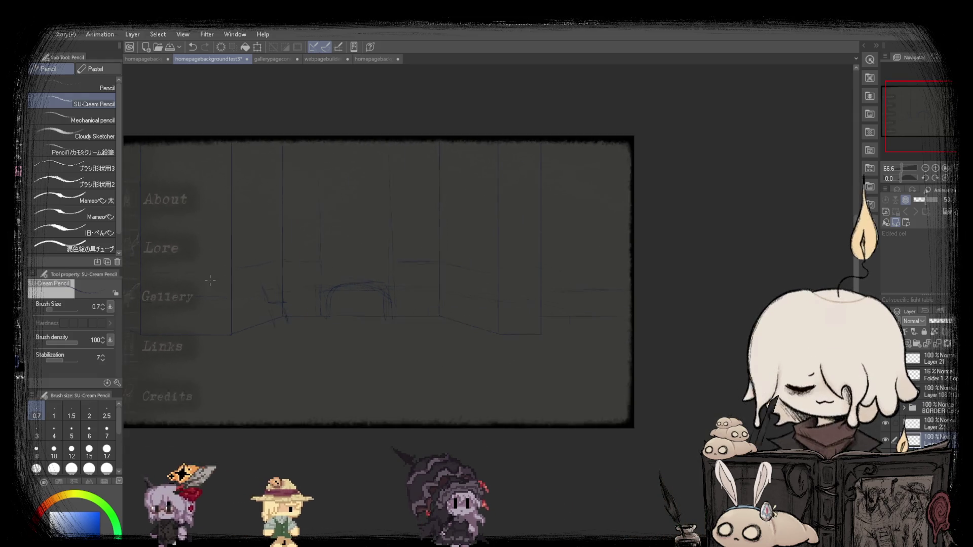
scroll(455, 258, "up", 1)
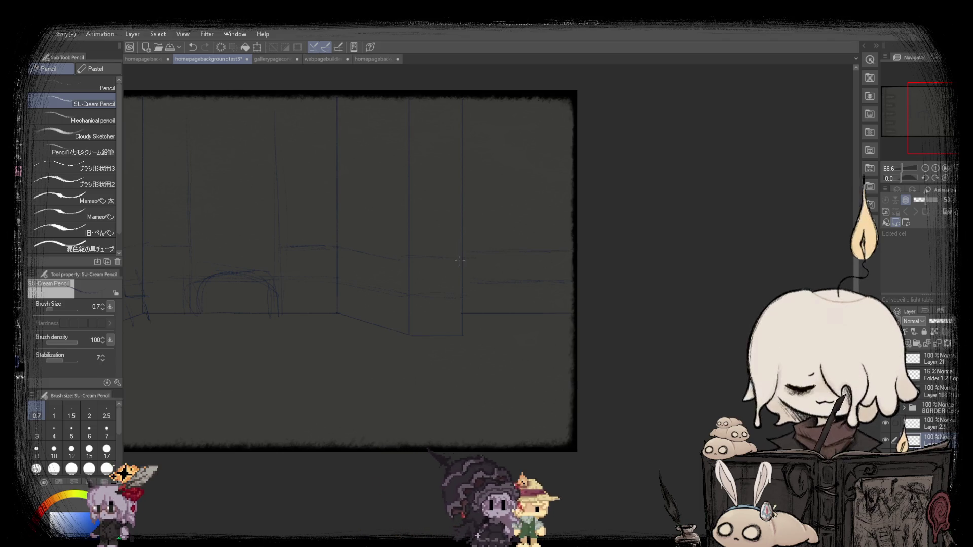
scroll(459, 260, "down", 2)
scroll(390, 282, "up", 3)
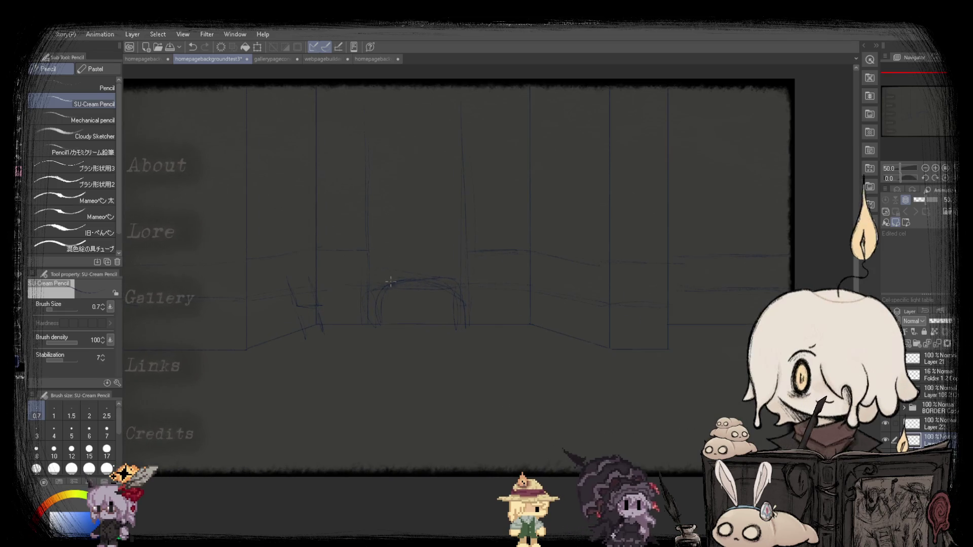
scroll(390, 282, "up", 3)
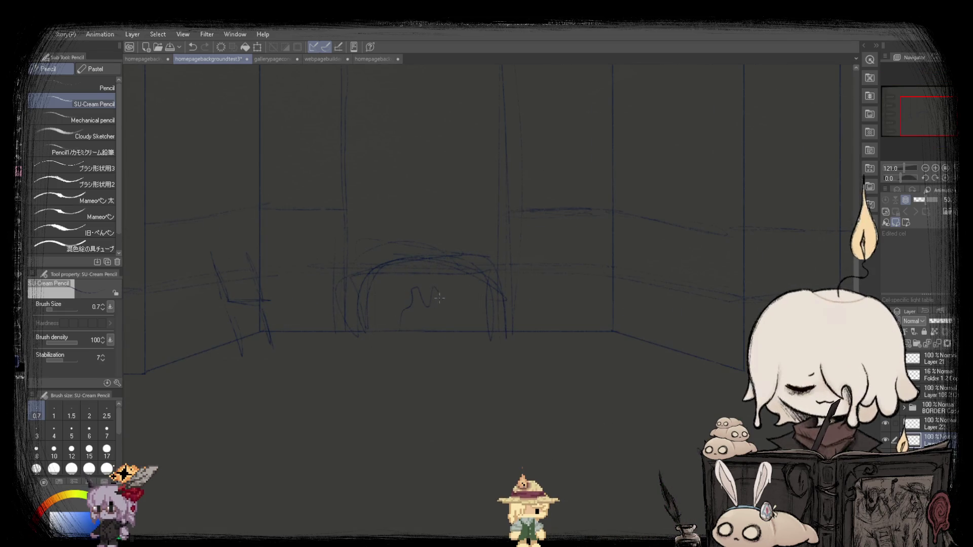
scroll(434, 290, "down", 2)
scroll(379, 347, "up", 3)
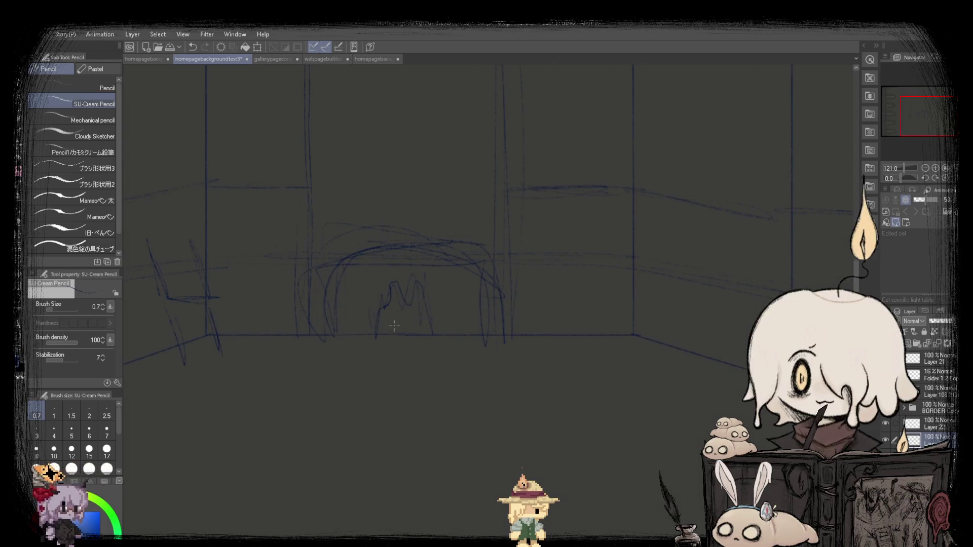
scroll(379, 346, "down", 3)
scroll(508, 303, "up", 2)
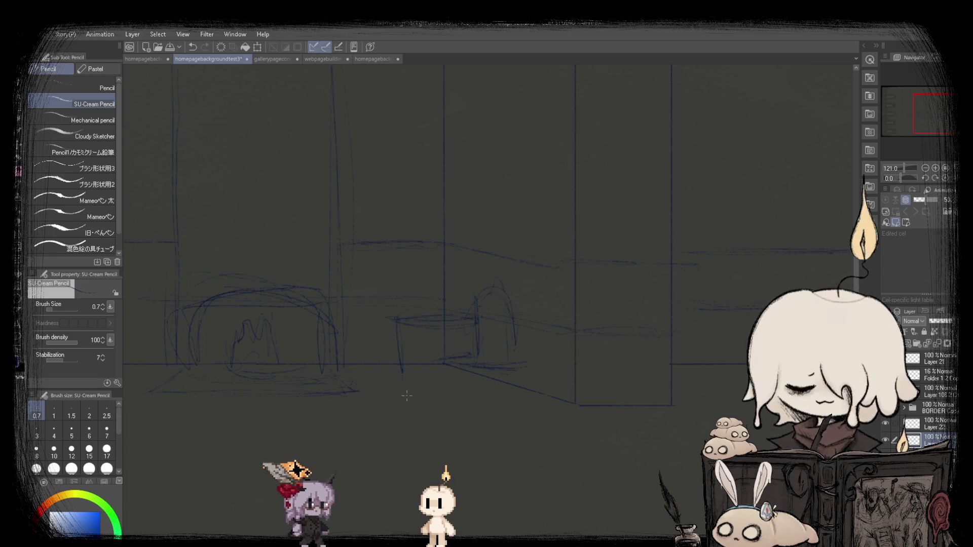
scroll(460, 305, "down", 2)
scroll(498, 255, "up", 1)
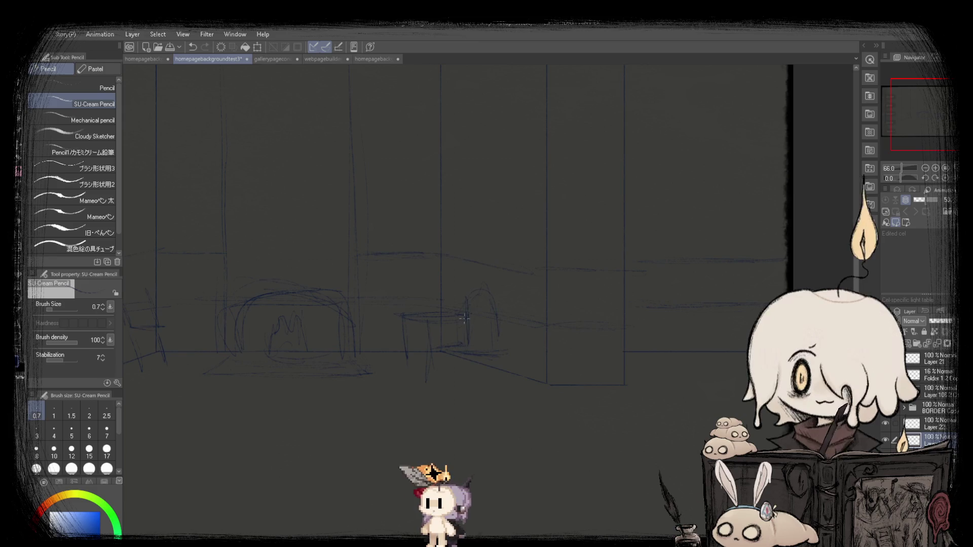
scroll(498, 254, "down", 3)
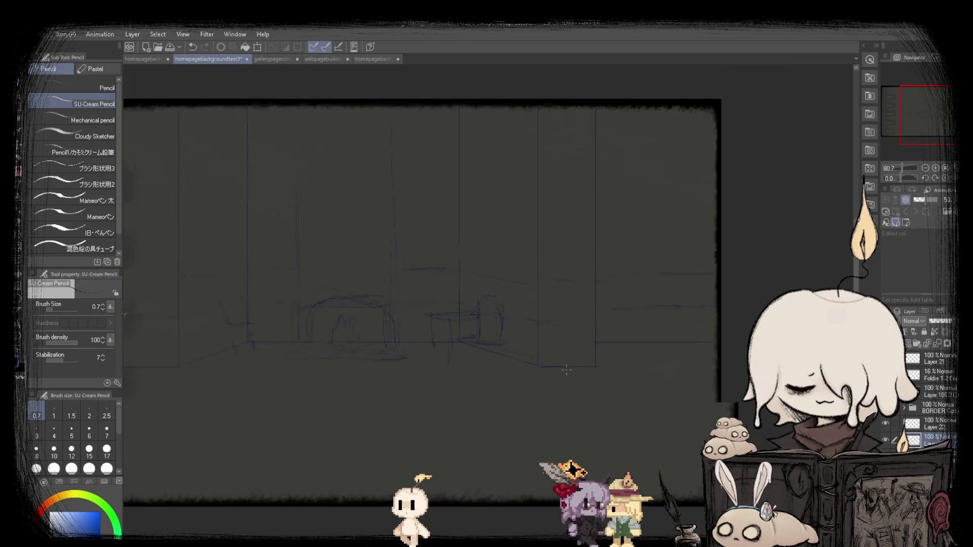
scroll(503, 313, "up", 1)
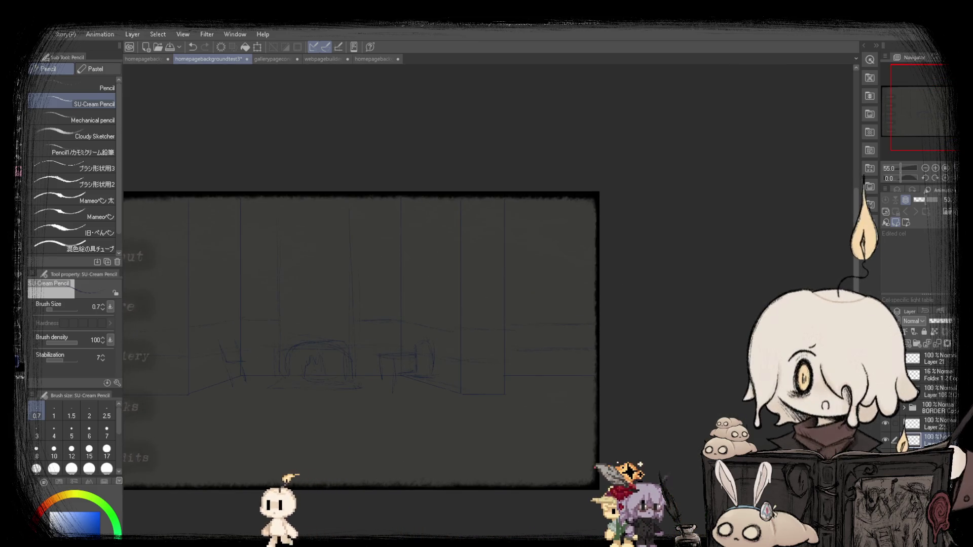
scroll(504, 313, "up", 1)
scroll(420, 368, "down", 1)
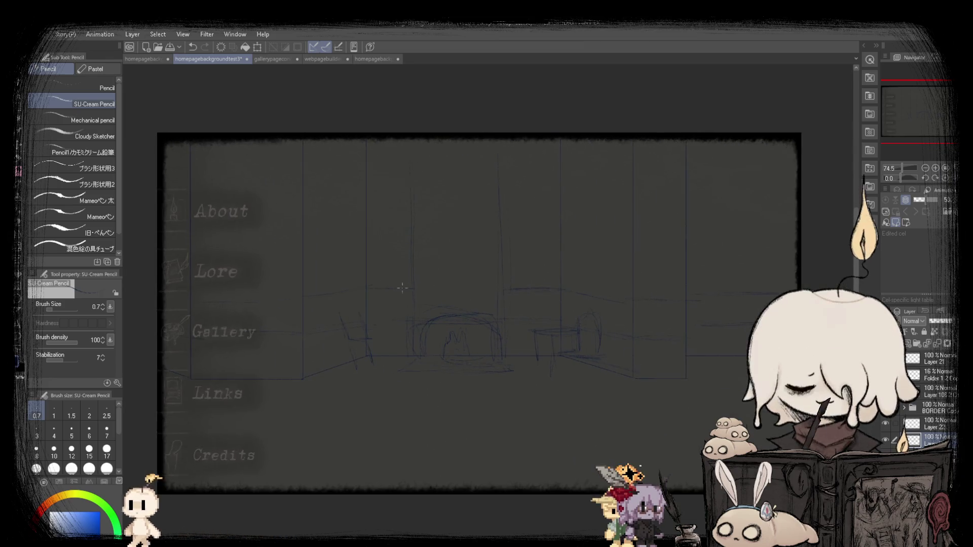
scroll(420, 369, "up", 1)
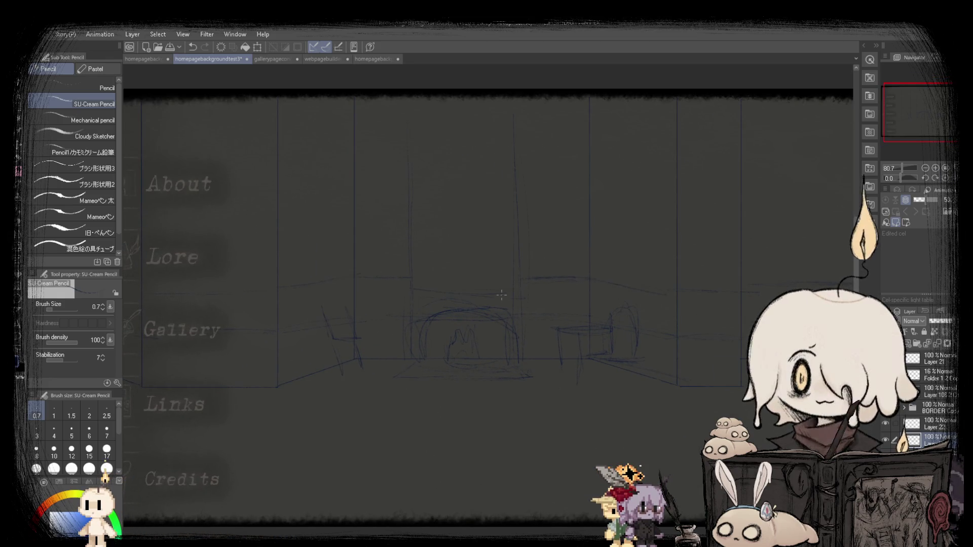
scroll(413, 284, "down", 2)
scroll(261, 336, "up", 1)
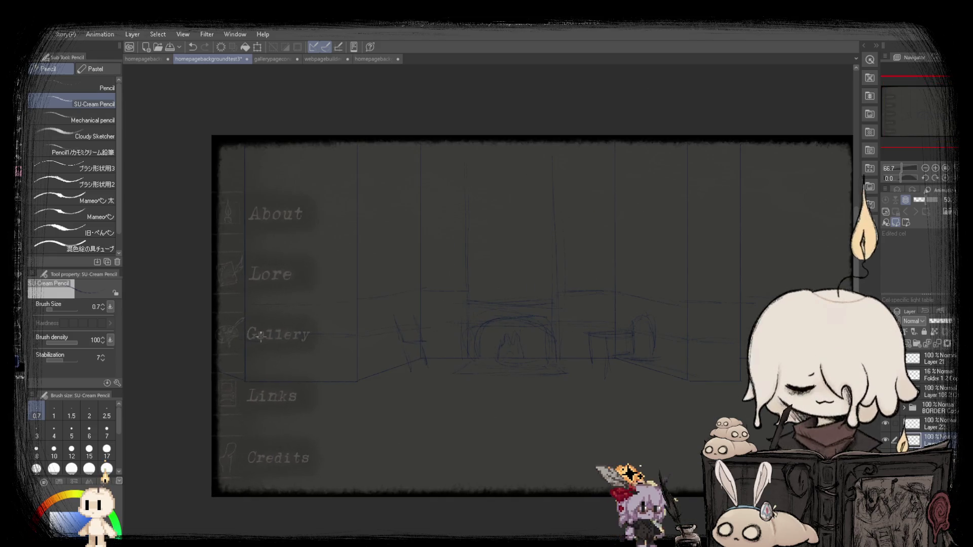
scroll(237, 332, "down", 2)
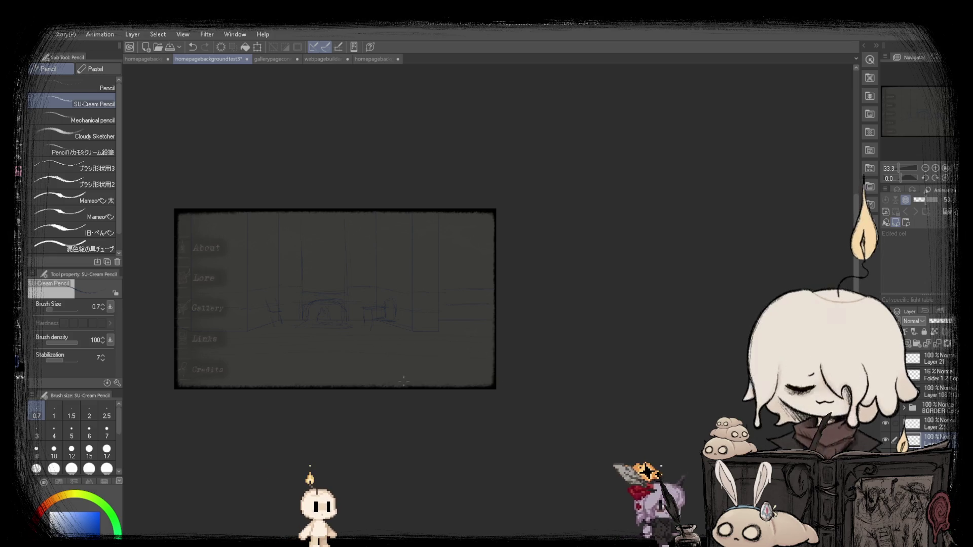
scroll(307, 255, "up", 3)
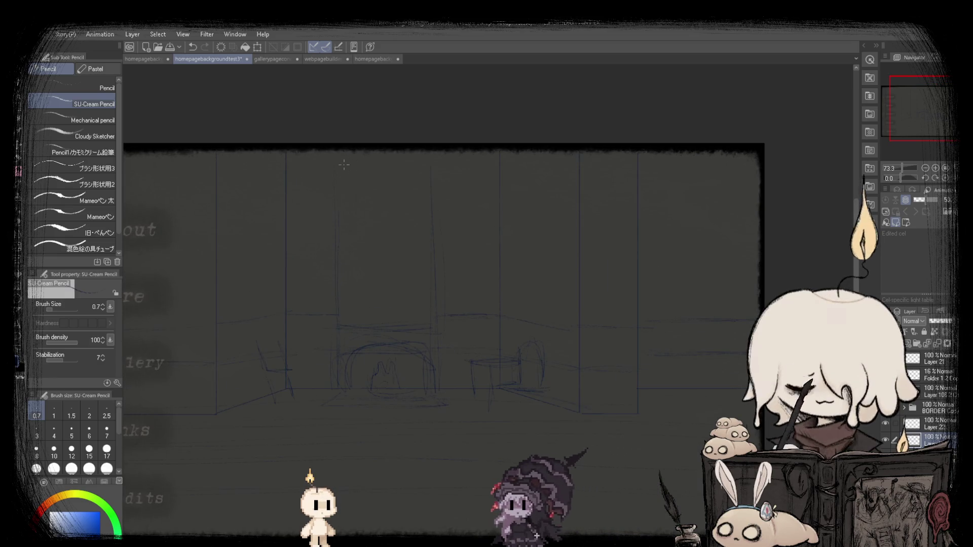
scroll(364, 304, "up", 2)
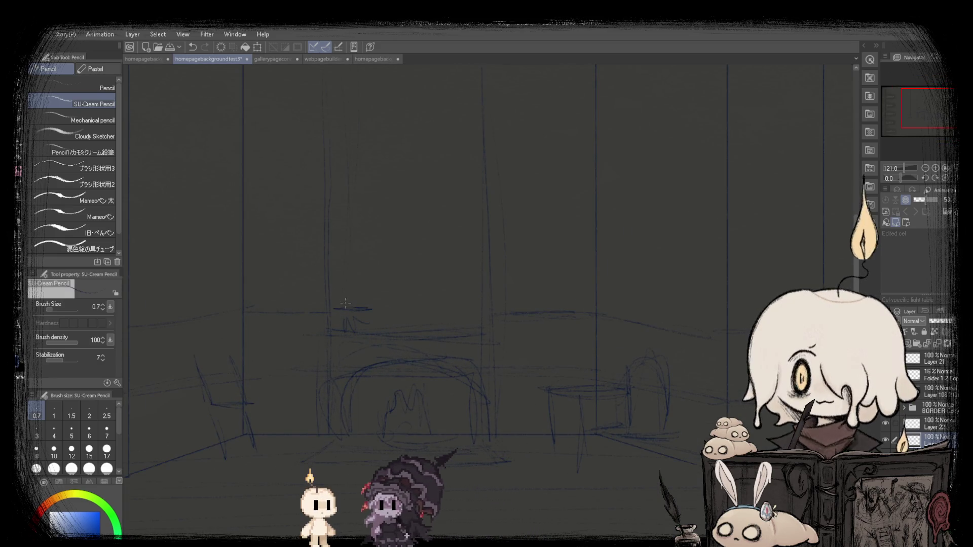
scroll(433, 247, "down", 4)
scroll(432, 247, "up", 3)
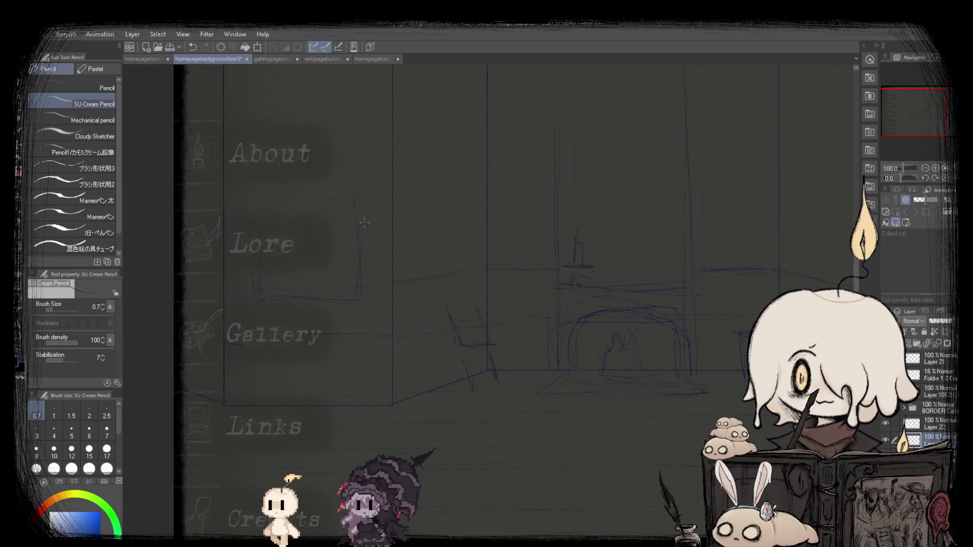
scroll(318, 194, "down", 3)
scroll(283, 302, "up", 3)
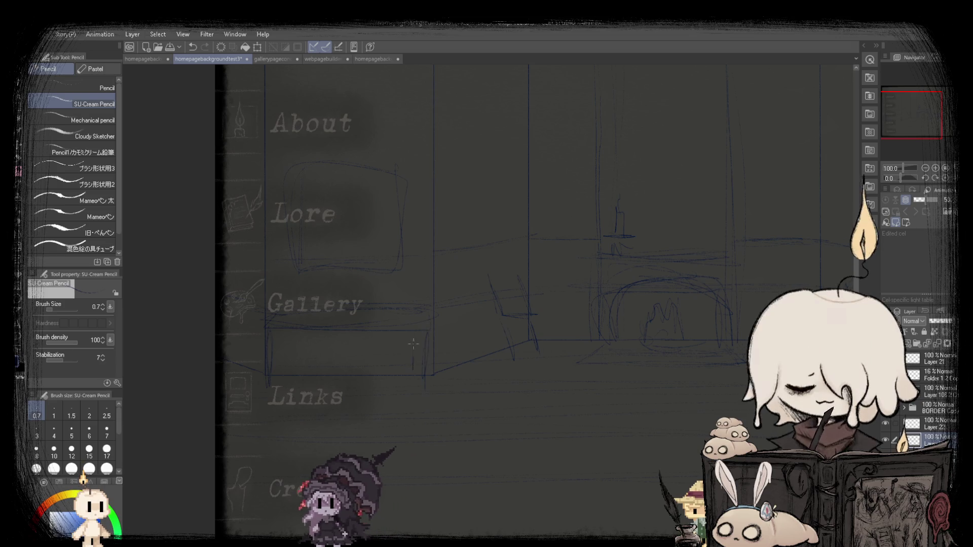
scroll(283, 357, "down", 3)
scroll(440, 310, "up", 3)
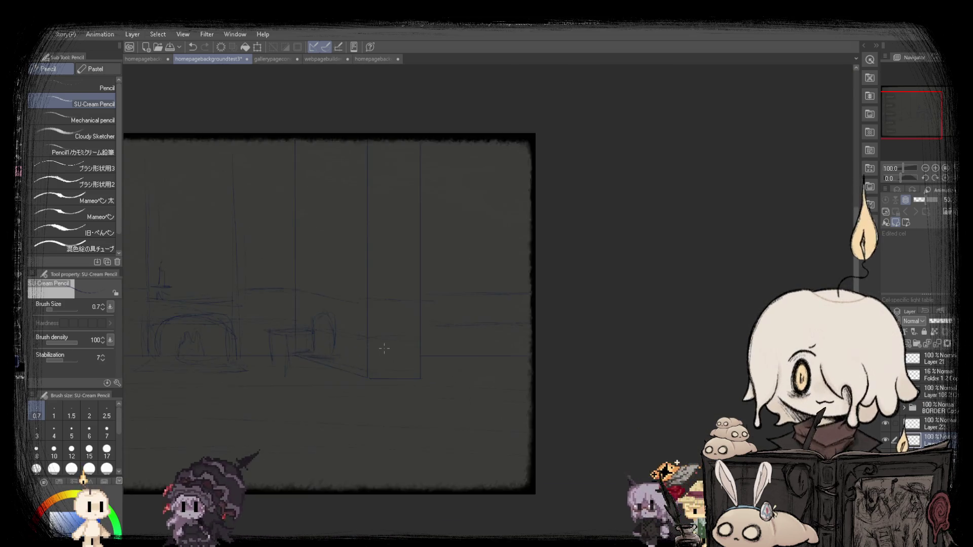
scroll(441, 310, "up", 2)
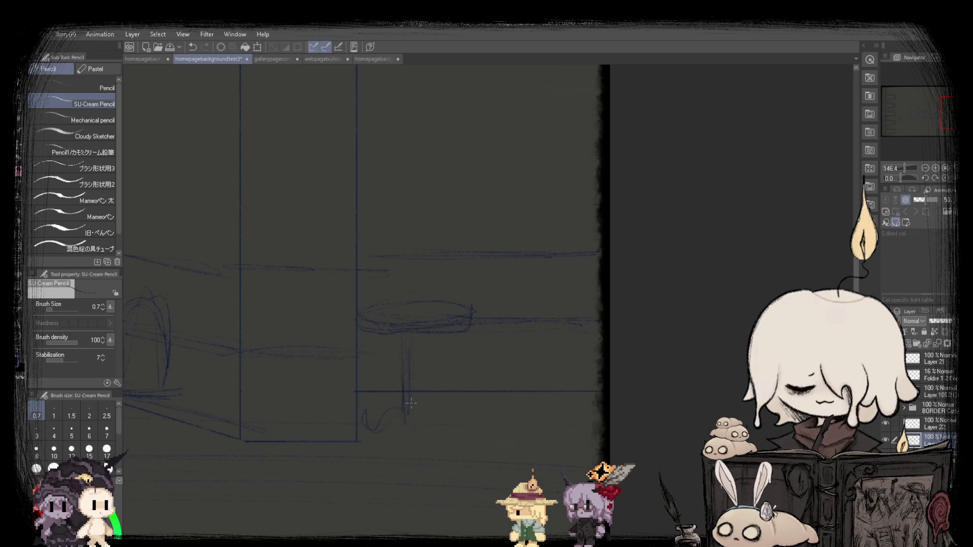
scroll(441, 354, "down", 3)
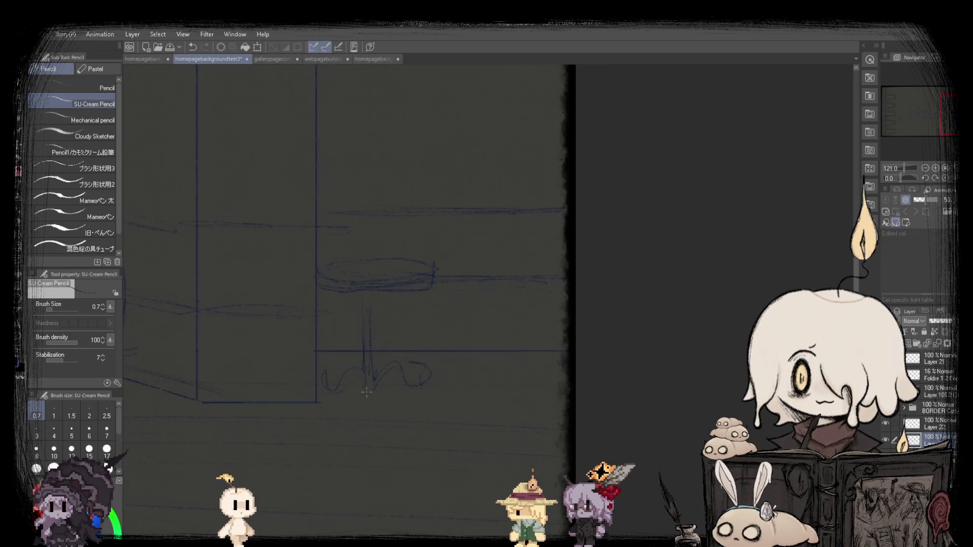
scroll(428, 305, "up", 2)
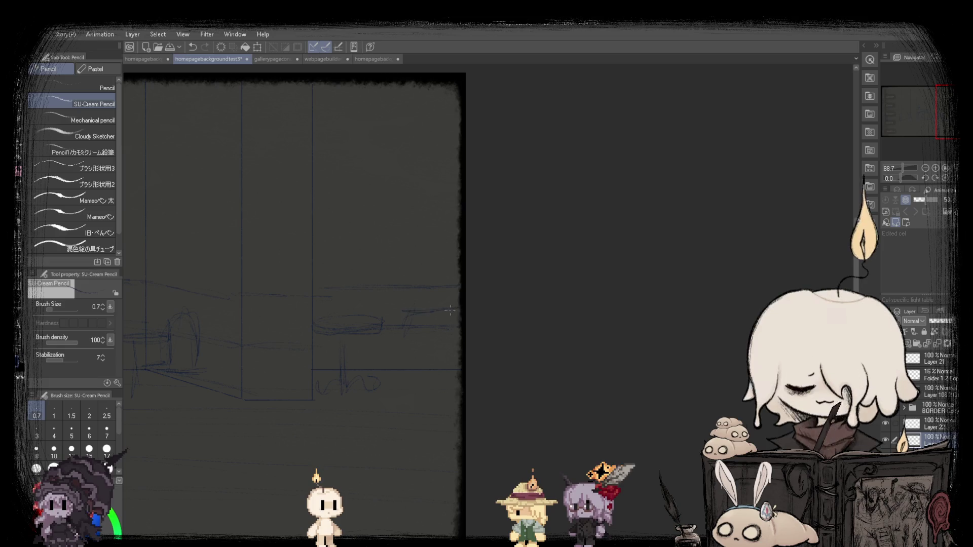
scroll(426, 322, "down", 3)
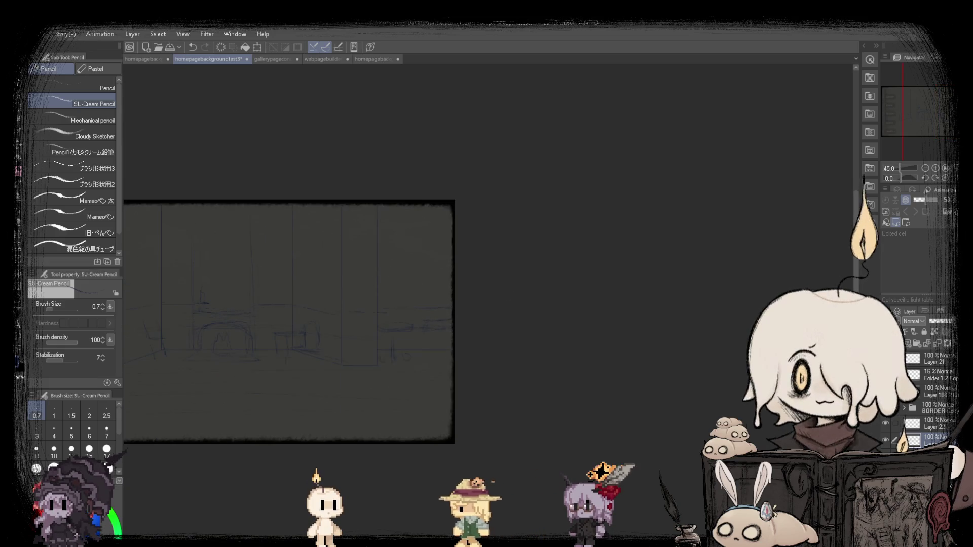
scroll(289, 321, "up", 2)
key("v")
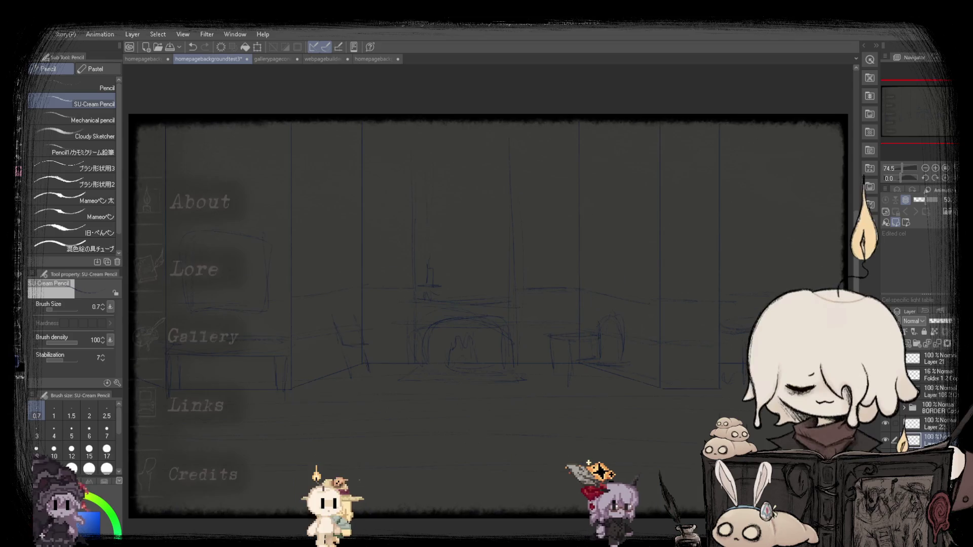
Compare the detailed backup with the faint sketch, mirror-check the view, then close the faint sketch.
left_click(136, 59)
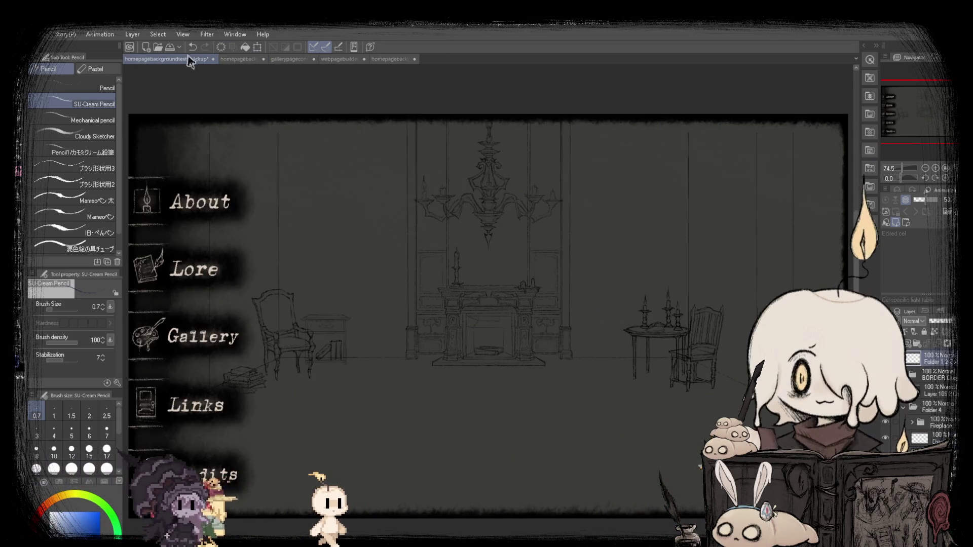
left_click(229, 59)
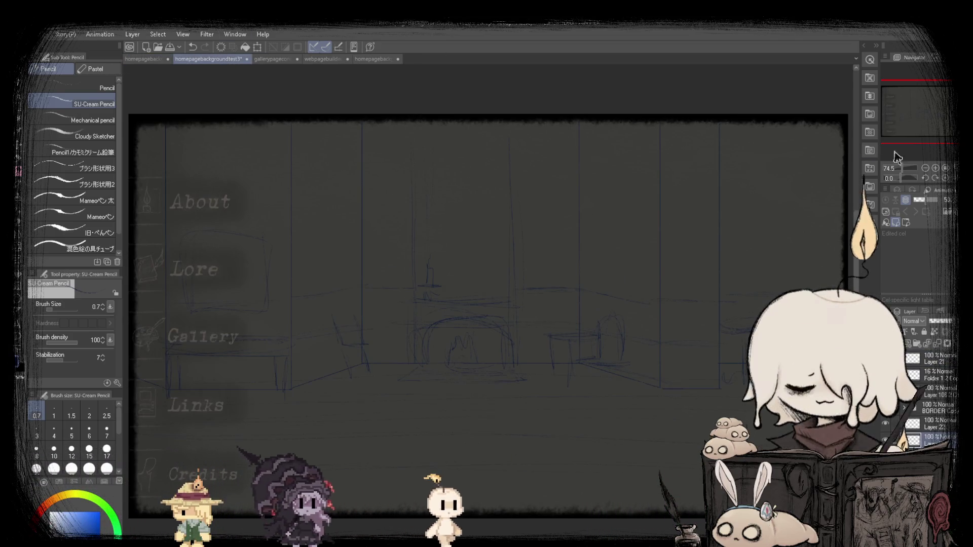
key("h")
key("h")
key("h")
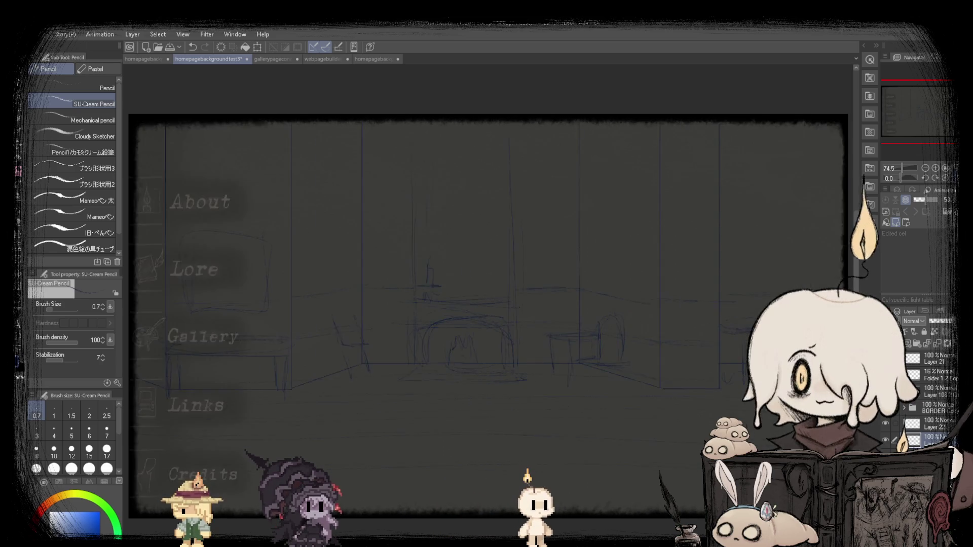
key("h")
key("h")
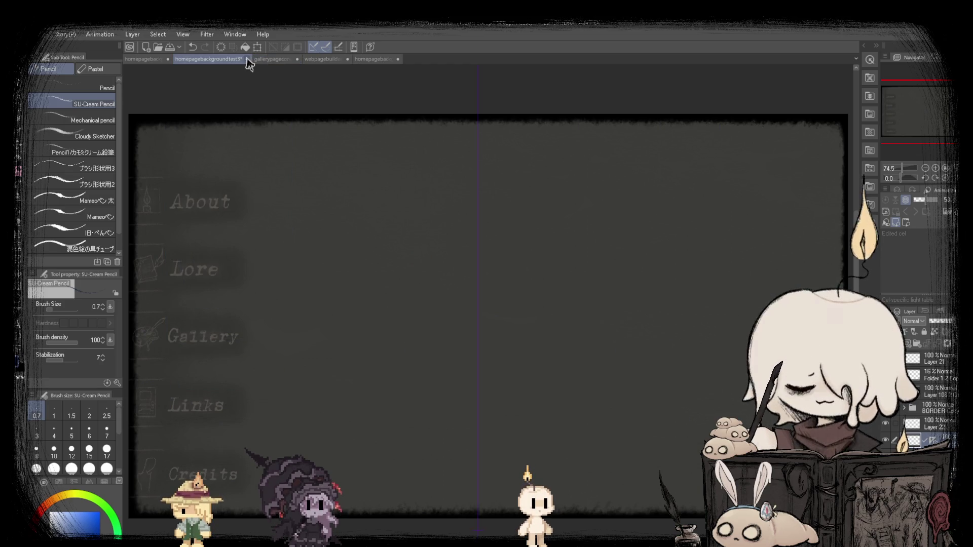
key("ctrl+w")
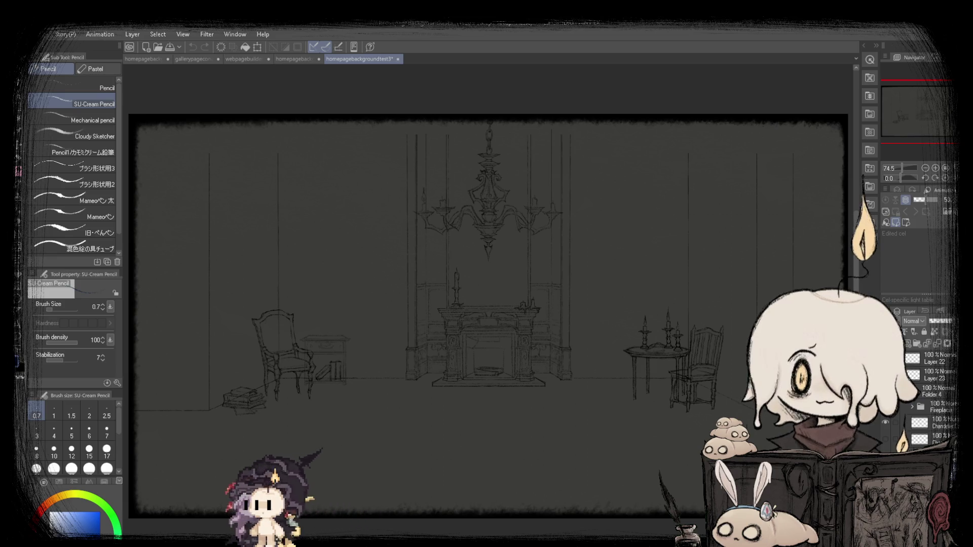
Move the room background document tab to second place and show its wall, pillar and floor layer.
left_click(187, 60)
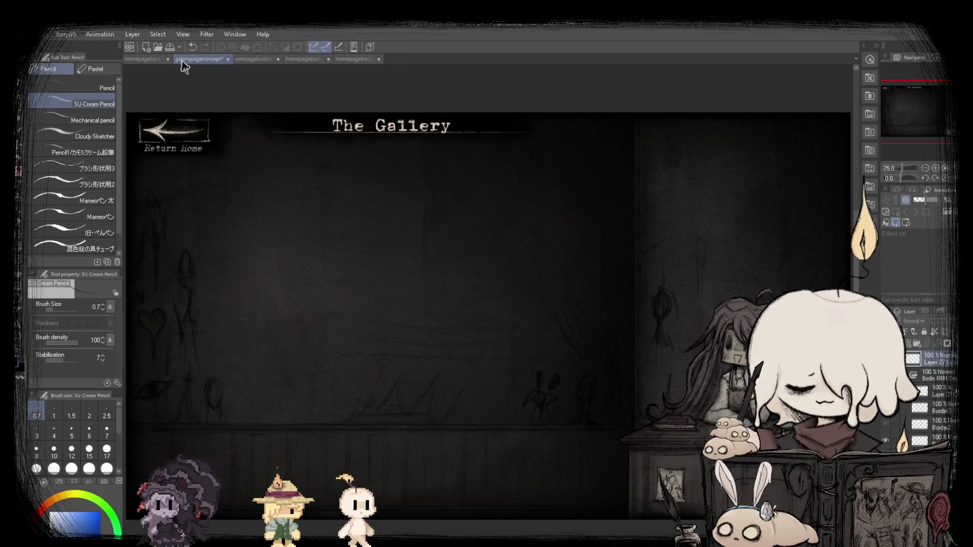
left_click_drag(357, 59, 196, 61)
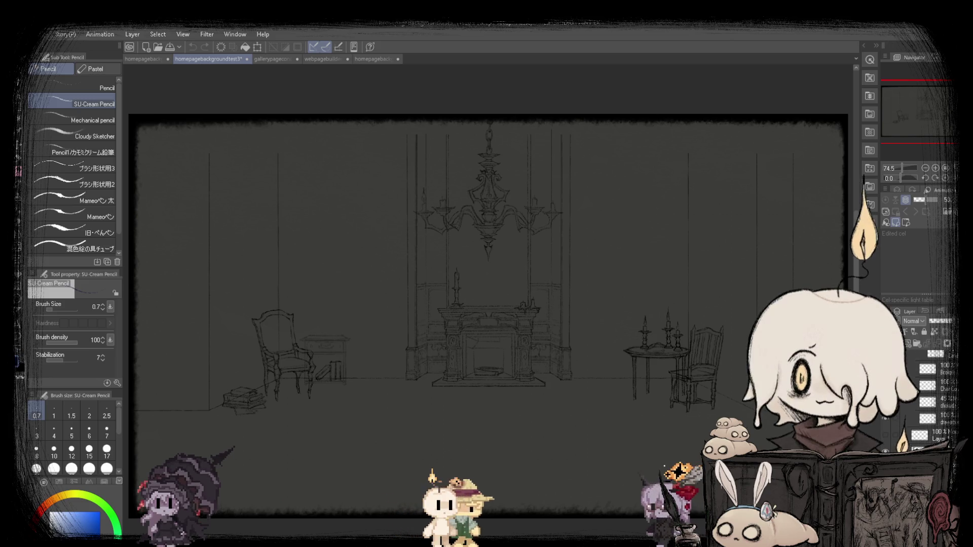
left_click(886, 437)
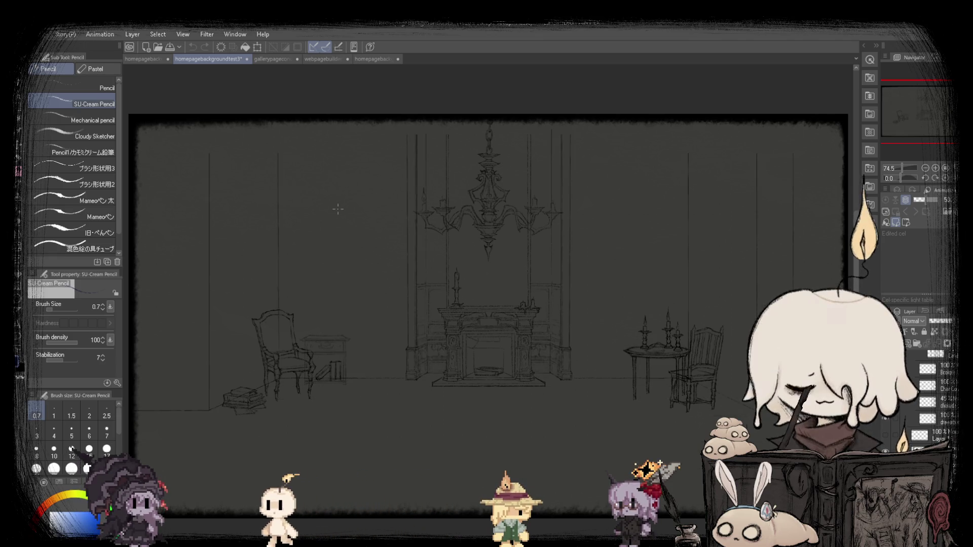
scroll(593, 248, "up", 1)
key("m")
scroll(350, 115, "up", 1)
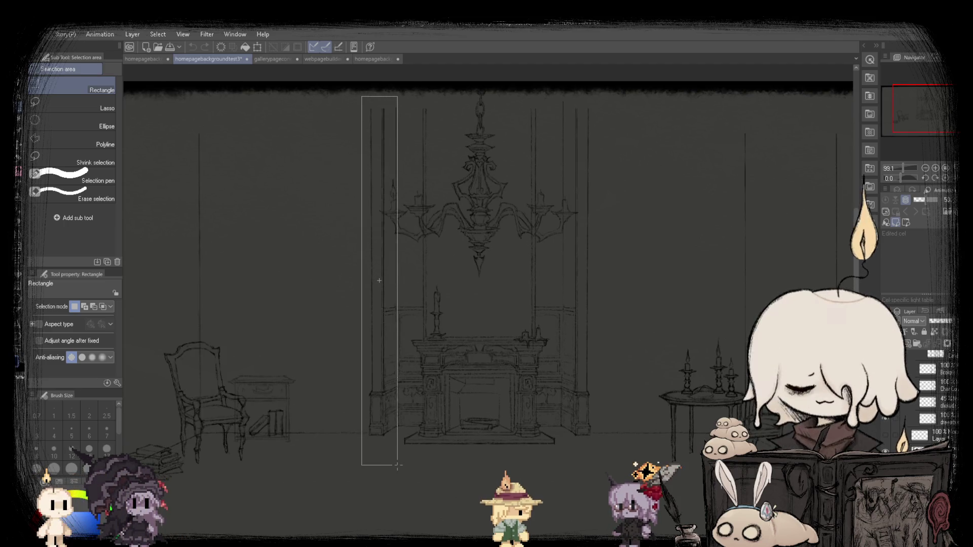
Select the tall strip around the stray column lines and delete them.
left_click_drag(397, 465, 398, 465)
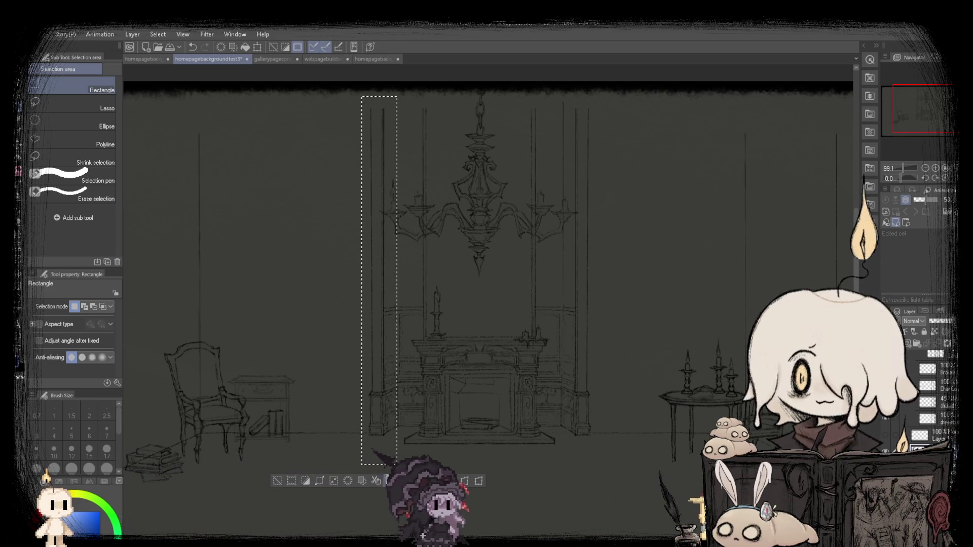
key("ctrl+z")
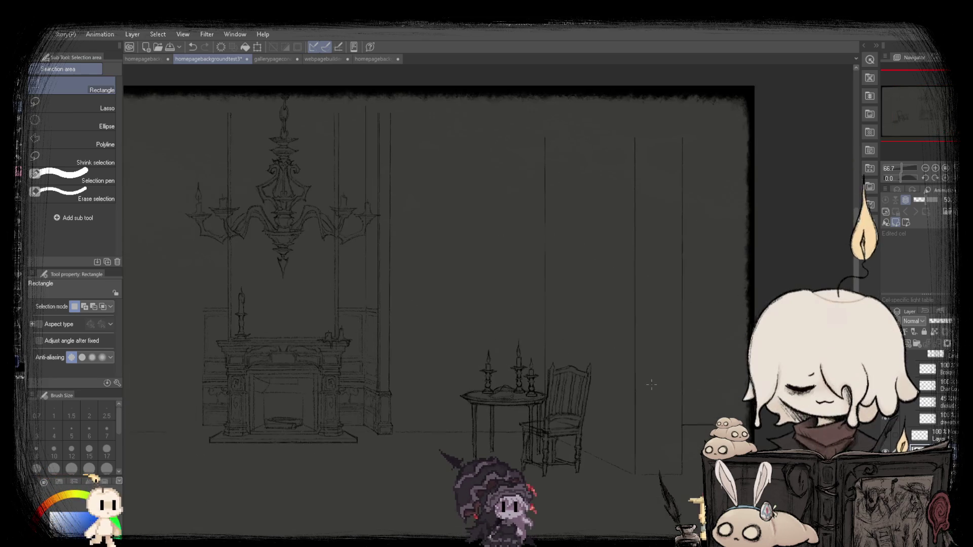
key("ctrl+z")
left_click_drag(403, 464, 357, 83)
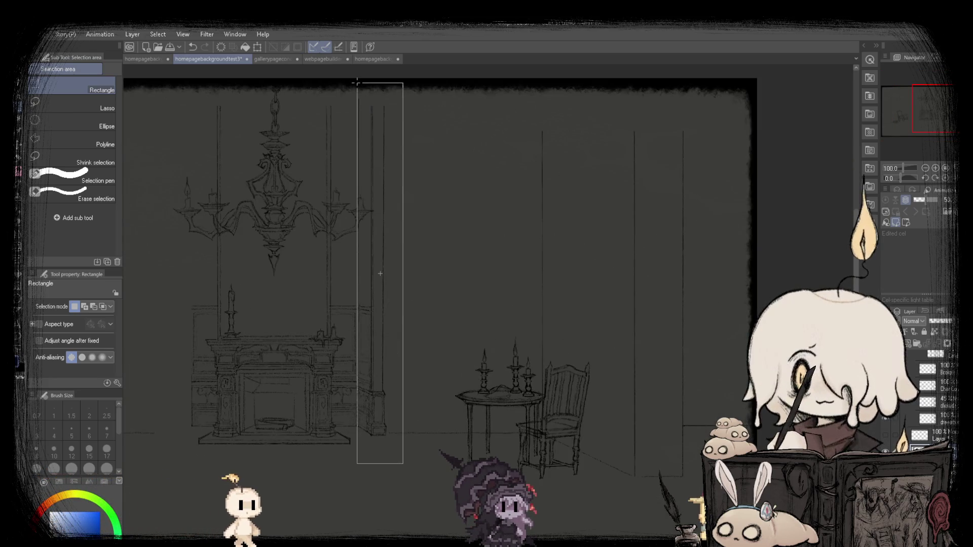
key("Delete")
key("ctrl+d")
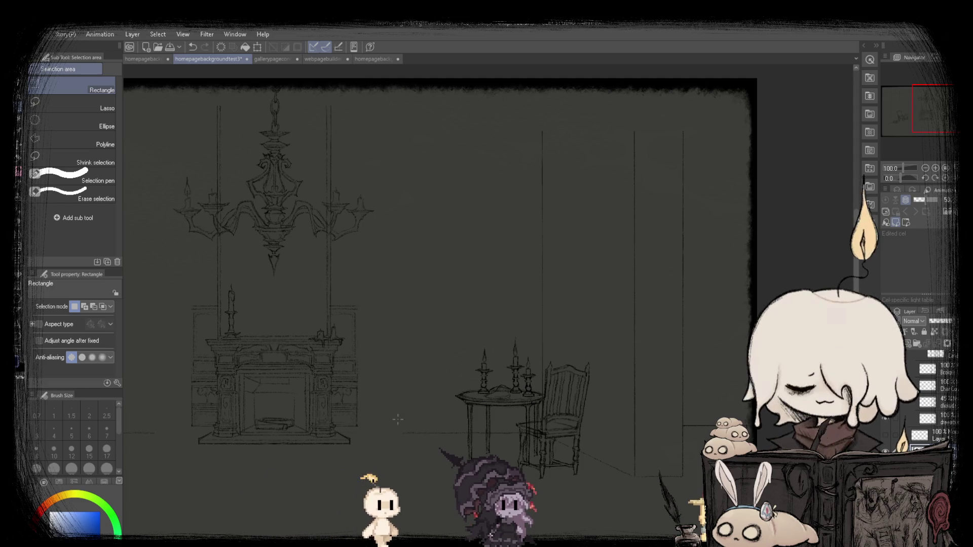
key("ctrl+z")
Rescale the central chandelier-and-fireplace group with Scale/Rotate and deselect.
left_click_drag(284, 146, 465, 463)
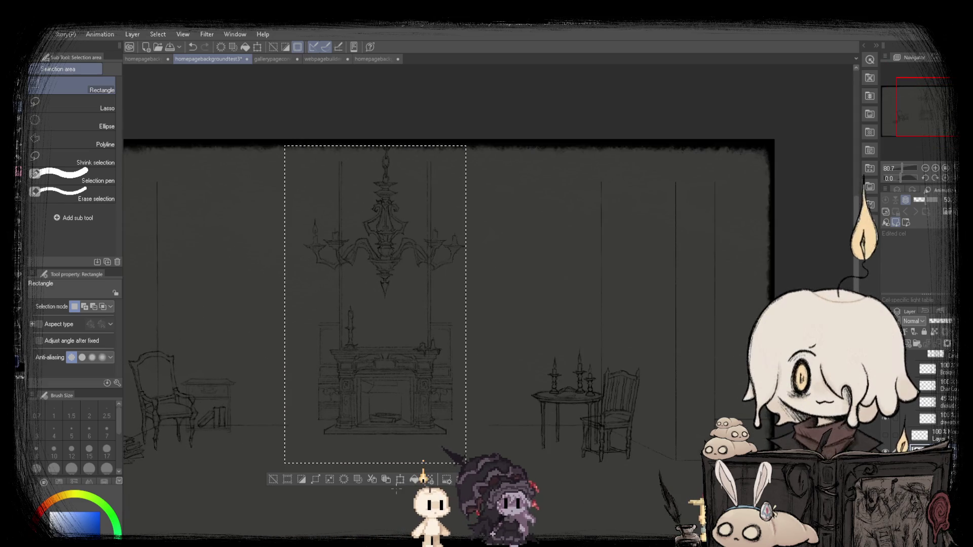
scroll(402, 485, "up", 3)
key("ctrl+t")
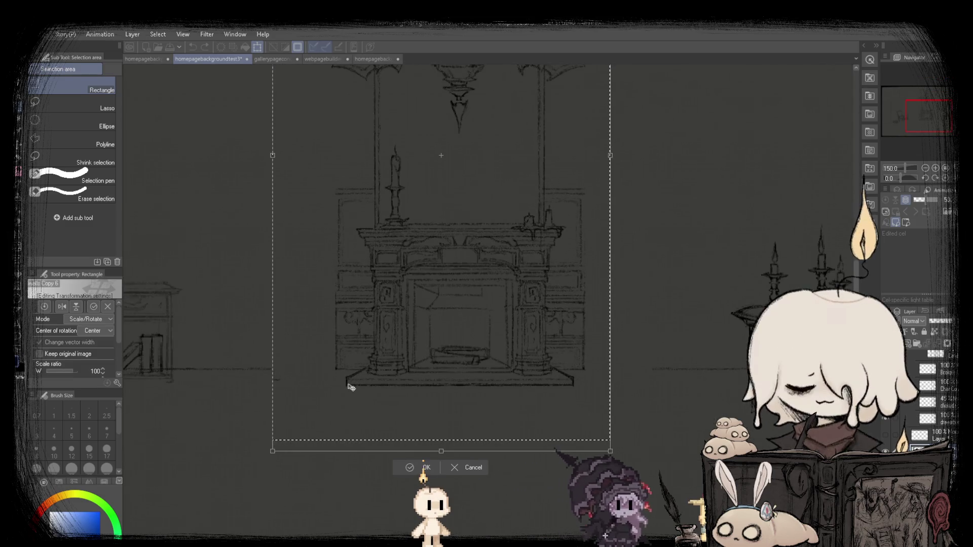
left_click(426, 468)
scroll(519, 457, "down", 3)
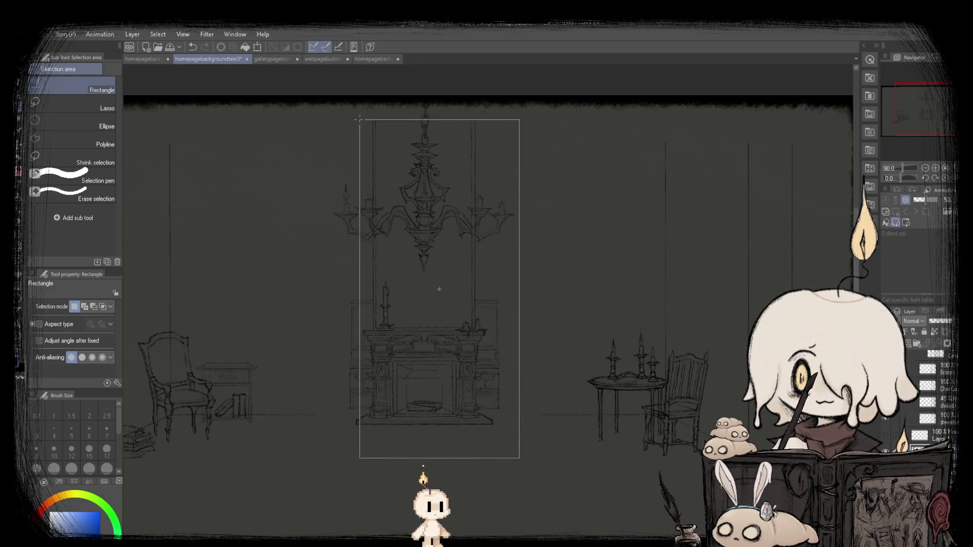
left_click_drag(358, 119, 322, 96)
left_click(445, 473)
scroll(408, 358, "up", 3)
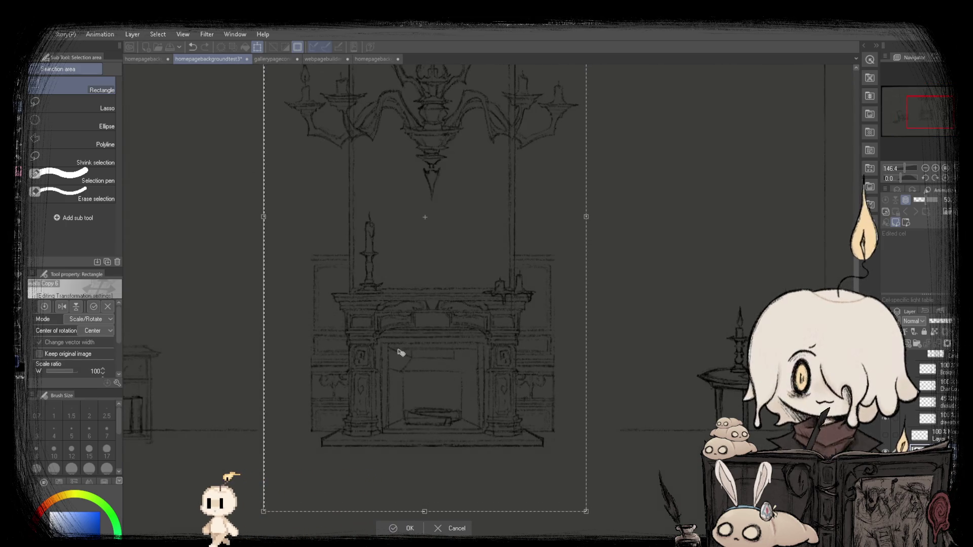
scroll(246, 433, "up", 4)
scroll(451, 432, "up", 5)
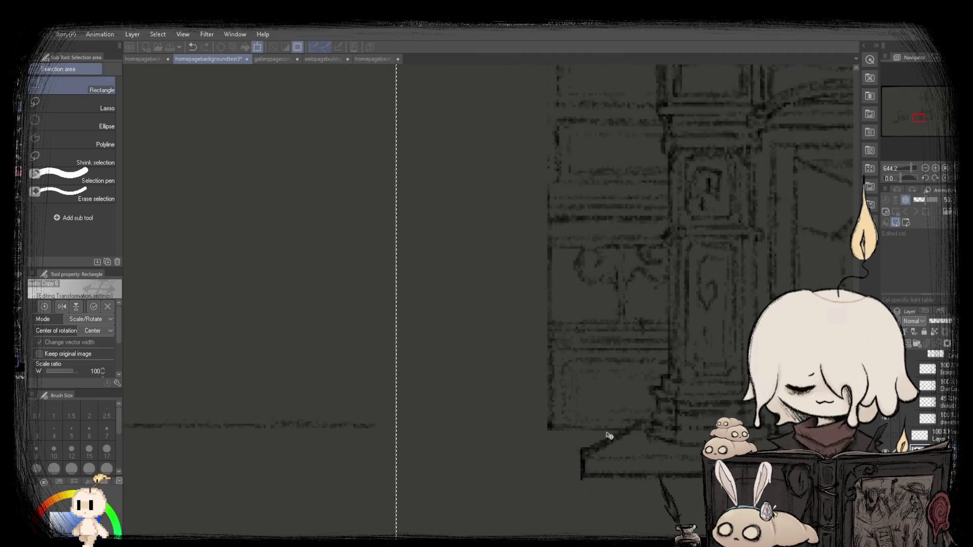
key("Return")
scroll(311, 304, "down", 2)
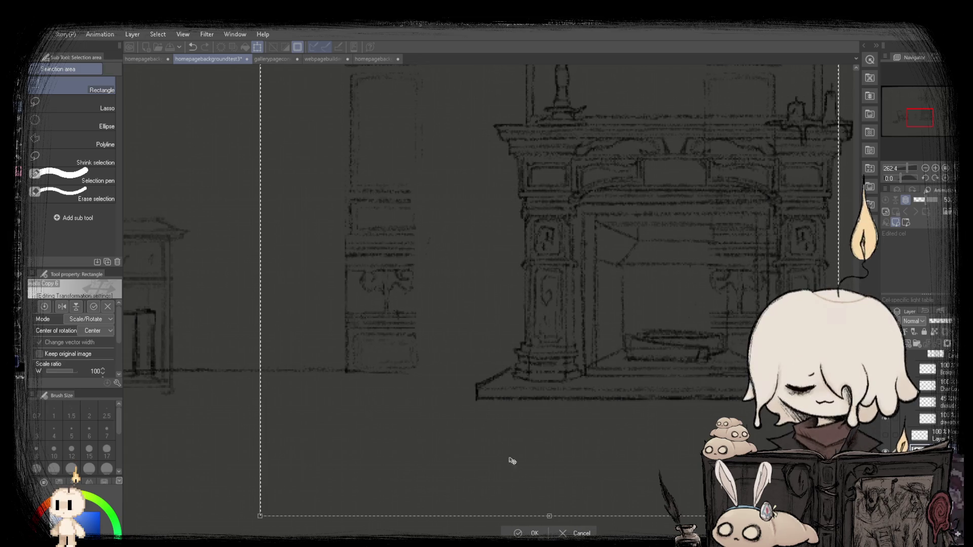
scroll(545, 493, "down", 5)
key("ctrl+d")
Rectangle-select the chandelier above the fireplace.
scroll(421, 311, "up", 1)
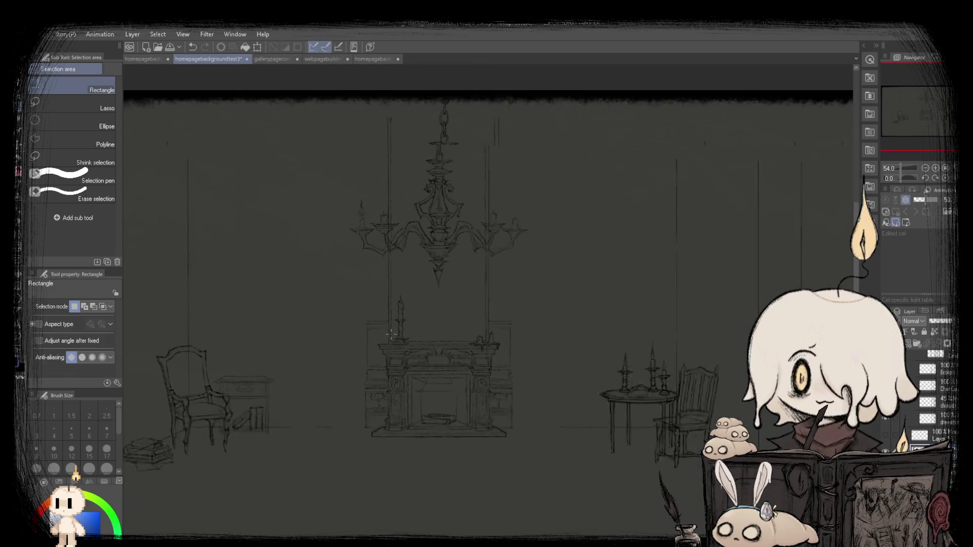
scroll(422, 310, "down", 1)
scroll(397, 324, "down", 1)
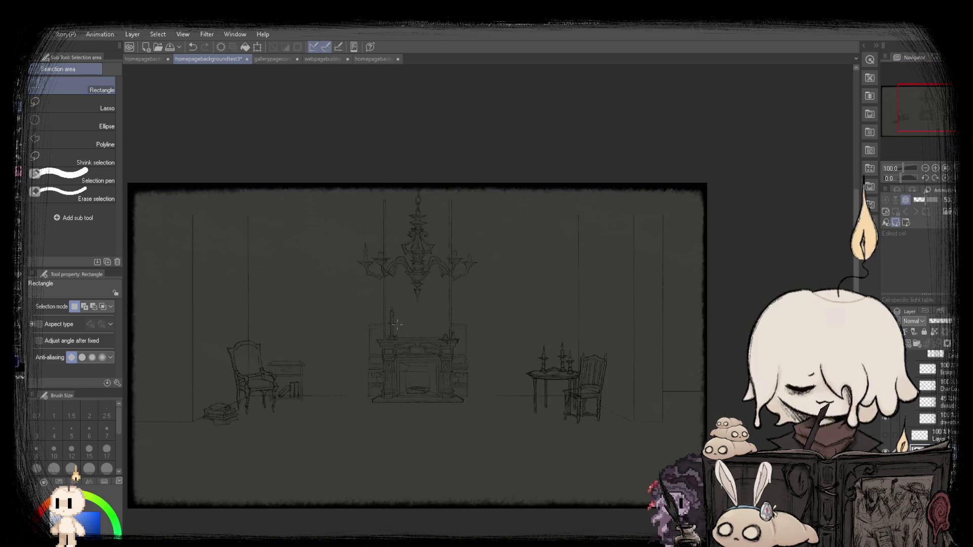
scroll(430, 298, "down", 1)
scroll(406, 228, "up", 3)
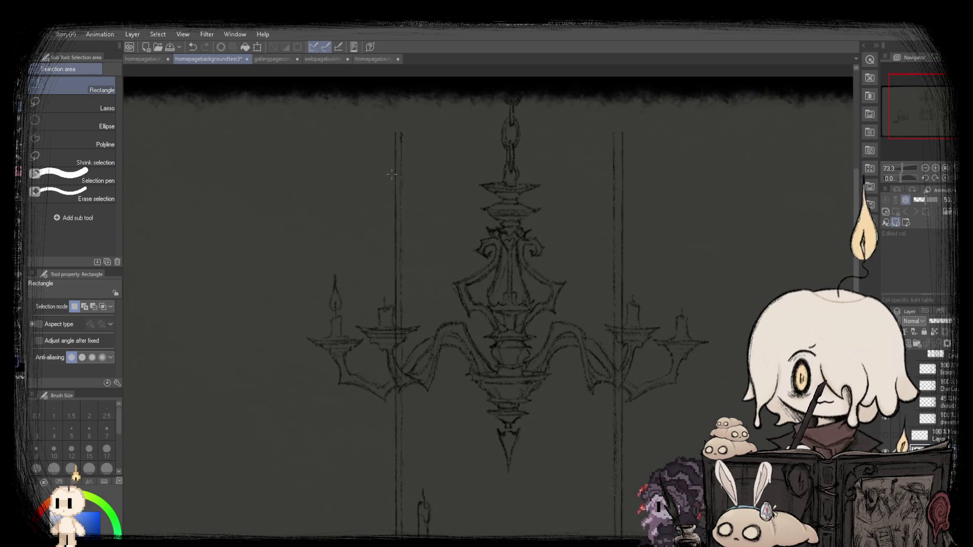
scroll(320, 193, "down", 2)
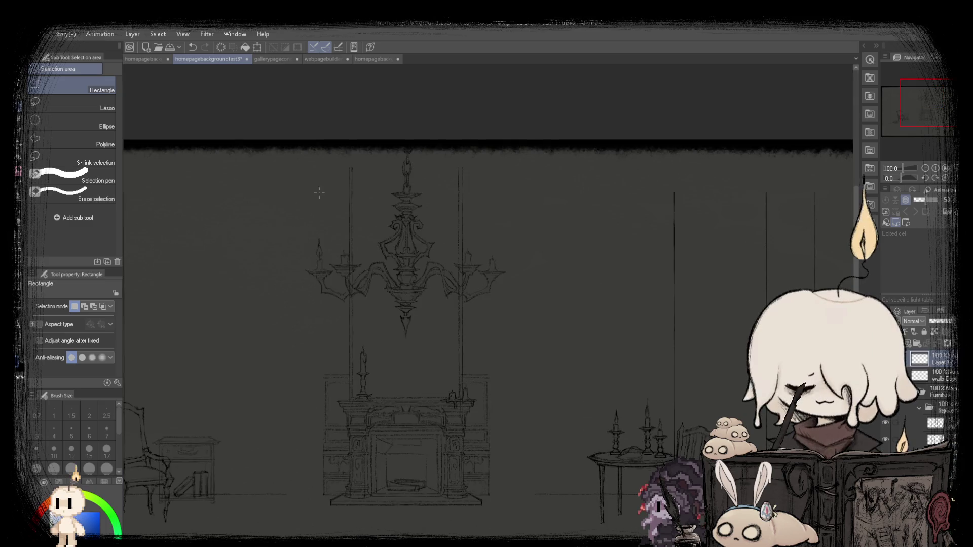
mouse_move(331, 146)
left_mouse_down()
mouse_move(495, 425)
mouse_move(476, 394)
left_mouse_up()
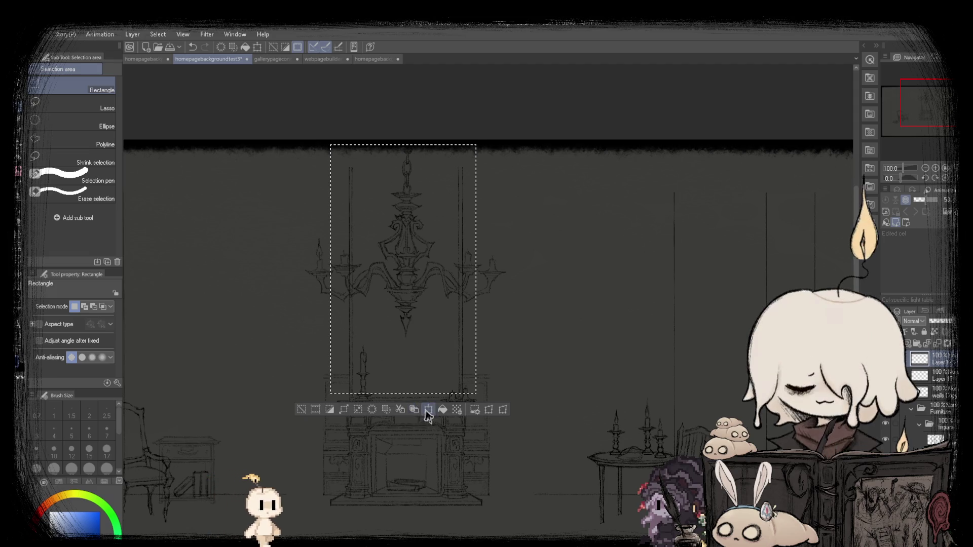
Stretch the selected chandelier area downward so it extends over the fireplace.
left_click(401, 399)
left_click_drag(402, 400, 402, 411)
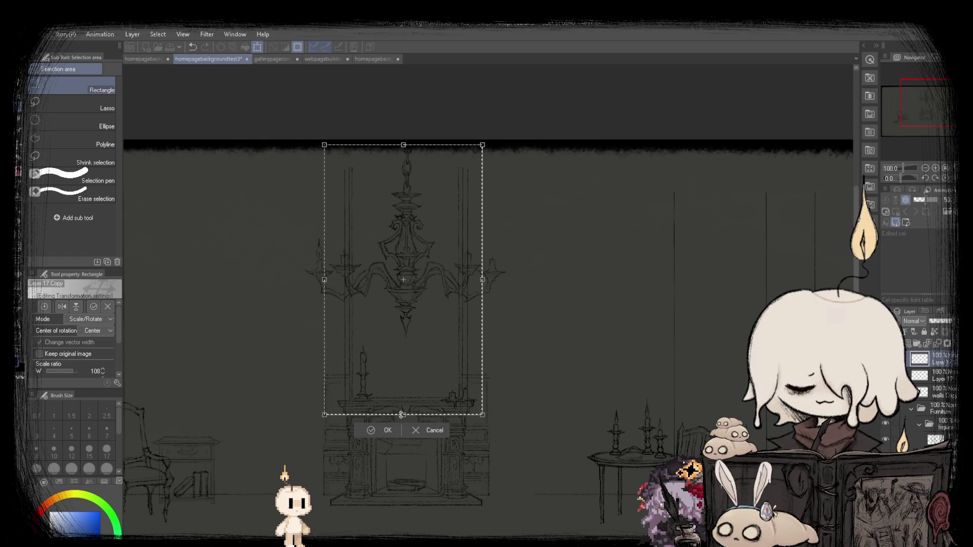
left_click_drag(403, 421, 404, 475)
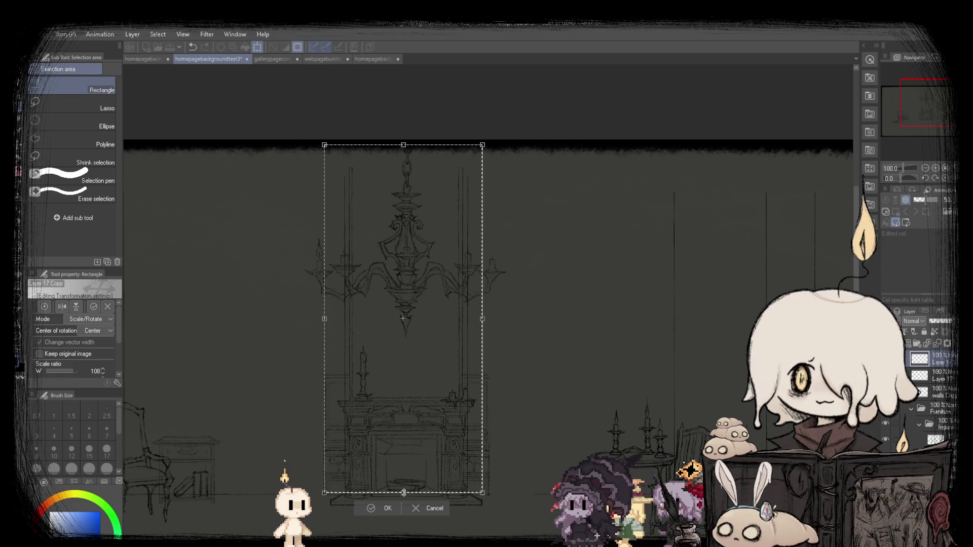
scroll(409, 321, "down", 2)
scroll(403, 349, "up", 1)
scroll(399, 374, "up", 2)
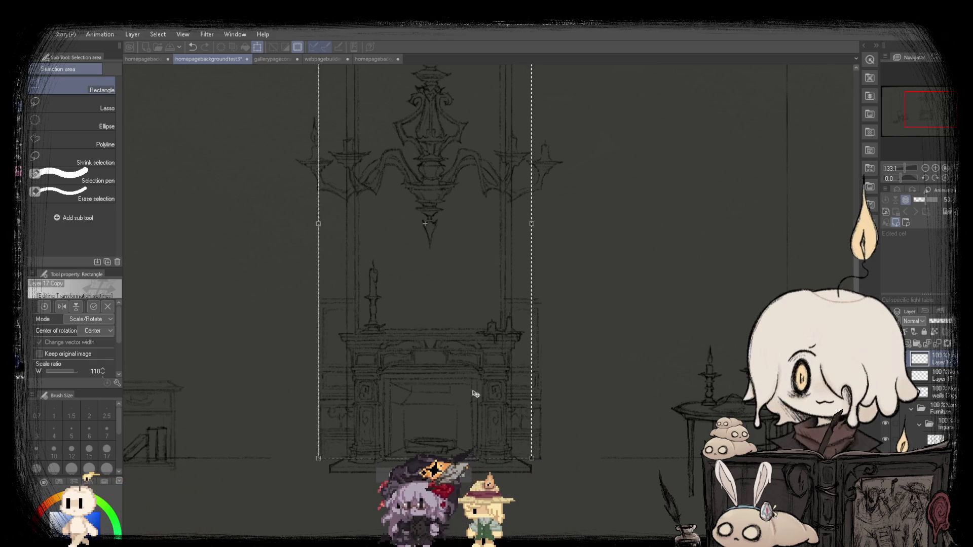
scroll(464, 470, "up", 2)
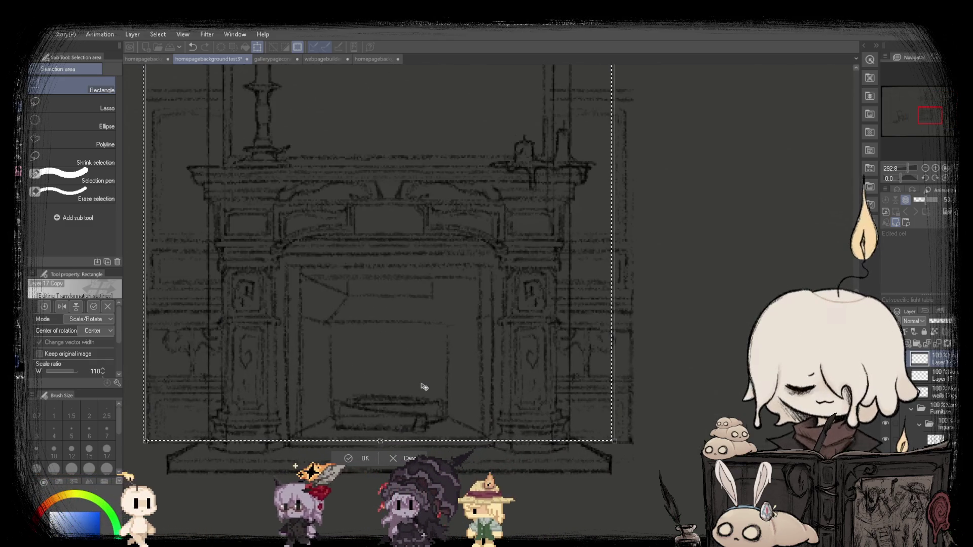
scroll(425, 387, "down", 2)
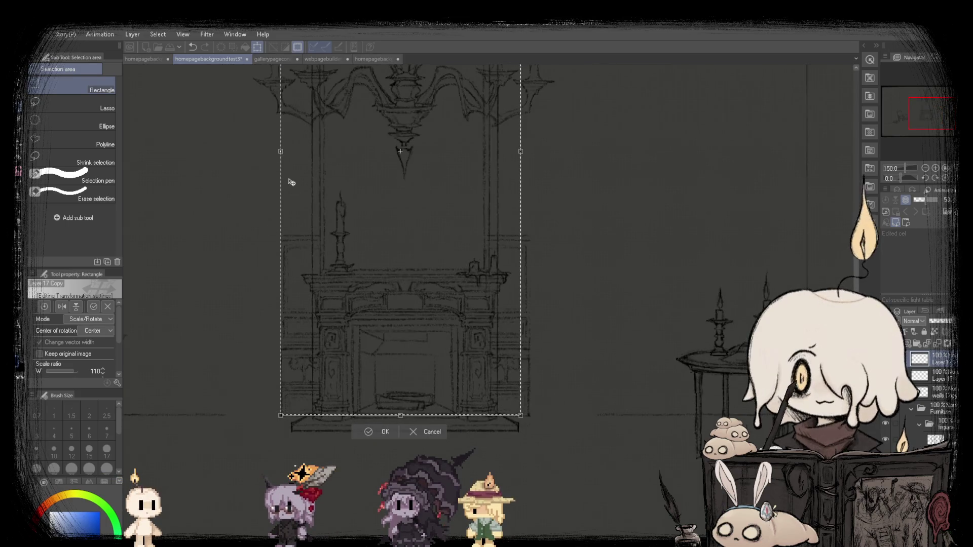
Widen the group to 112%, nudge it slightly right, and apply the transform.
left_click_drag(280, 150, 275, 150)
scroll(462, 406, "up", 3)
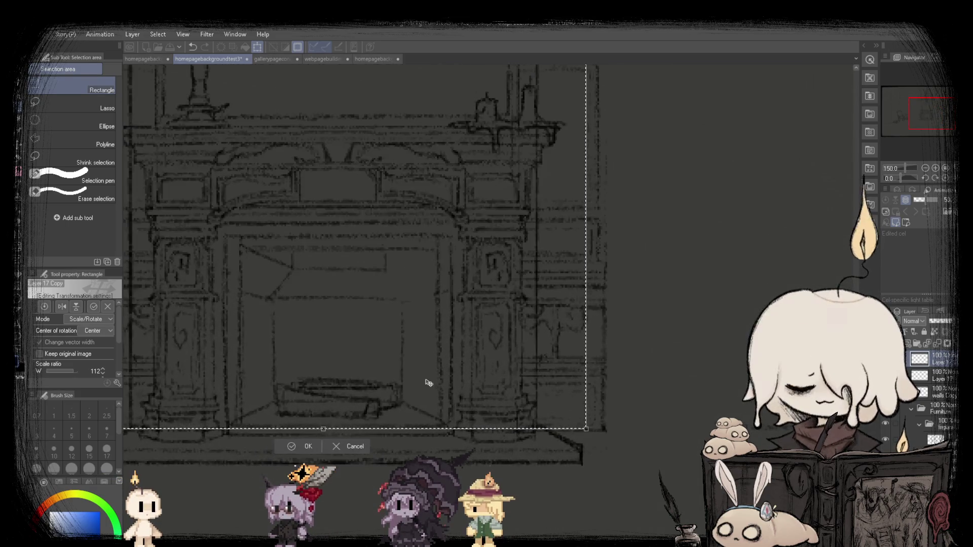
left_click_drag(432, 383, 433, 382)
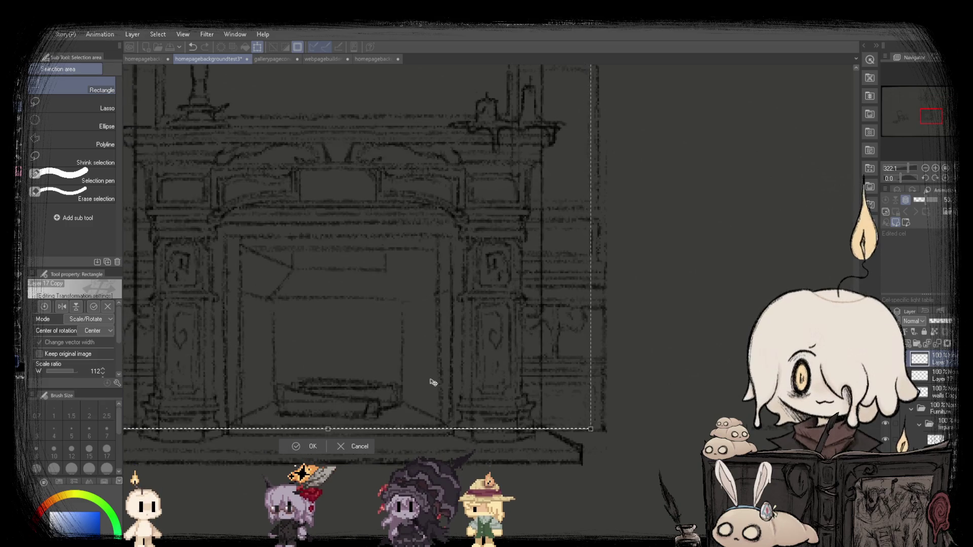
scroll(434, 382, "down", 3)
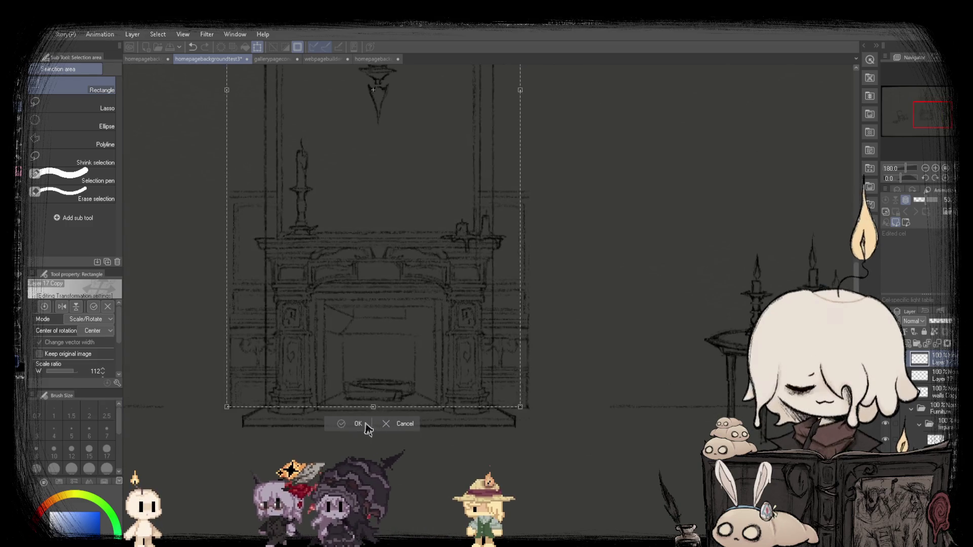
left_click(358, 424)
scroll(568, 533, "down", 1)
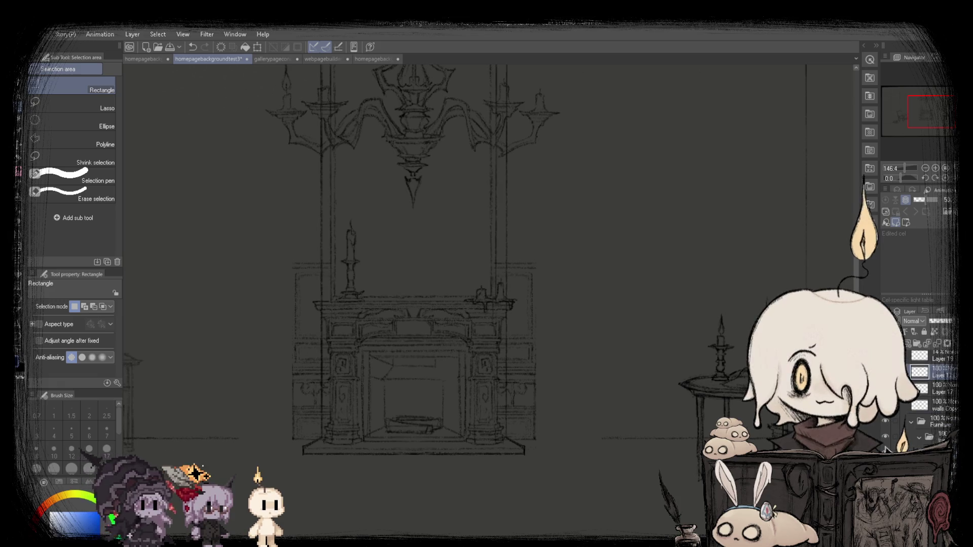
Draw a rectangular selection enclosing the chandelier and the fireplace beneath it.
scroll(349, 362, "up", 2)
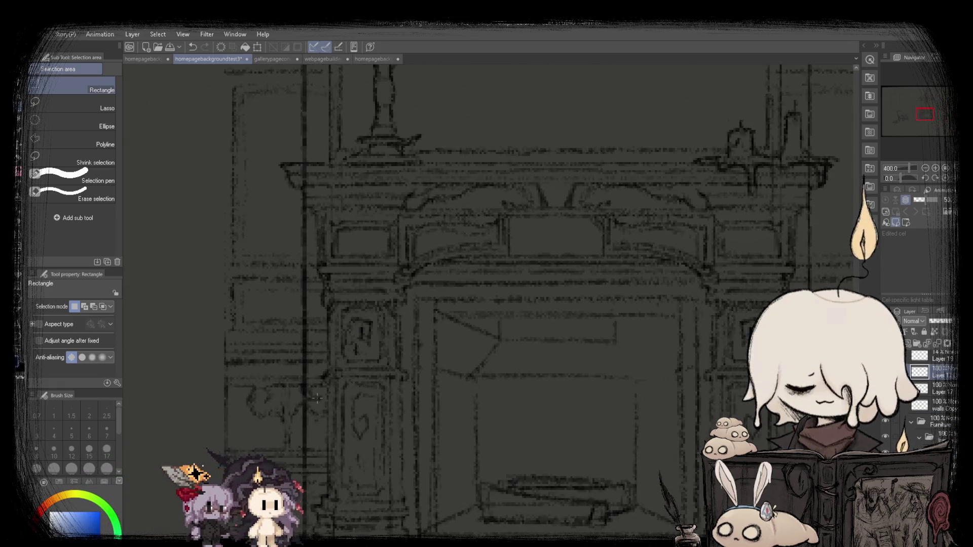
scroll(933, 401, "down", 1)
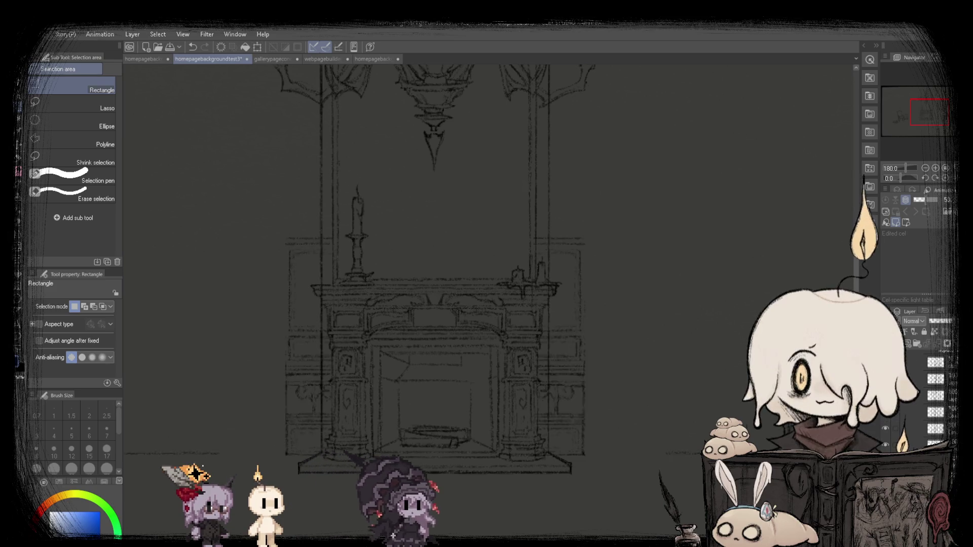
scroll(345, 362, "up", 1)
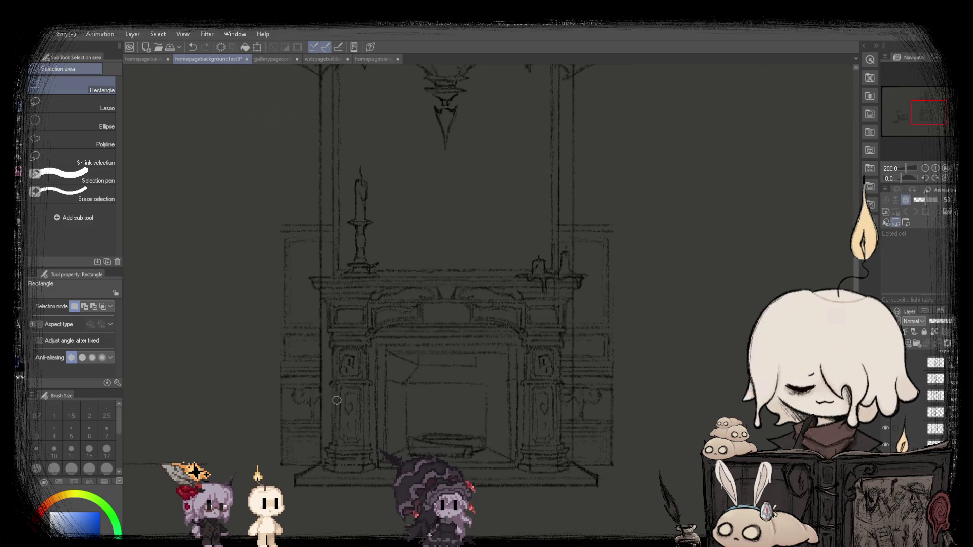
scroll(331, 235, "down", 4)
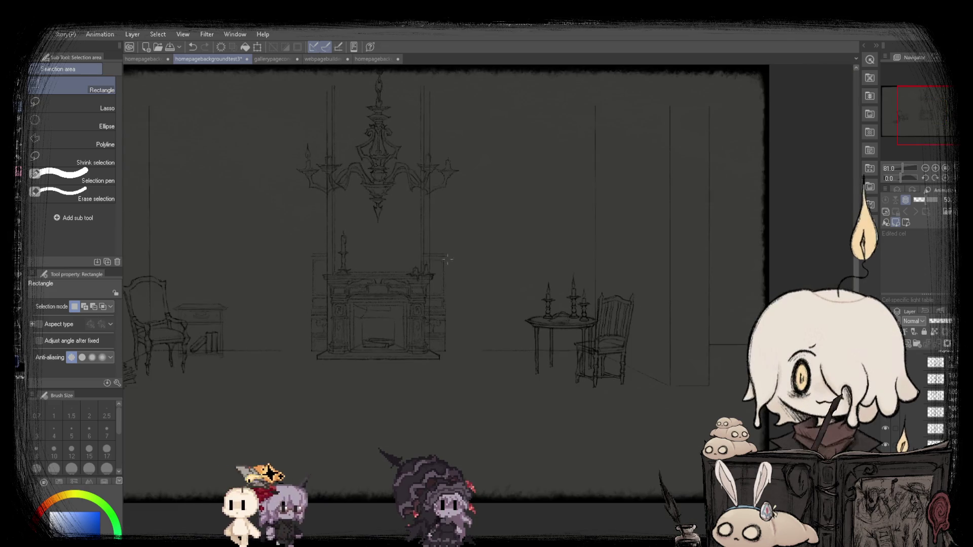
scroll(411, 389, "up", 2)
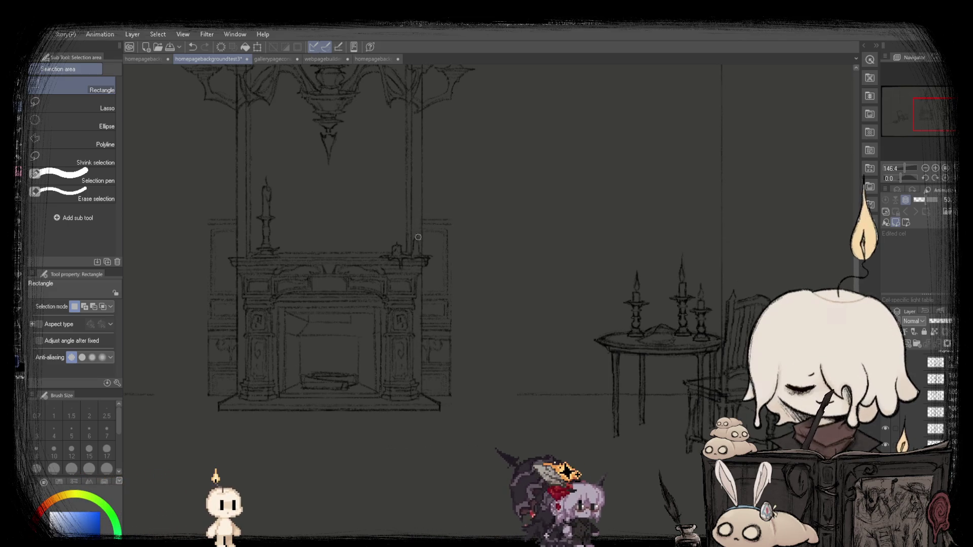
scroll(397, 340, "down", 4)
scroll(397, 340, "up", 3)
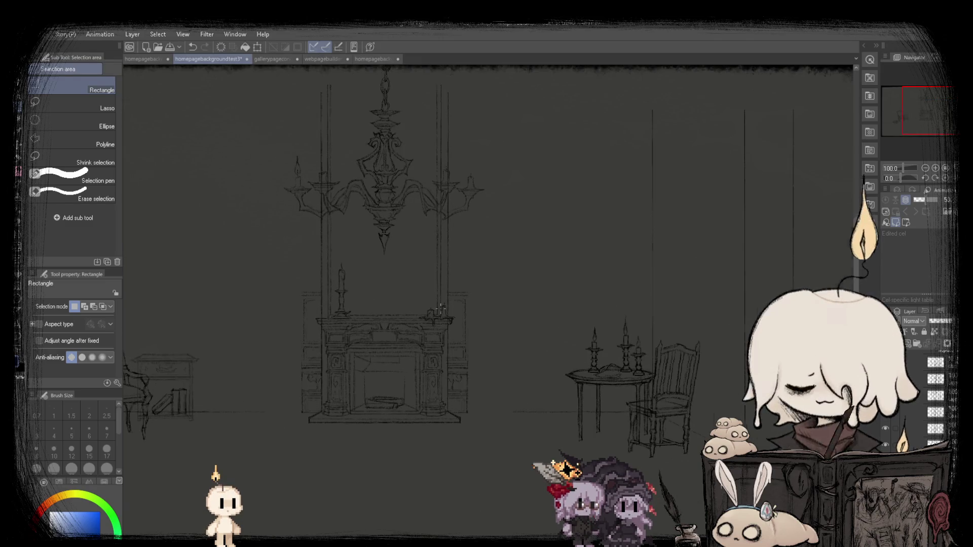
scroll(360, 286, "up", 3)
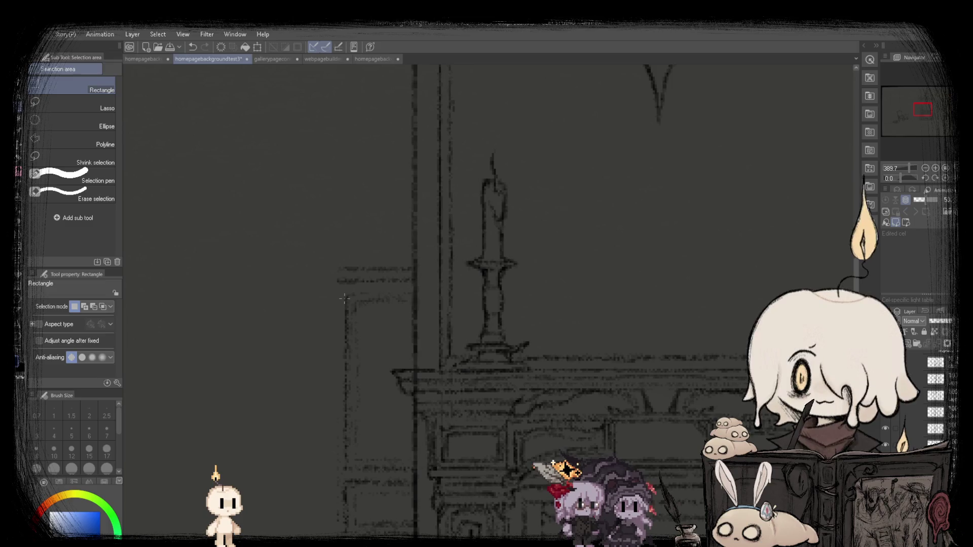
scroll(347, 298, "down", 5)
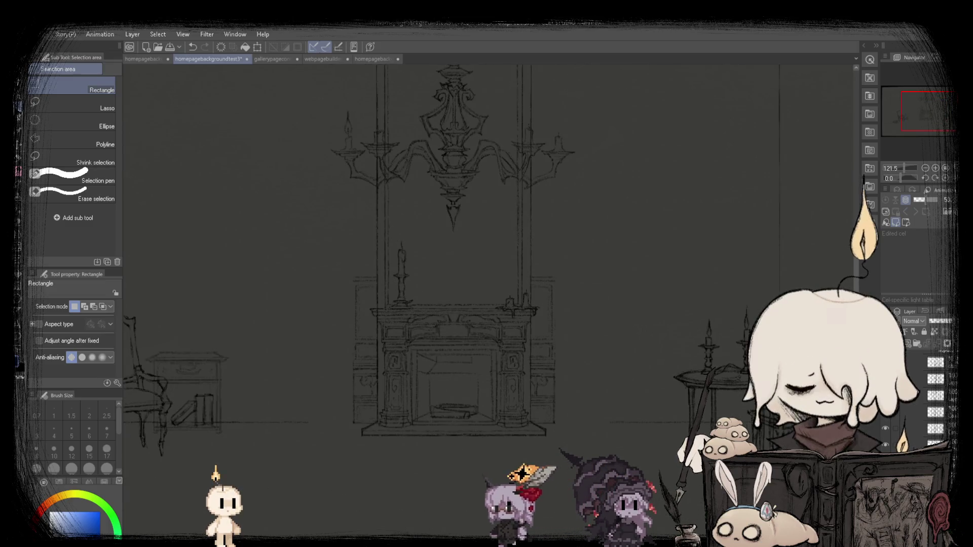
scroll(393, 243, "down", 5)
scroll(392, 242, "up", 2)
left_click_drag(354, 130, 453, 344)
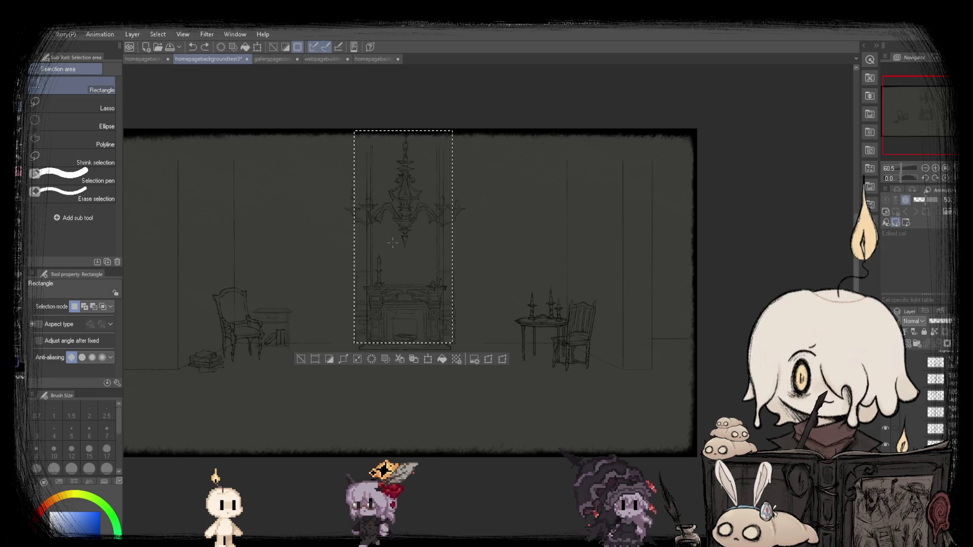
Clear the selection, then start a fireplace scale transform and cancel it.
key("ctrl+d")
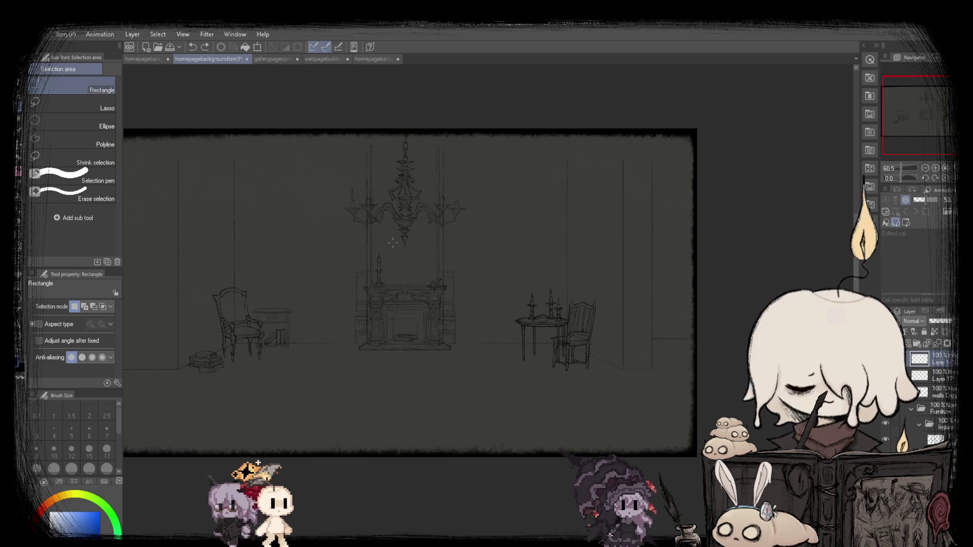
scroll(393, 243, "down", 2)
scroll(393, 242, "up", 3)
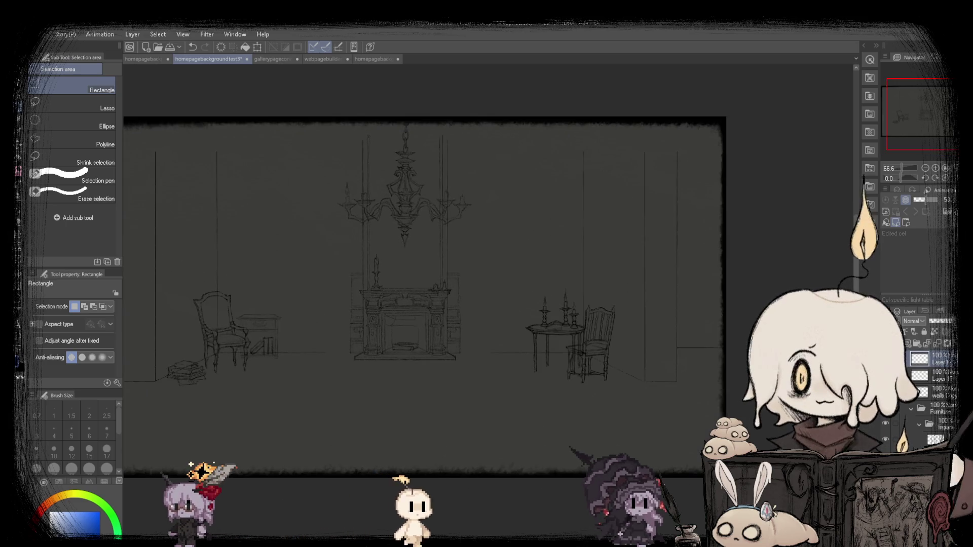
scroll(392, 243, "up", 1)
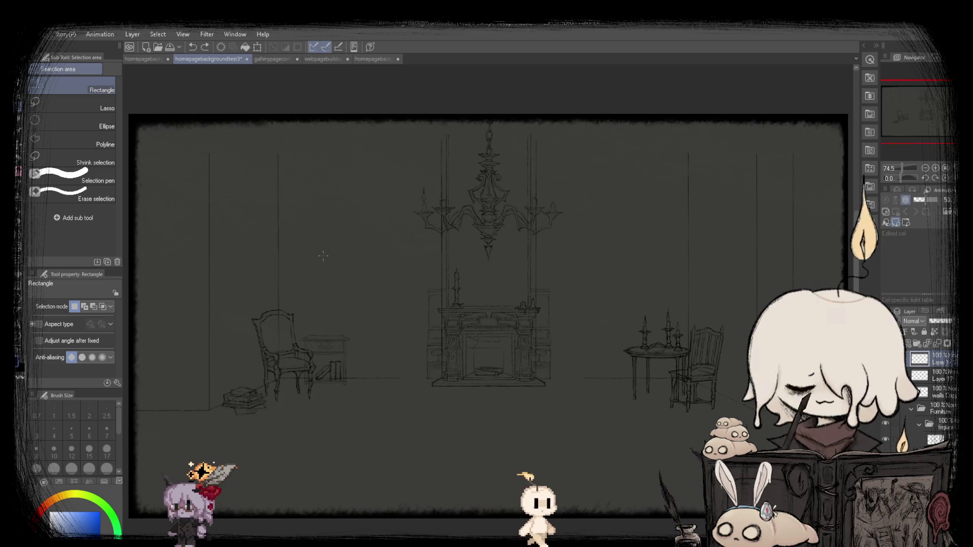
scroll(527, 304, "up", 2)
left_click_drag(485, 405, 489, 404)
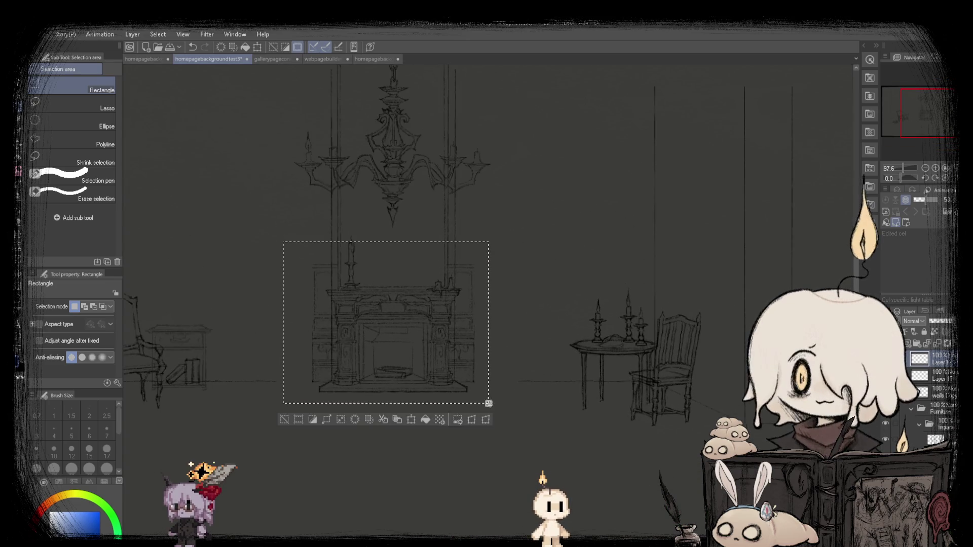
left_click(412, 421)
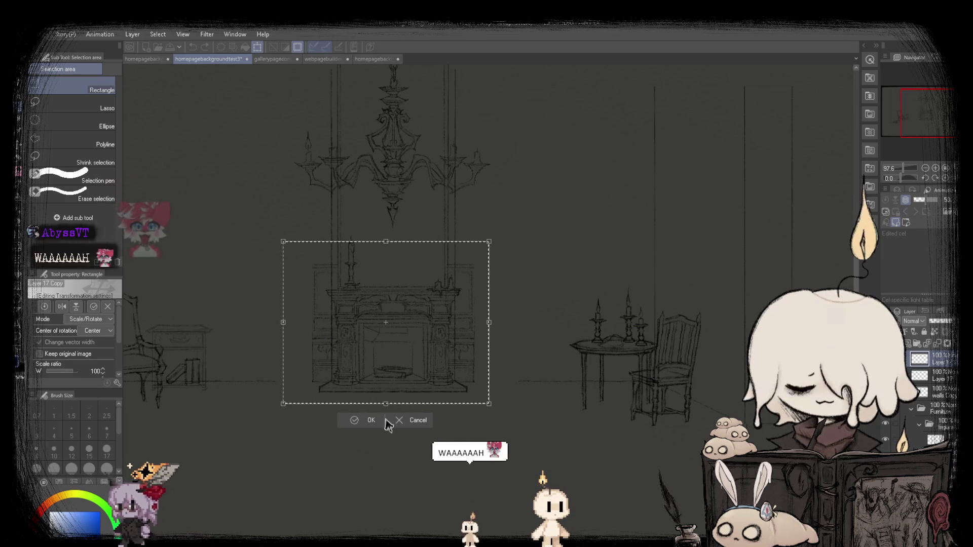
left_click(400, 425)
scroll(386, 304, "up", 2)
Select the fireplace's left pillar and shift it to the left with Ctrl+T.
left_click_drag(287, 216, 378, 426)
key("ctrl+t")
scroll(272, 374, "up", 2)
left_click_drag(375, 386, 349, 385)
key("Return")
scroll(350, 333, "up", 3)
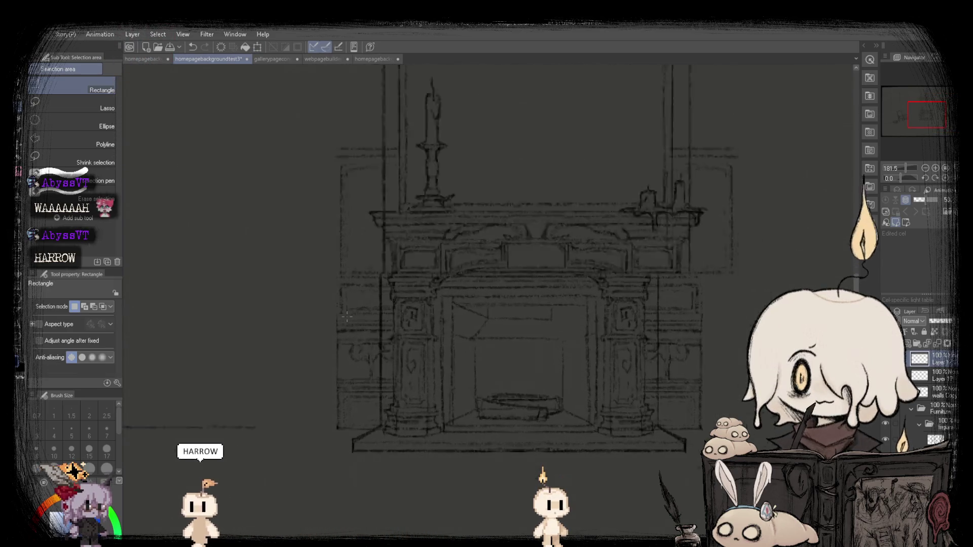
scroll(350, 333, "down", 5)
Reselect the fireplace's left side, try leftward shifts, undo them, and confirm the transform.
left_click_drag(337, 206, 410, 412)
key("ctrl+t")
scroll(375, 383, "up", 1)
mouse_move(375, 383)
left_mouse_down()
mouse_move(354, 386)
mouse_move(363, 385)
left_mouse_up()
key("ctrl+z")
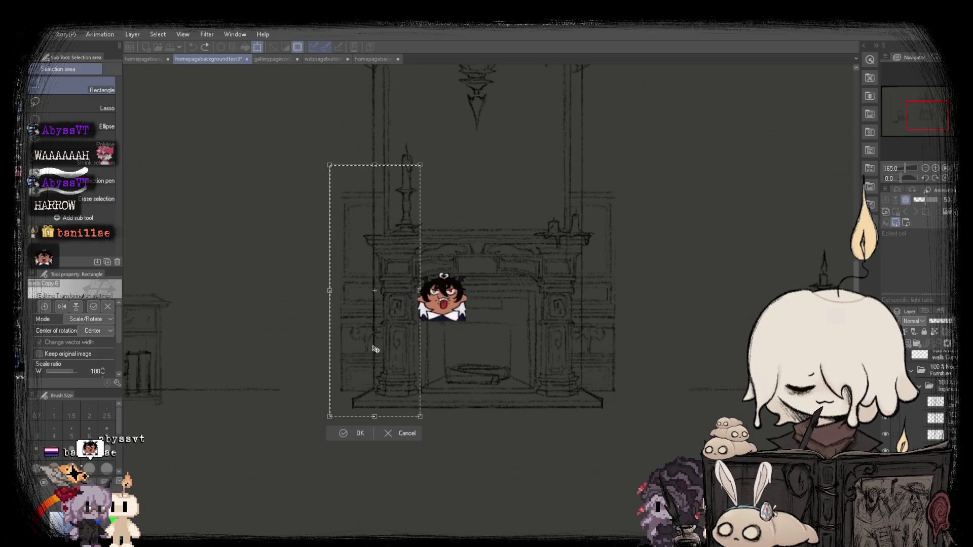
scroll(377, 350, "up", 2)
scroll(378, 349, "up", 3)
left_click_drag(391, 373, 361, 370)
key("ctrl+z")
scroll(363, 373, "down", 5)
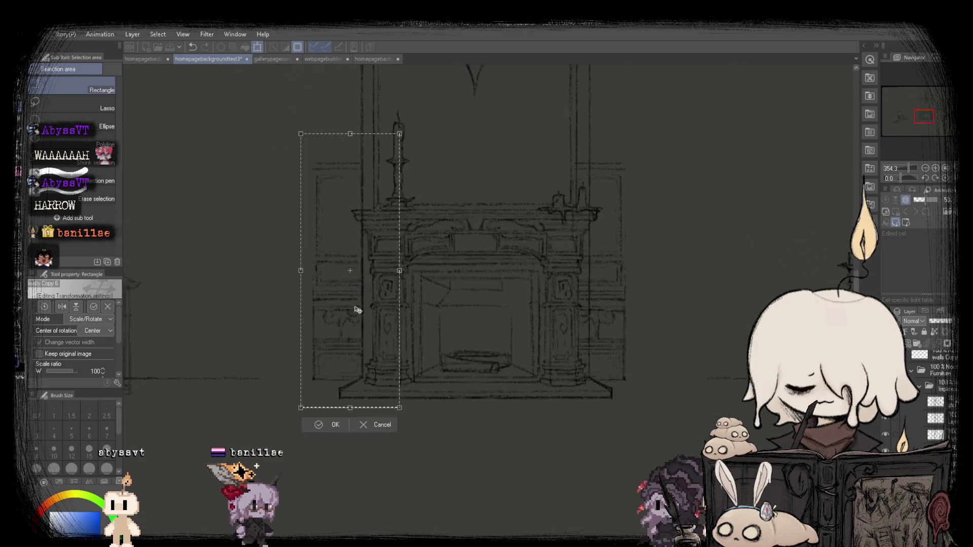
left_click(322, 394)
Fit the whole page in view and mirror the canvas to check the composition.
scroll(463, 320, "down", 2)
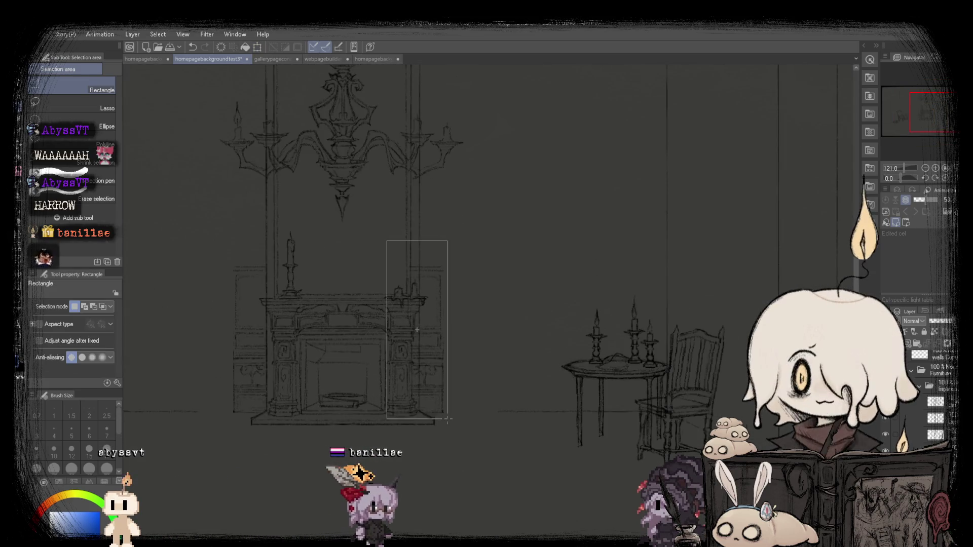
scroll(448, 440, "up", 4)
key("ctrl+t")
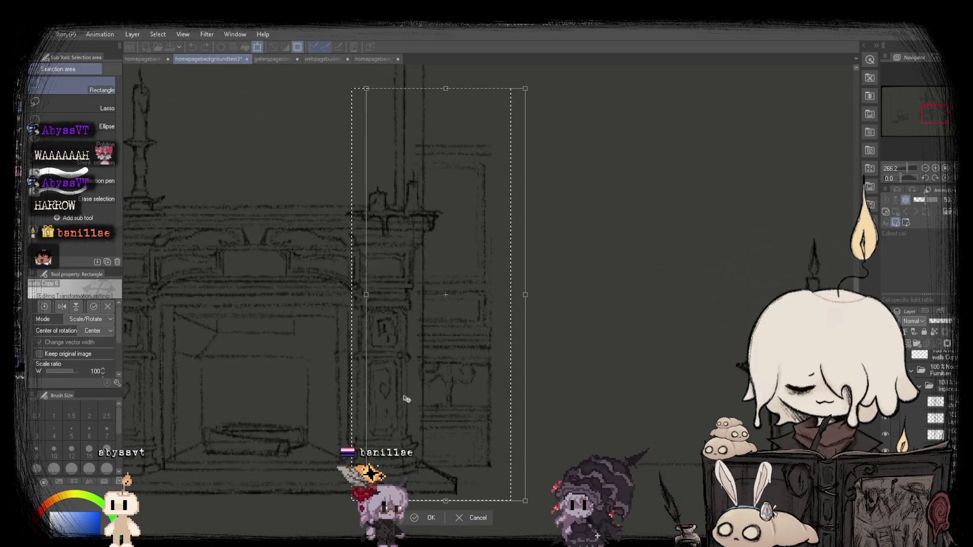
scroll(428, 289, "down", 2)
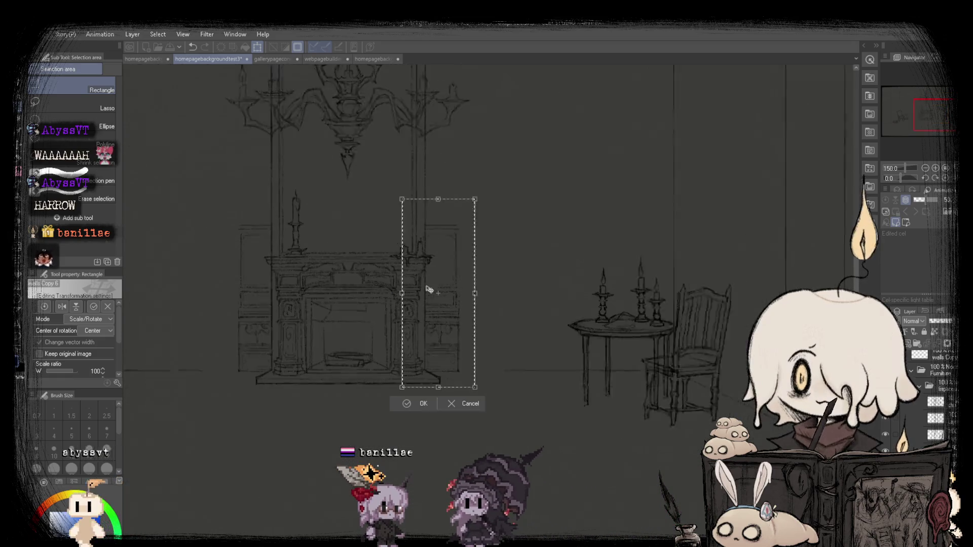
key("Return")
key("ctrl+0")
key("h")
key("h")
key("h")
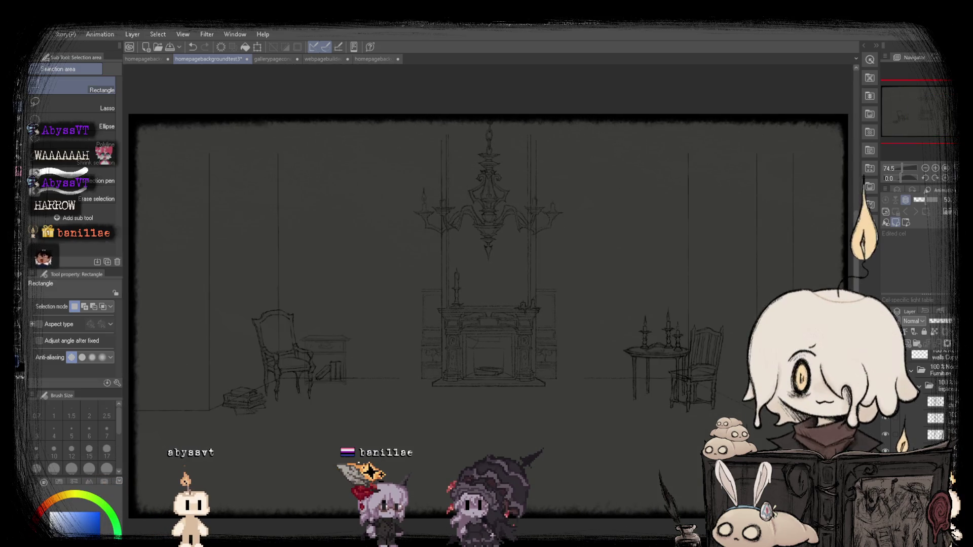
Draw a straight vertical line down toward the fireplace with the SU-Cream Pencil.
scroll(496, 317, "down", 1)
scroll(497, 317, "up", 1)
scroll(496, 317, "down", 1)
scroll(497, 317, "up", 1)
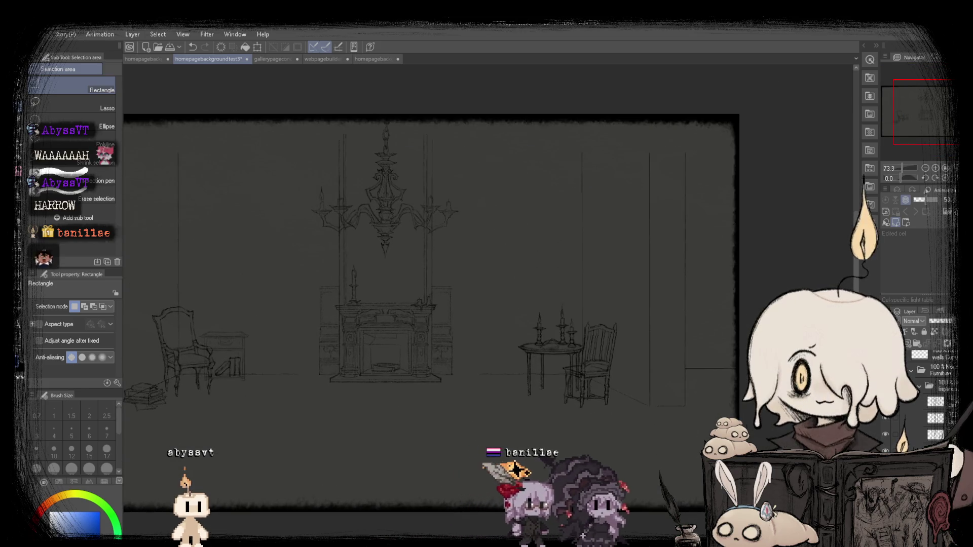
scroll(429, 293, "up", 1)
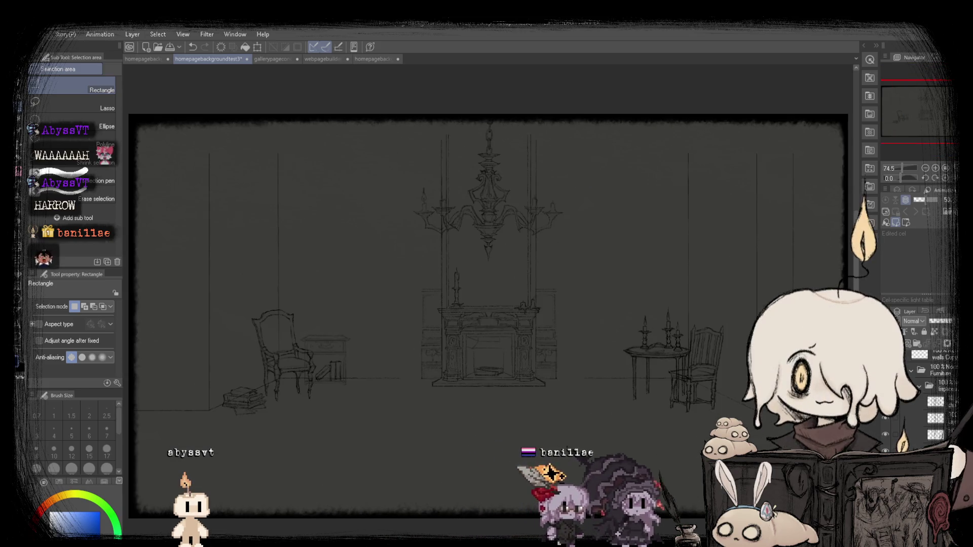
left_click(26, 215)
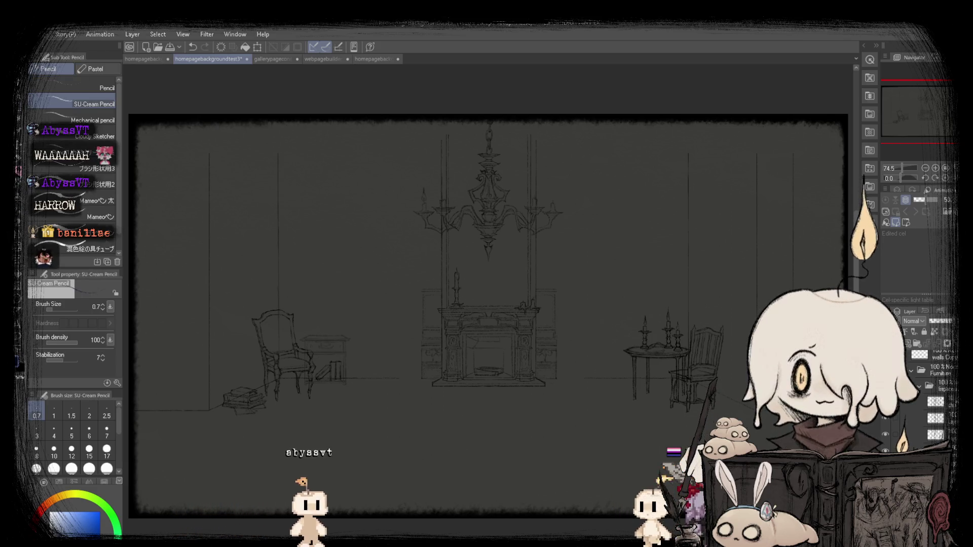
scroll(933, 395, "down", 2)
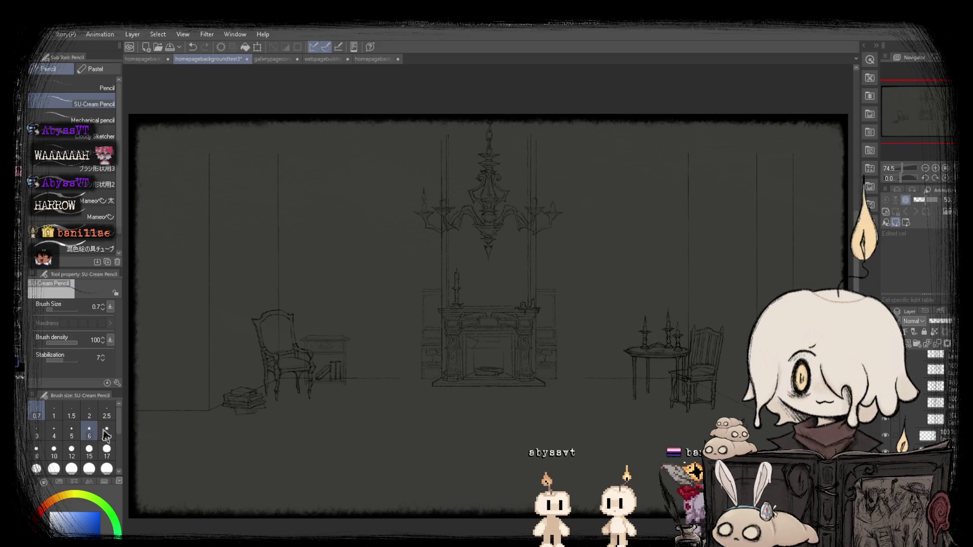
scroll(436, 374, "up", 2)
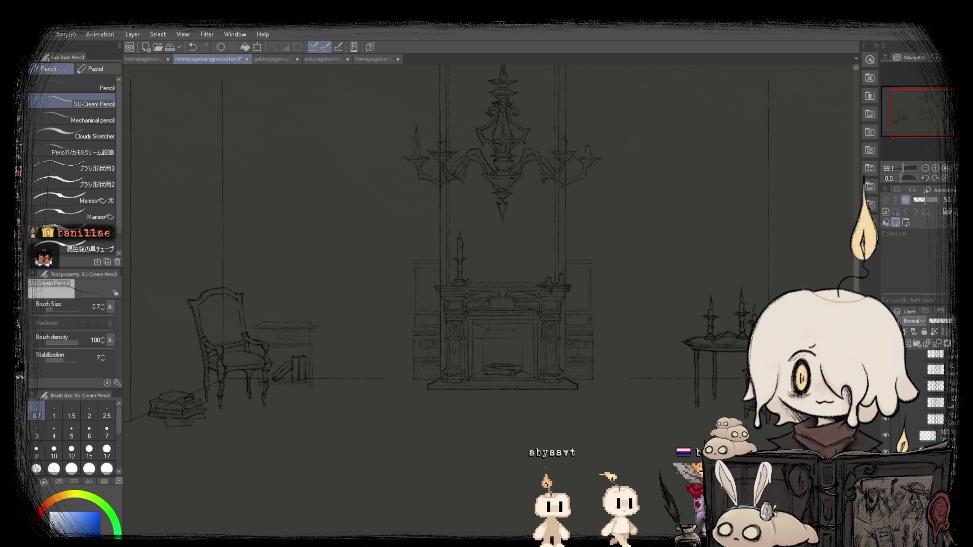
scroll(426, 364, "up", 5)
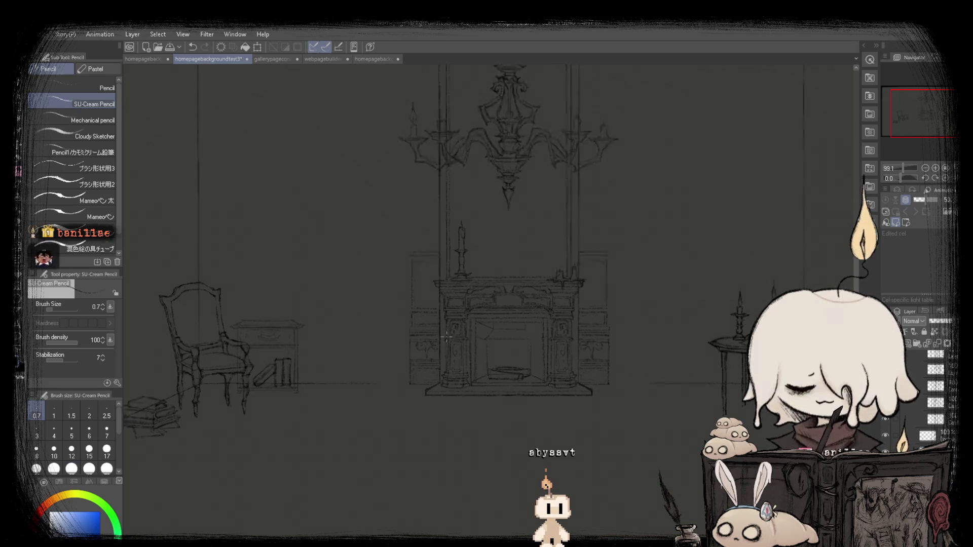
scroll(367, 414, "down", 5)
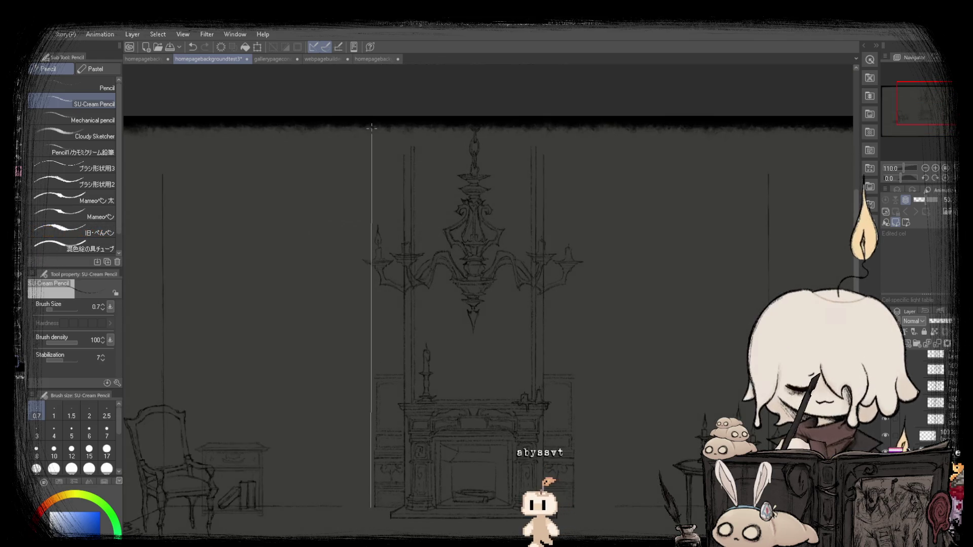
left_click_drag(377, 127, 370, 129)
Rectangle-select the tall wall strip to the left of the chandelier.
scroll(387, 233, "down", 4)
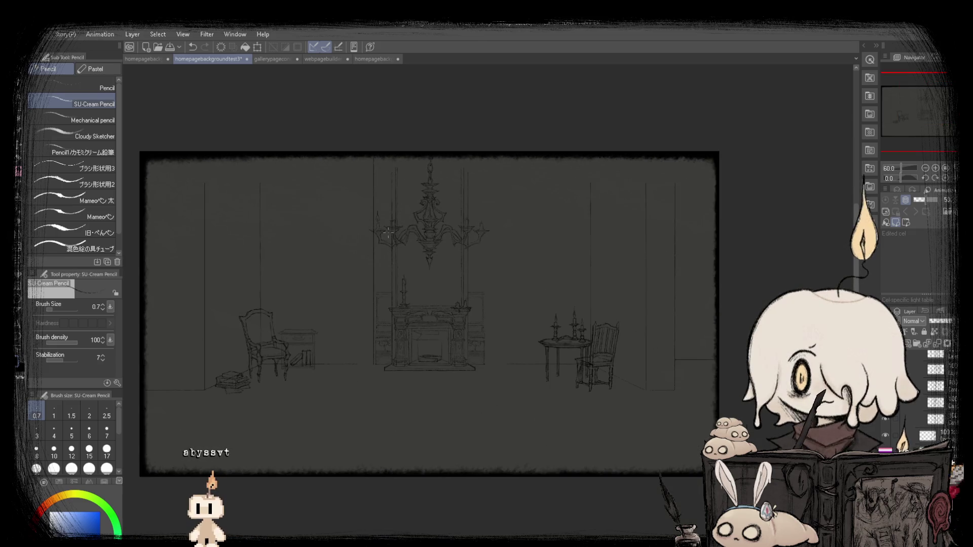
scroll(384, 234, "up", 3)
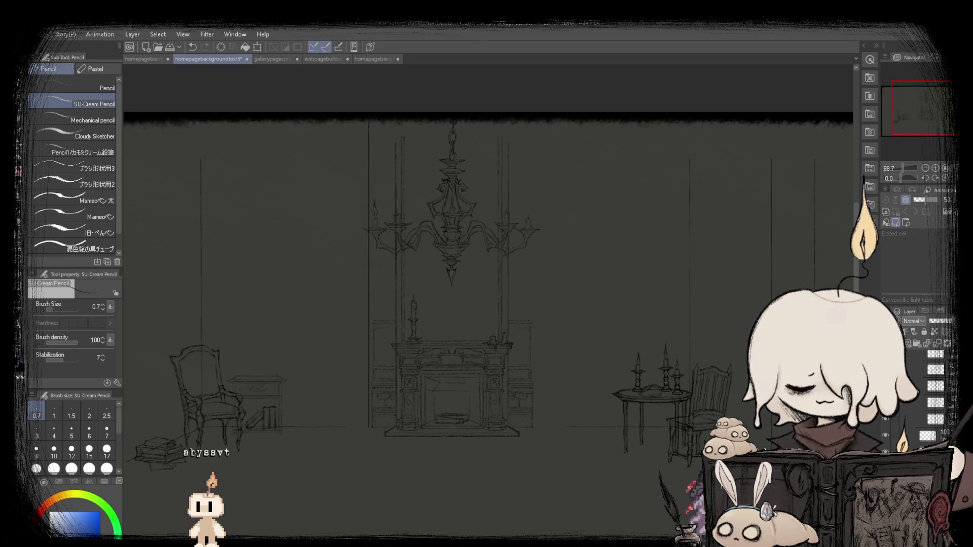
scroll(384, 235, "down", 1)
scroll(404, 290, "up", 2)
key("k")
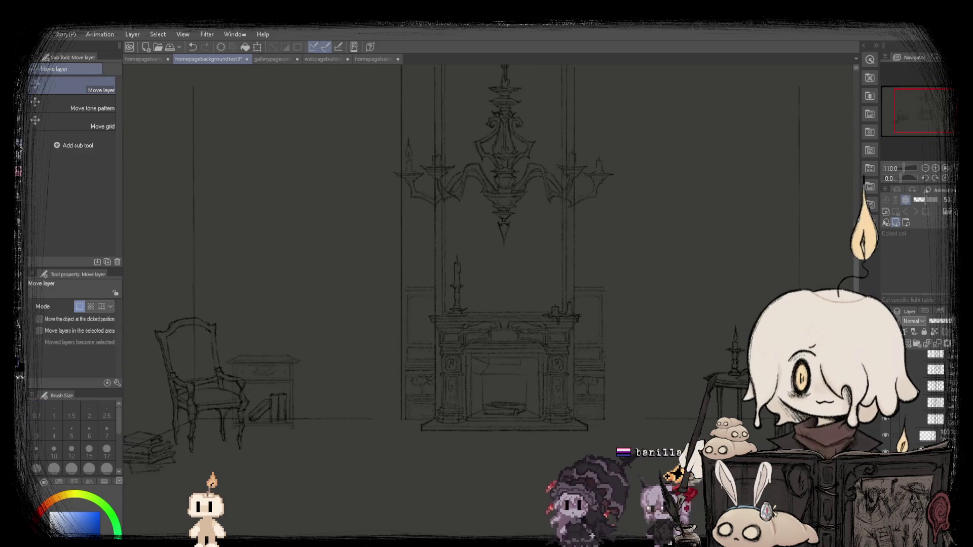
scroll(393, 283, "up", 1)
scroll(376, 300, "down", 3)
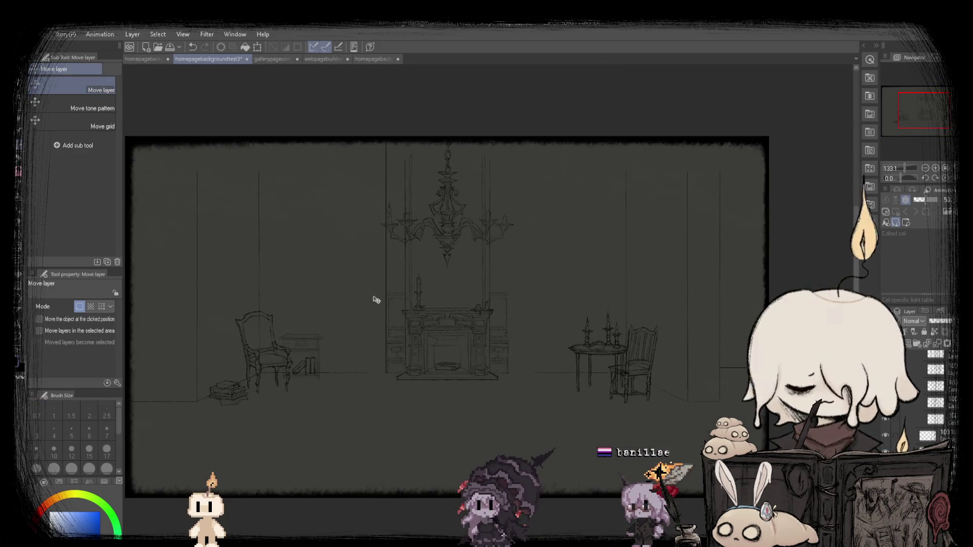
scroll(398, 222, "down", 2)
scroll(459, 210, "up", 1)
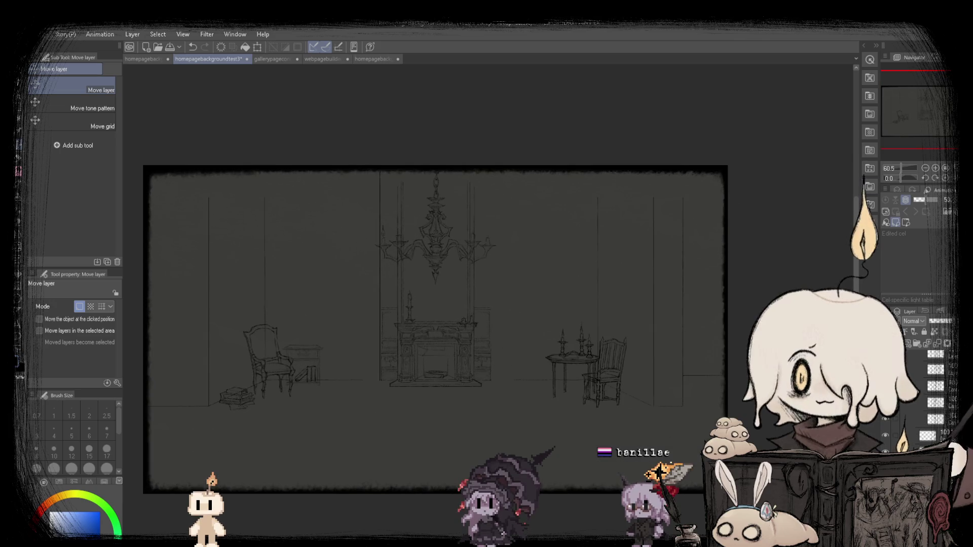
scroll(208, 384, "up", 1)
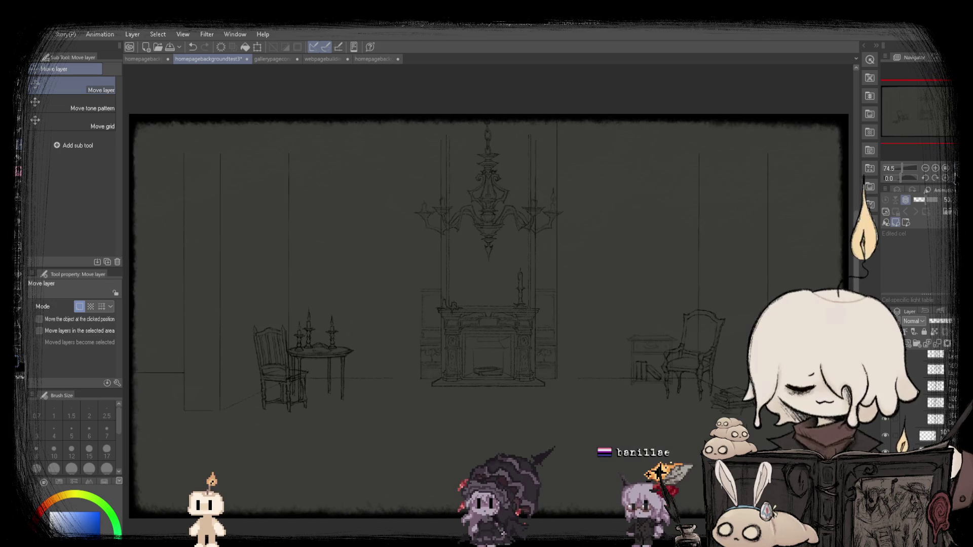
scroll(468, 308, "up", 2)
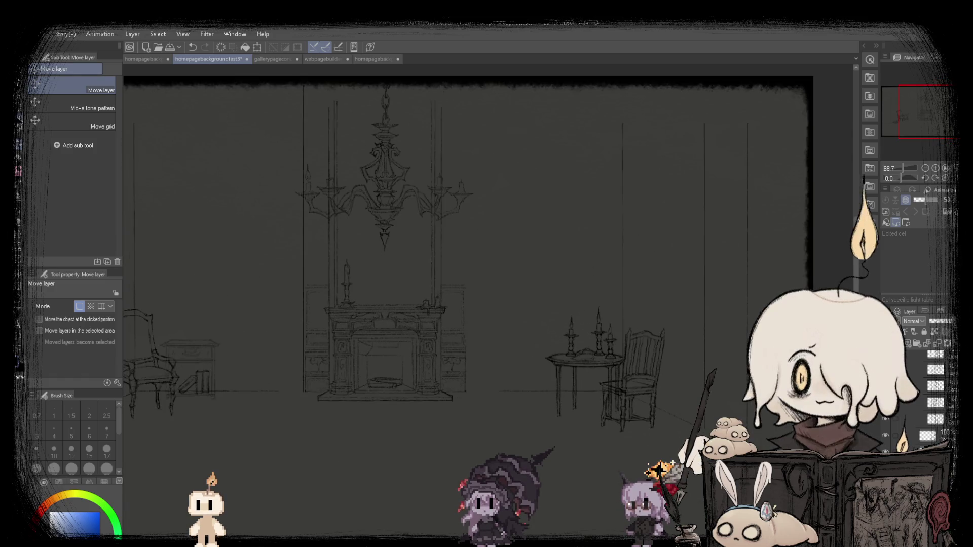
key("m")
scroll(278, 90, "down", 1)
left_click_drag(348, 397, 349, 399)
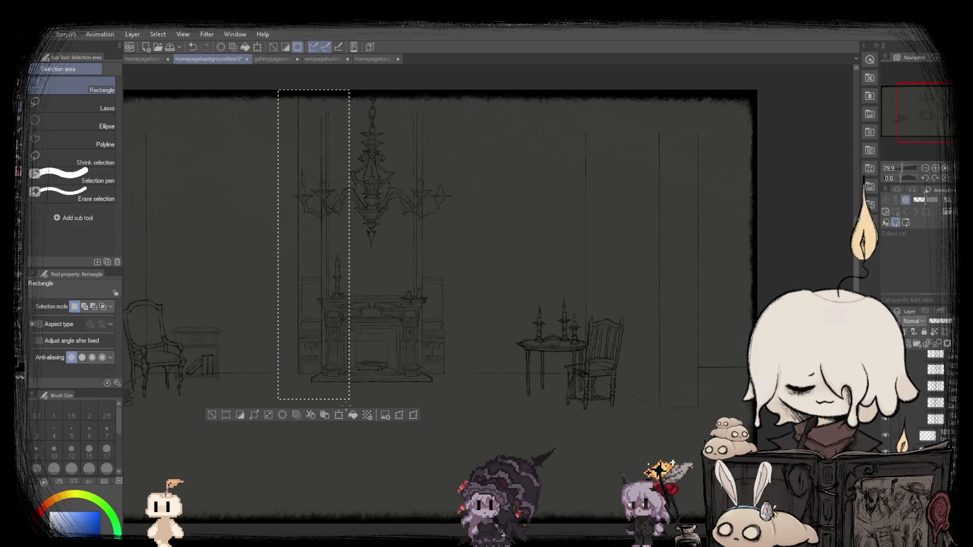
Move the -100% horizontally flipped wall strip to the right of the fireplace and commit it.
left_click(342, 415)
scroll(324, 357, "up", 2)
mouse_move(304, 375)
left_mouse_down()
mouse_move(452, 375)
mouse_move(445, 379)
left_mouse_up()
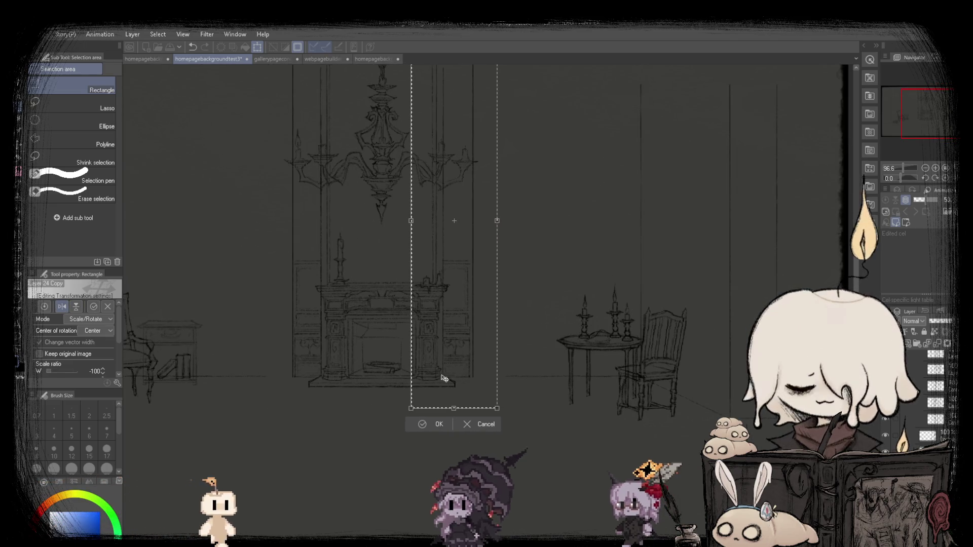
scroll(444, 379, "up", 3)
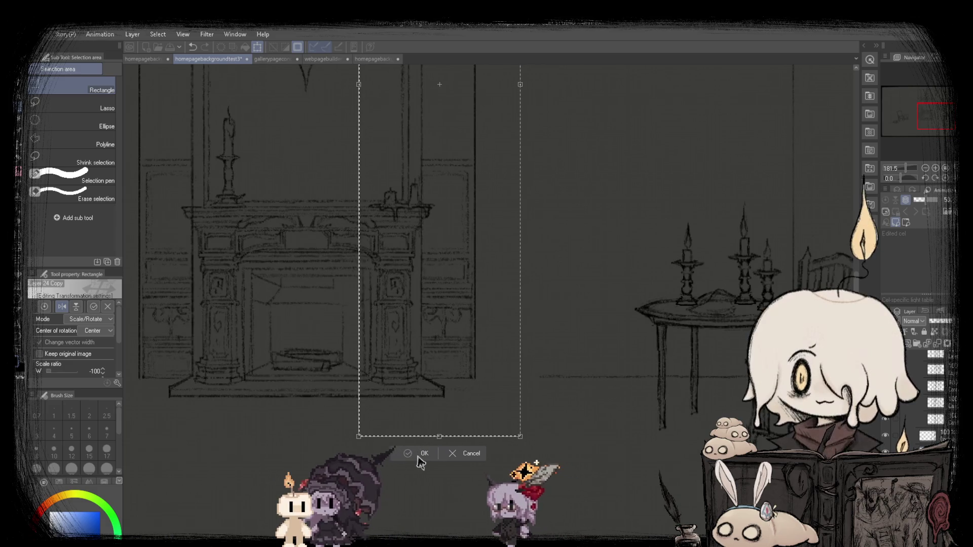
left_click(419, 456)
Fit the canvas to the window and flip the view horizontally and back.
key("ctrl+0")
key("h")
key("k")
scroll(542, 363, "up", 1)
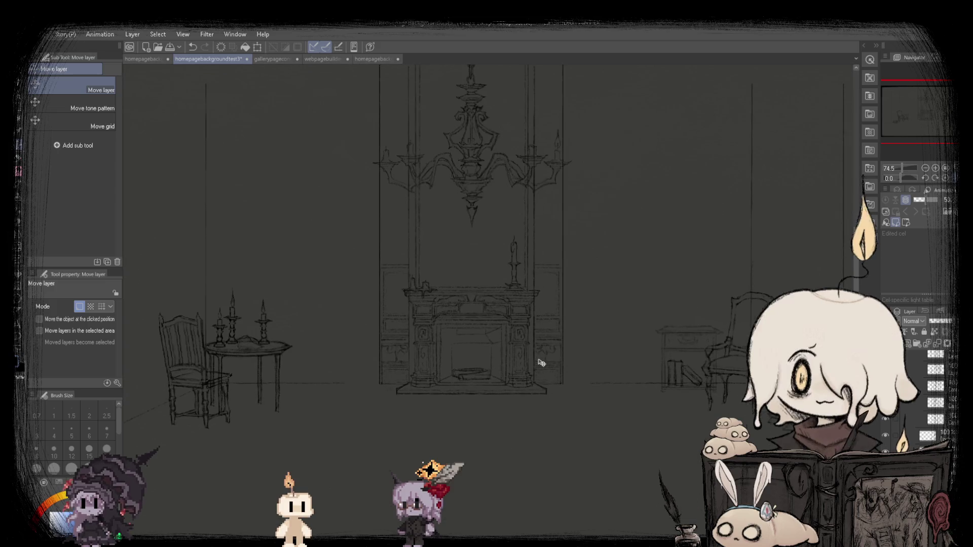
scroll(386, 348, "up", 3)
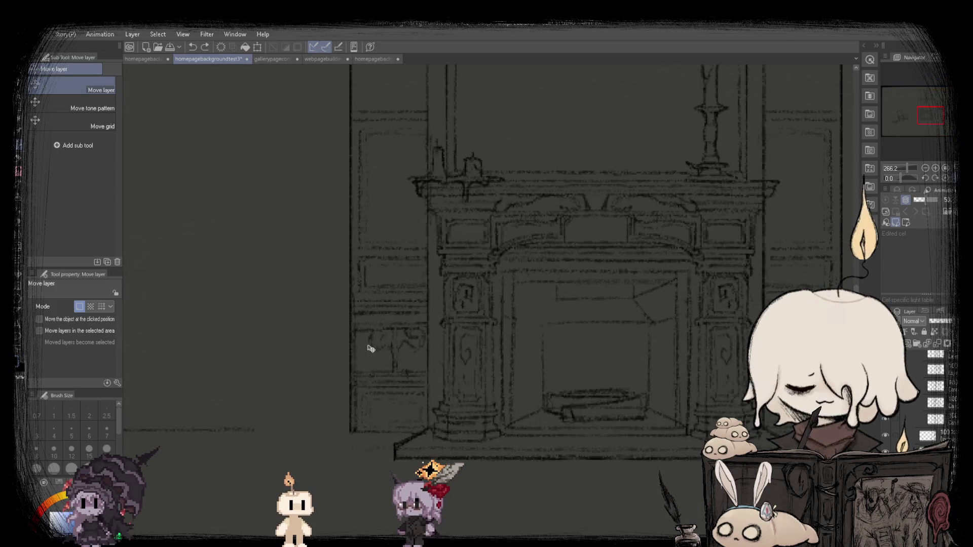
key("ctrl+0")
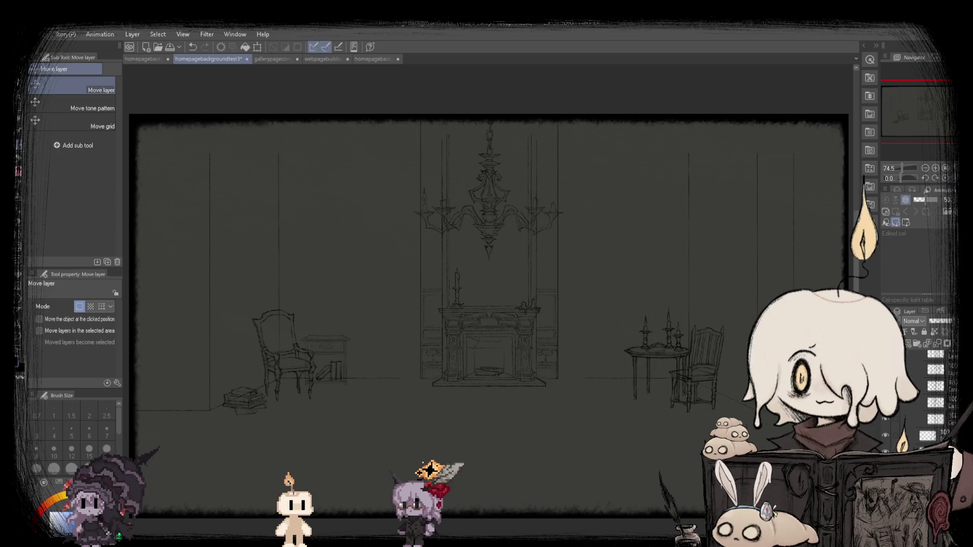
key("h")
key("h")
key("h")
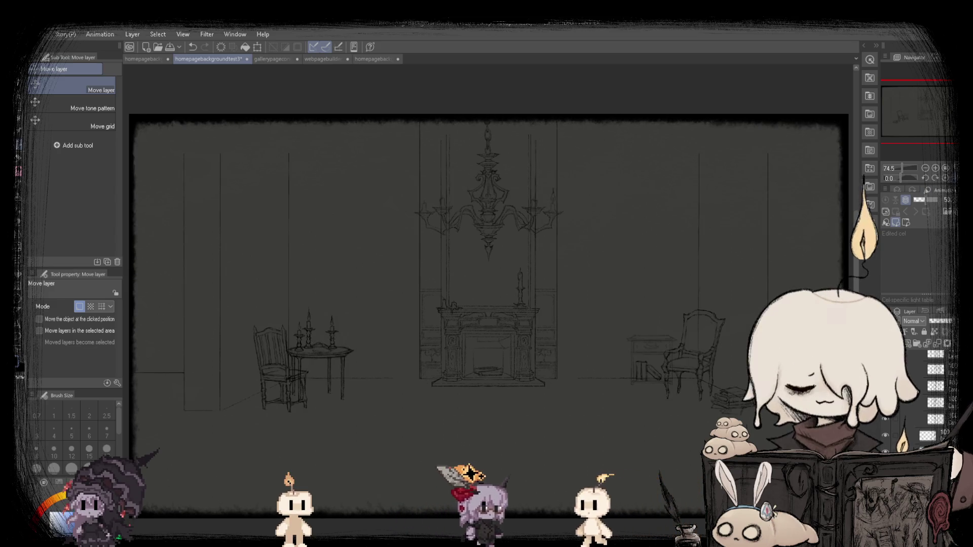
key("h")
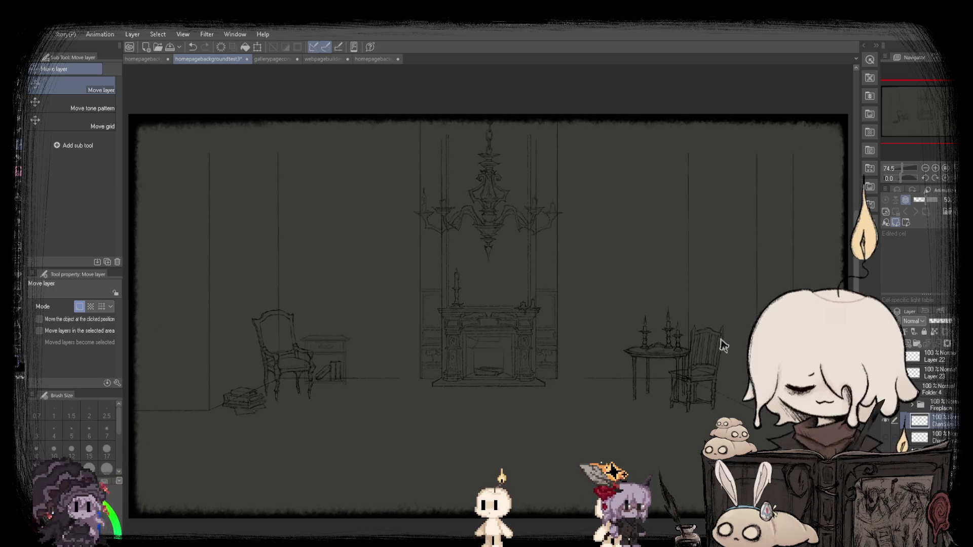
Select the chandelier, scale it to 96% width, and nudge it slightly right.
key("m")
mouse_move(404, 115)
left_mouse_down()
mouse_move(576, 276)
mouse_move(590, 267)
left_mouse_up()
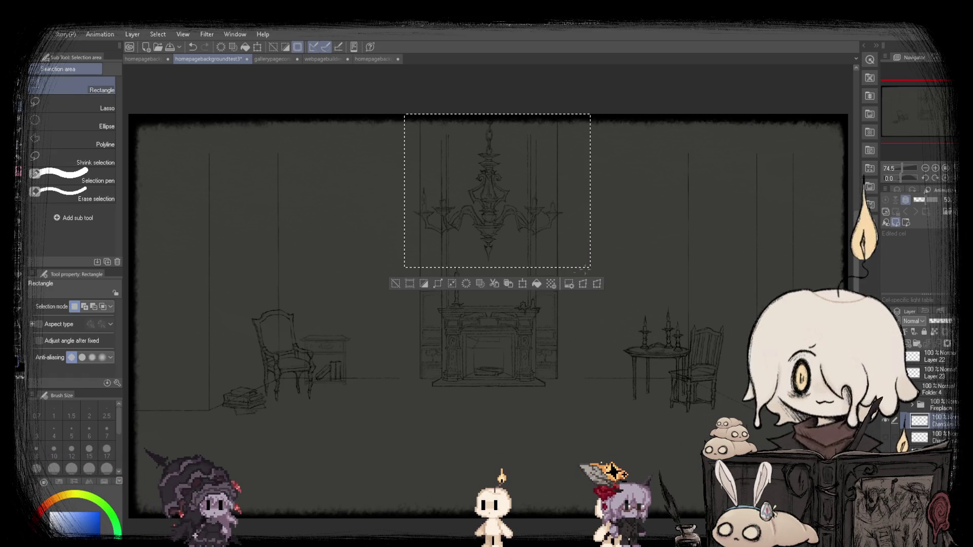
left_click(523, 283)
left_click_drag(585, 190, 572, 191)
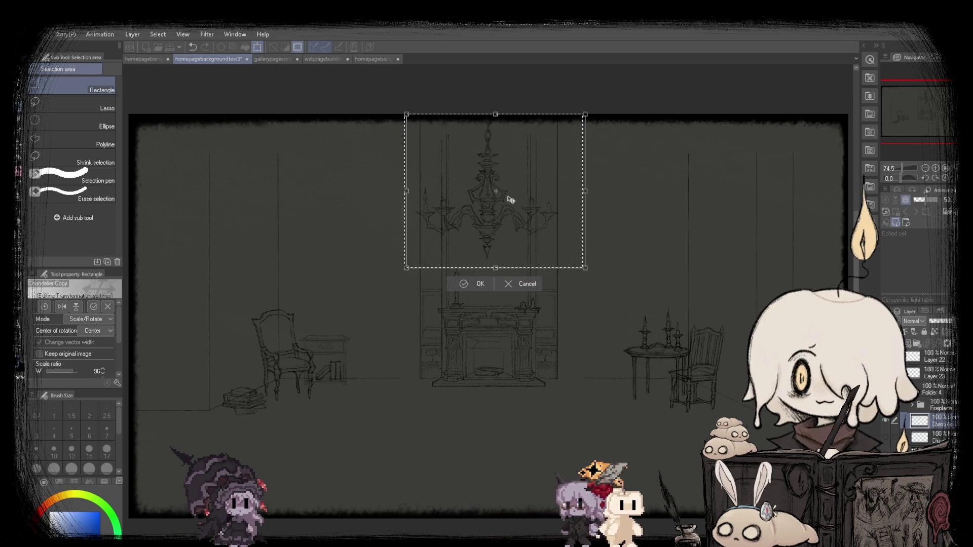
left_click_drag(511, 199, 512, 199)
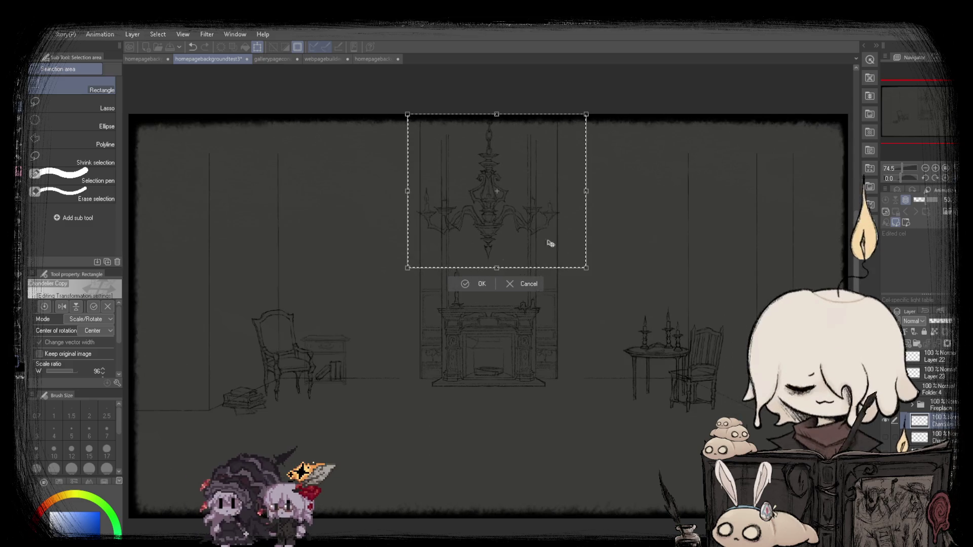
left_click(463, 285)
Undo the chandelier resize, then reselect the area around the chandelier.
key("h")
key("h")
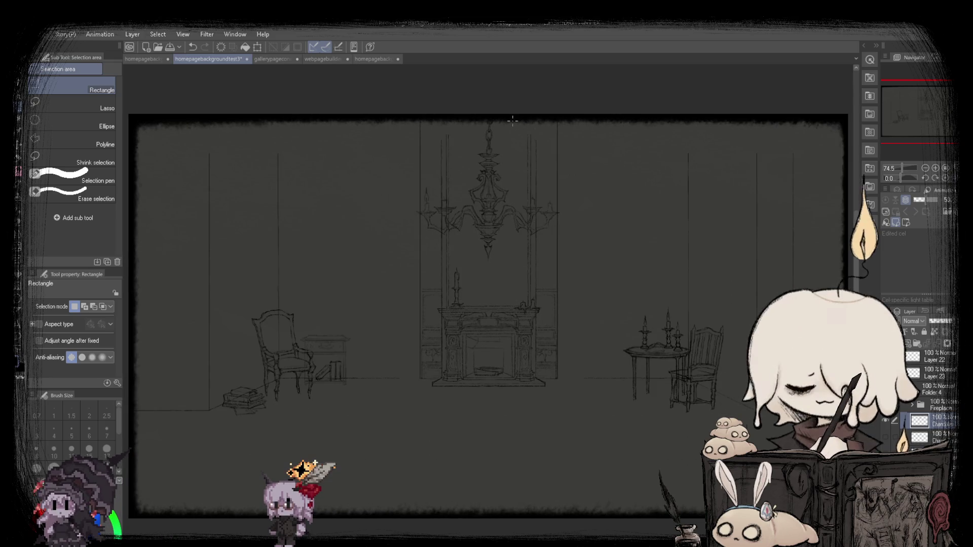
key("v")
key("v")
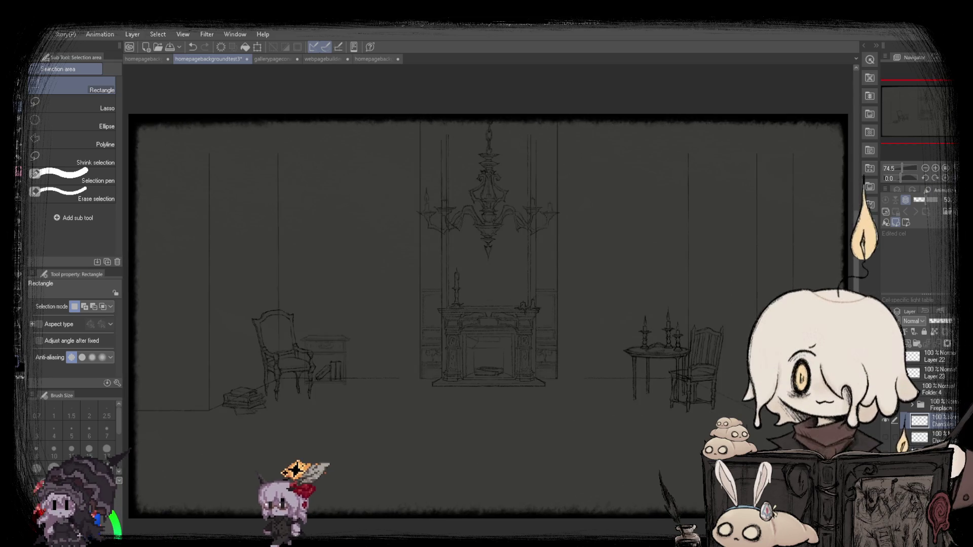
key("ctrl+z")
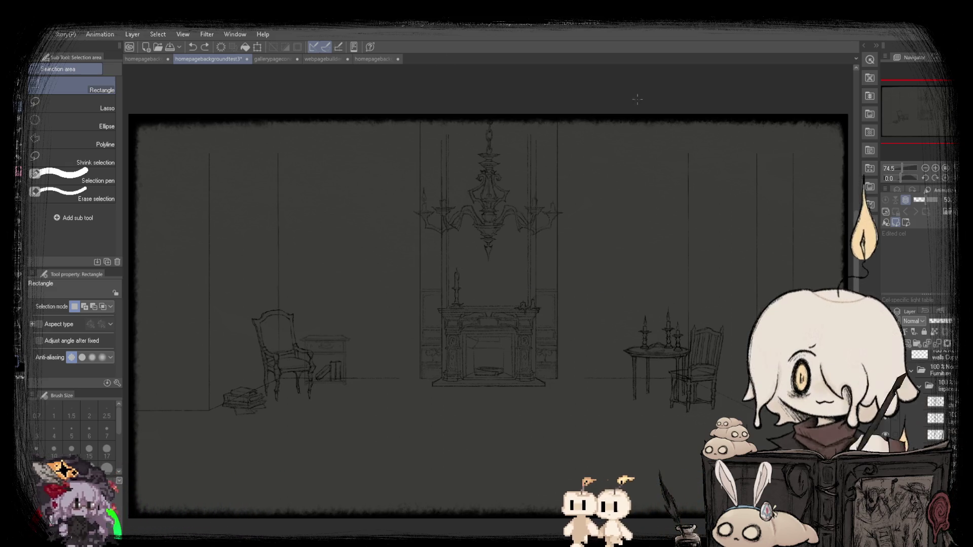
left_click(373, 61)
left_click(188, 60)
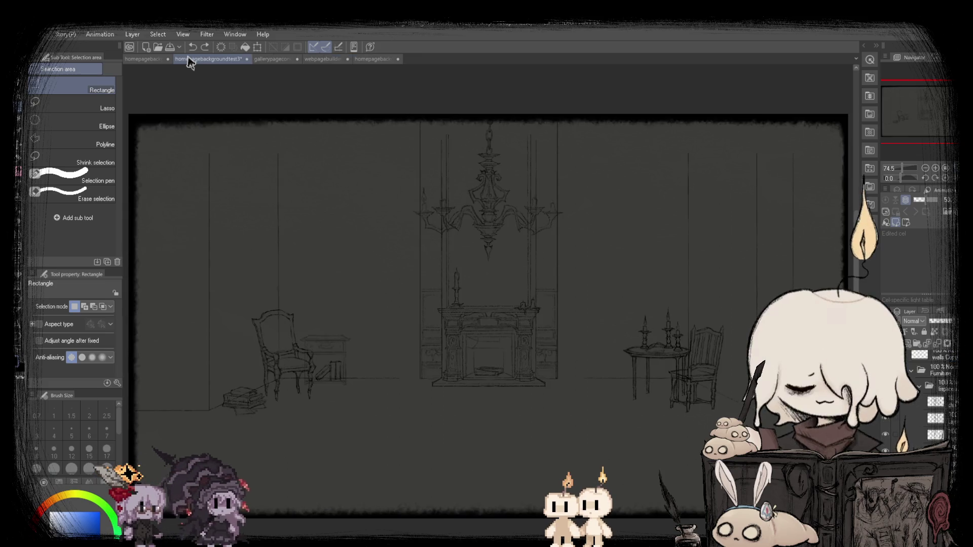
left_click_drag(609, 282, 609, 281)
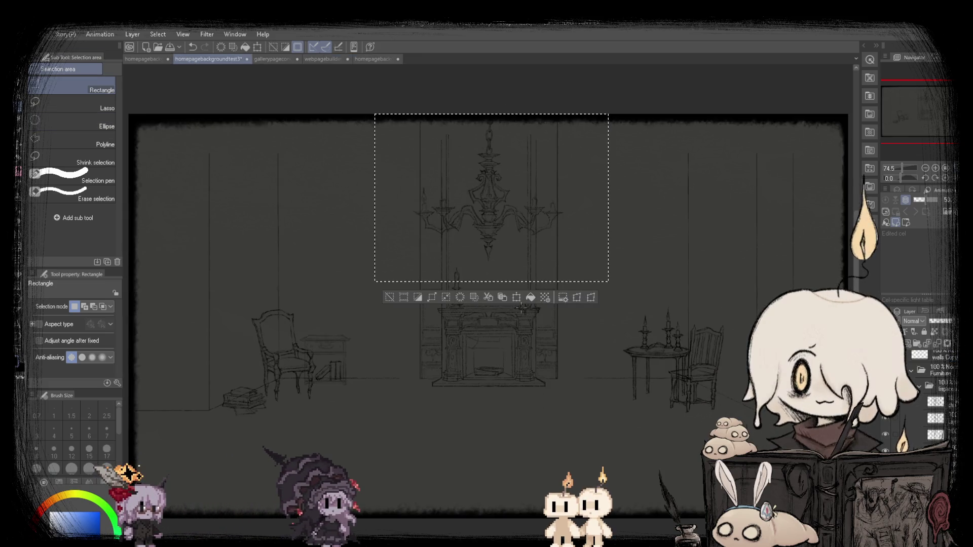
Cancel the transform, deselect, and raise the chandelier slightly with the Move layer tool.
left_click(517, 297)
left_click(517, 295)
key("ctrl+d")
scroll(488, 256, "up", 3)
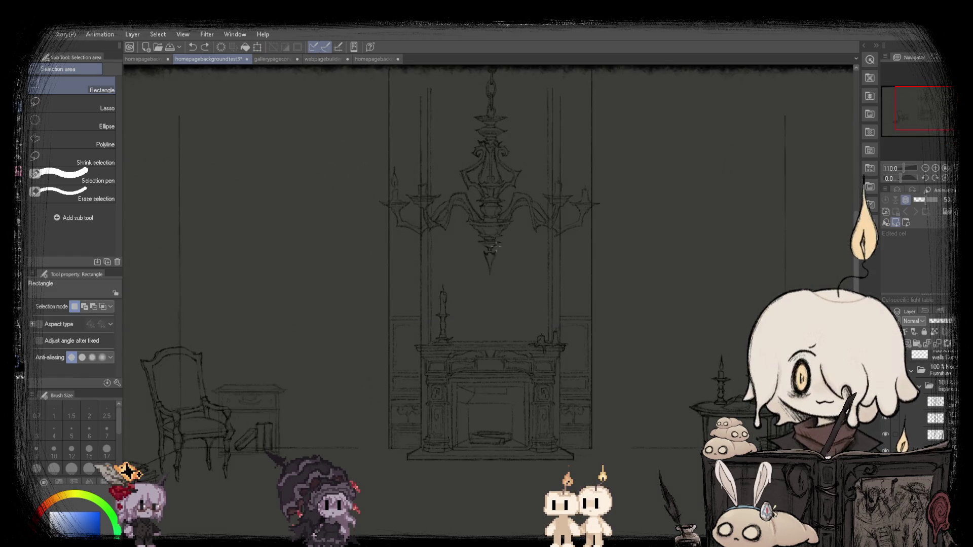
scroll(494, 246, "up", 2)
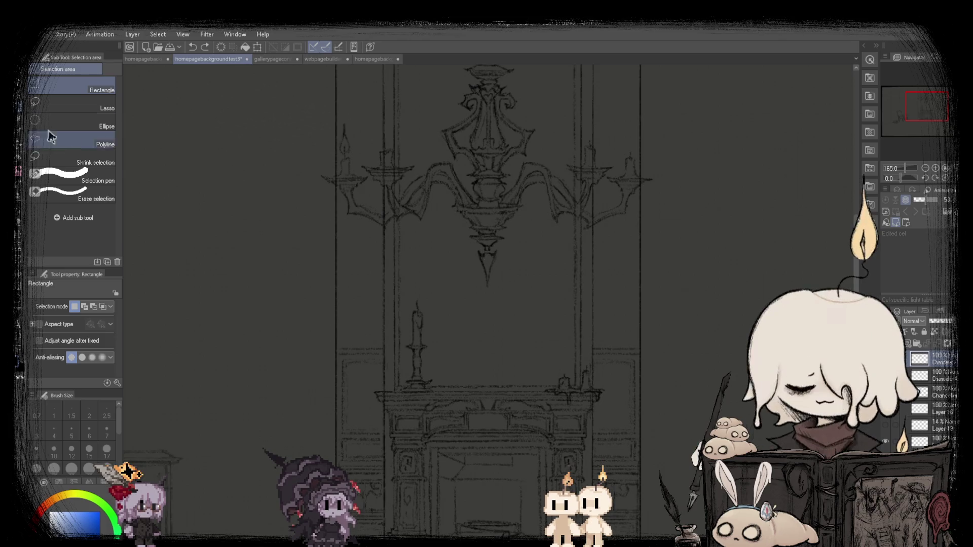
left_click(22, 144)
scroll(341, 245, "down", 2)
left_click_drag(409, 254, 409, 243)
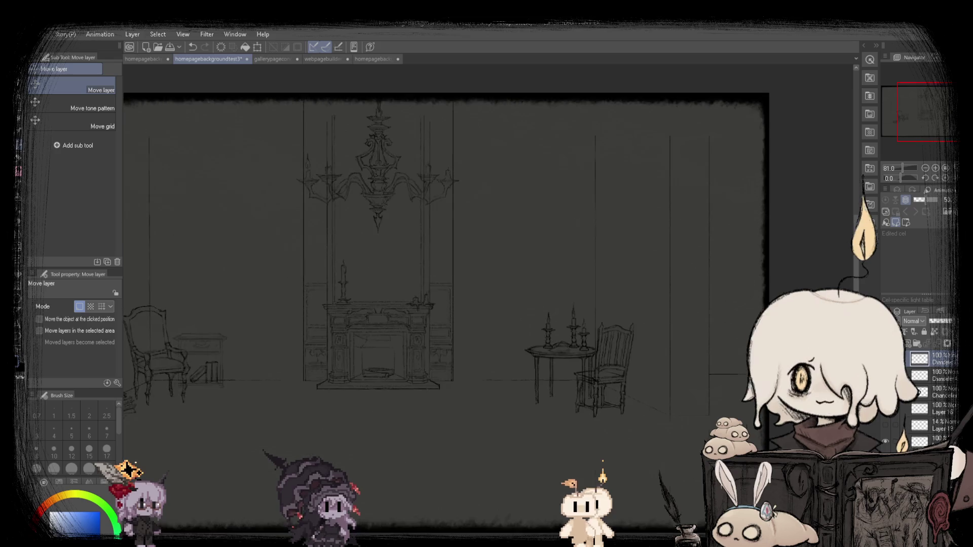
key("ctrl+0")
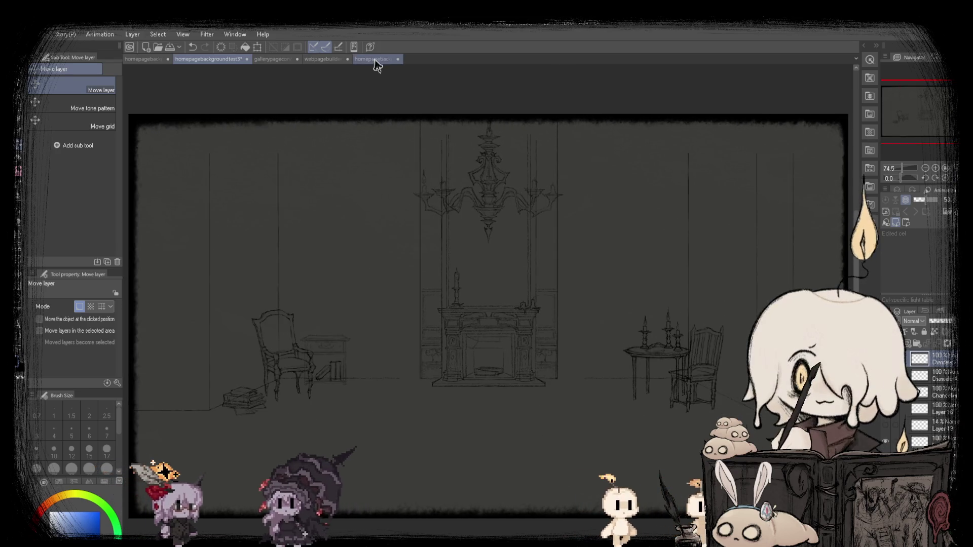
Glance at the homepage documents, return to the room sketch, and pick the SU-Cream Pencil.
left_click(375, 60)
left_click(183, 59)
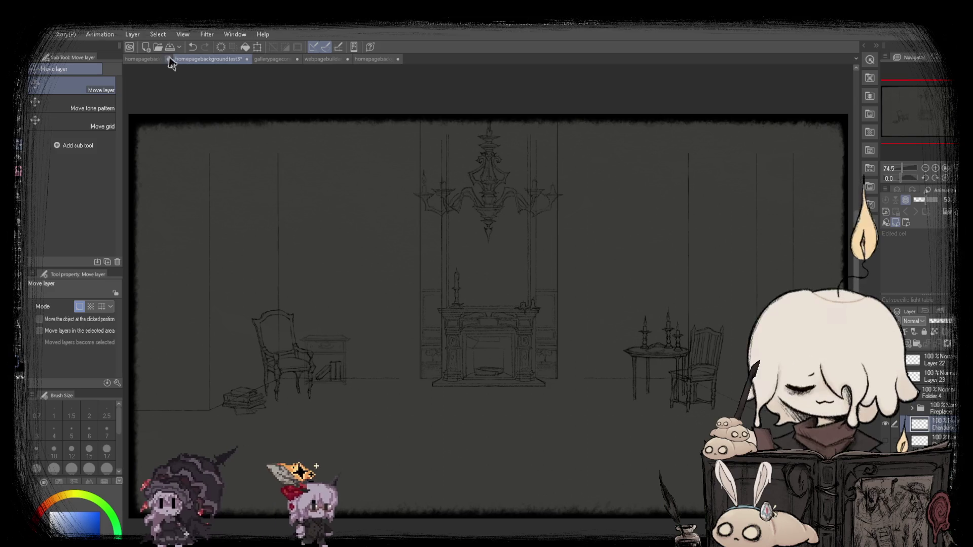
left_click(131, 60)
left_click(226, 60)
left_click(150, 59)
left_click(236, 60)
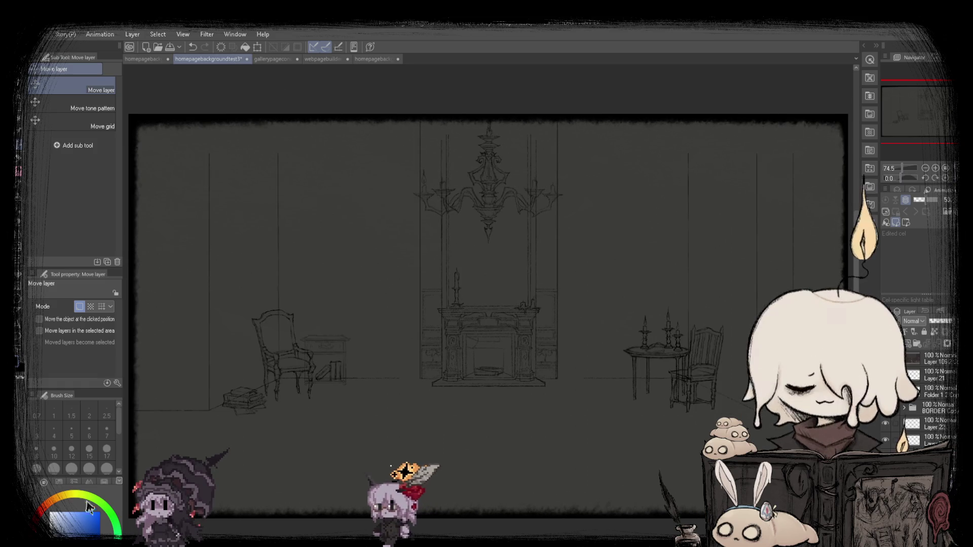
key("p")
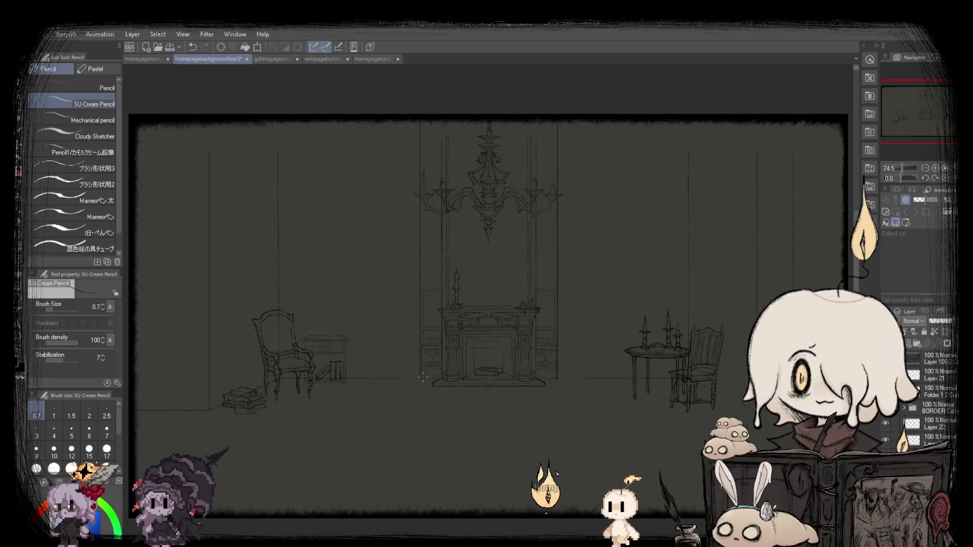
scroll(404, 384, "up", 3)
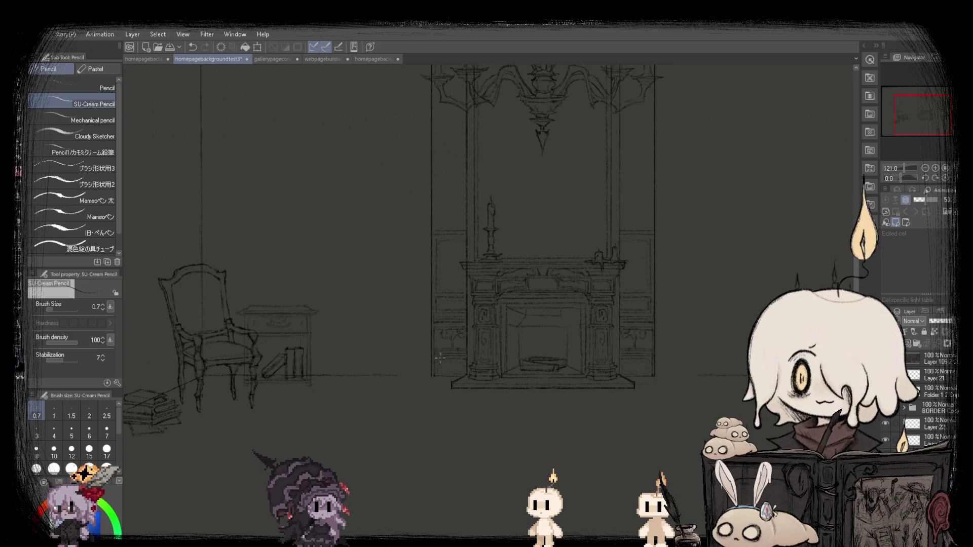
scroll(400, 383, "up", 8)
scroll(400, 384, "down", 8)
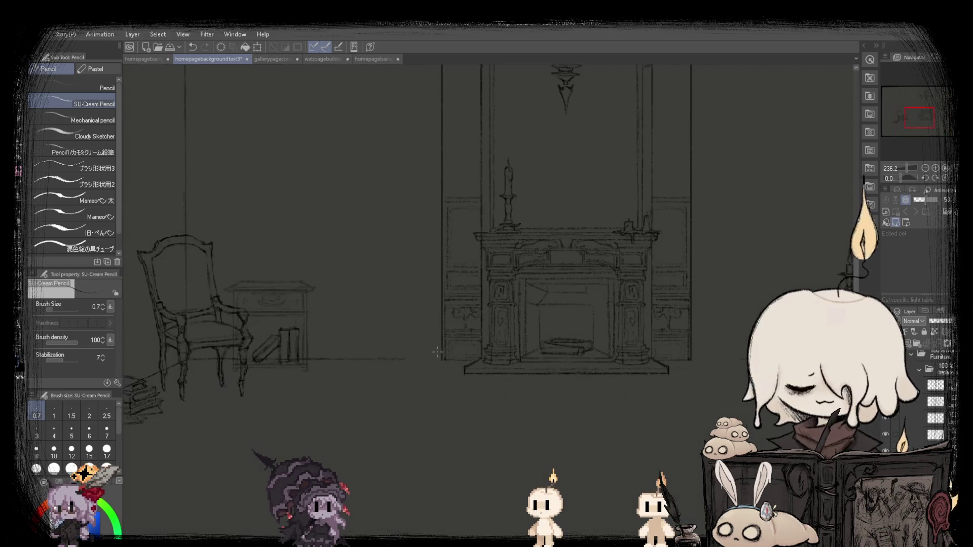
scroll(451, 349, "up", 8)
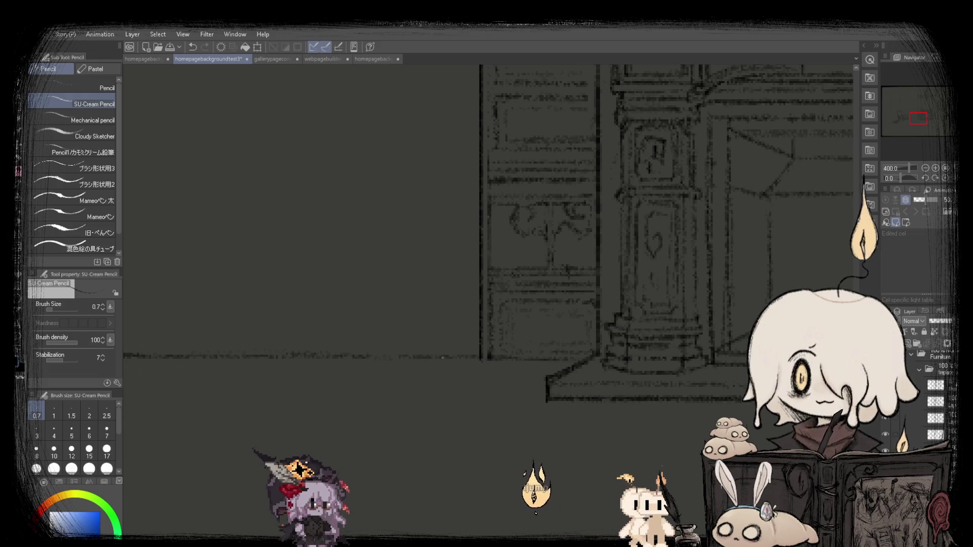
scroll(442, 357, "down", 7)
scroll(268, 301, "up", 1)
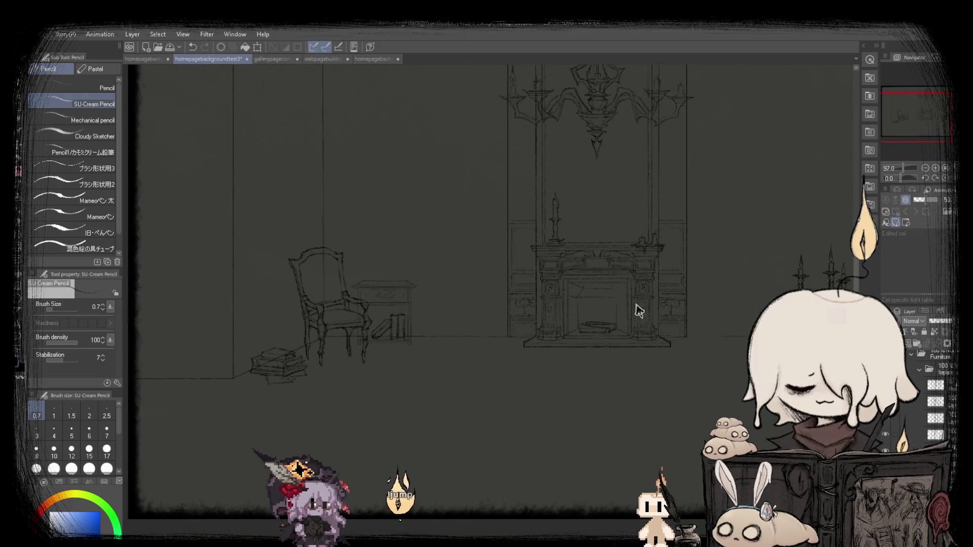
scroll(282, 283, "down", 2)
scroll(282, 283, "up", 3)
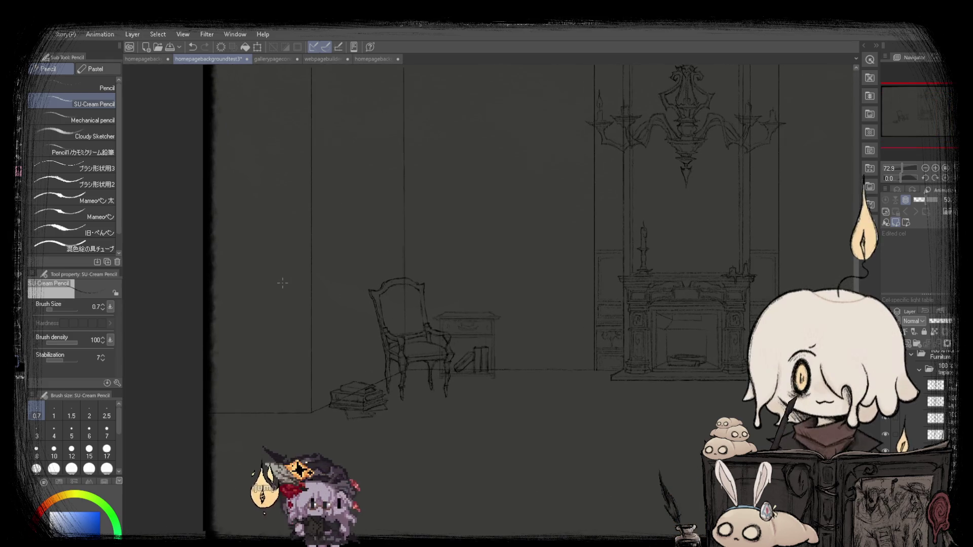
scroll(674, 298, "down", 2)
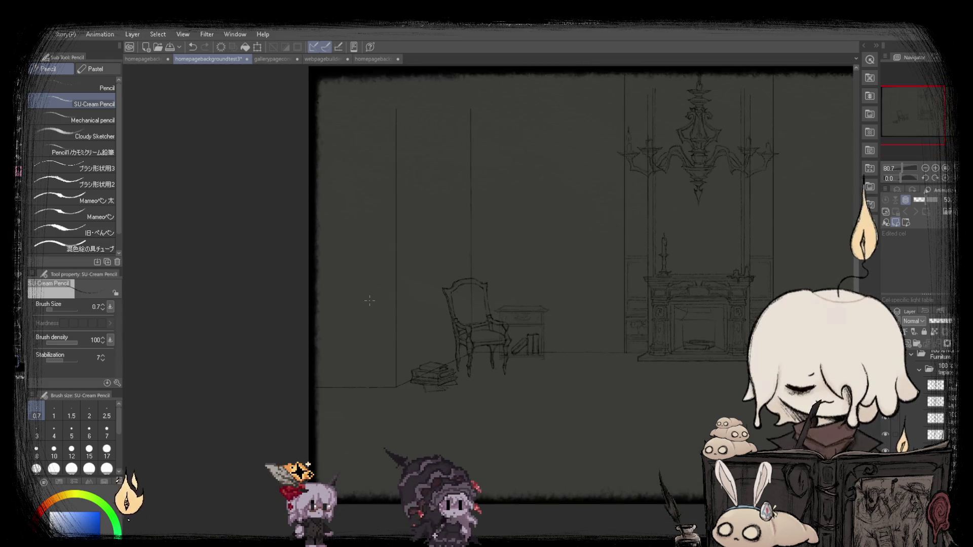
scroll(248, 305, "down", 1)
scroll(249, 305, "up", 1)
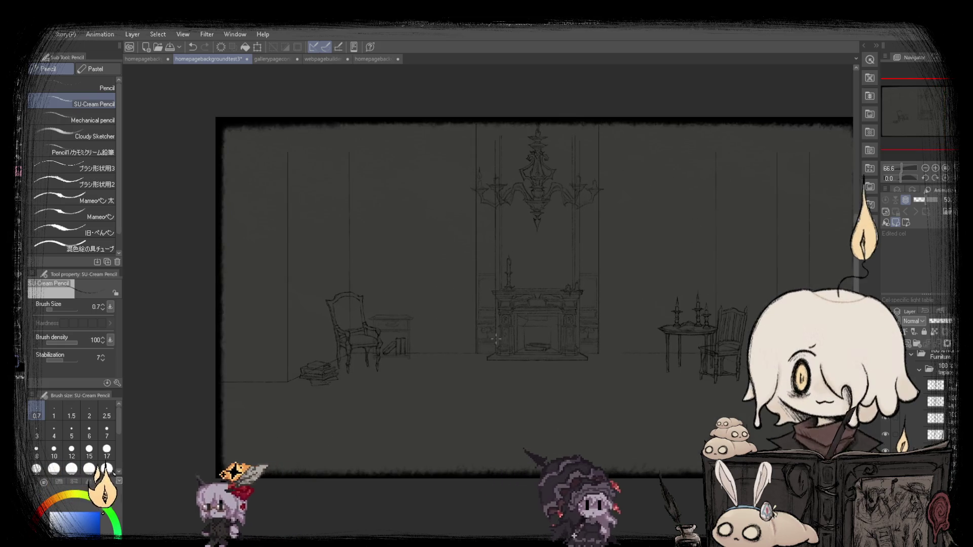
scroll(238, 306, "up", 1)
scroll(234, 307, "down", 1)
scroll(233, 307, "up", 6)
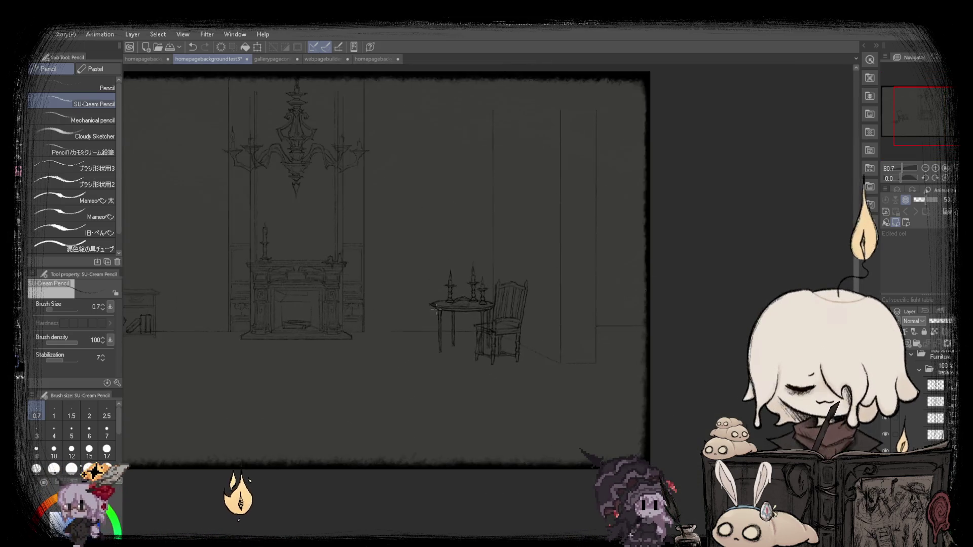
scroll(253, 329, "up", 4)
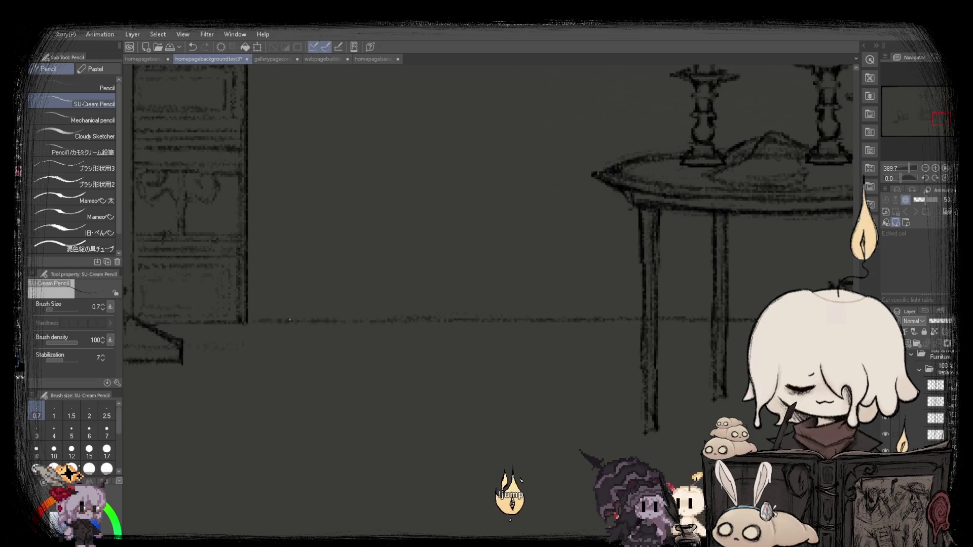
scroll(291, 320, "down", 7)
scroll(290, 320, "up", 1)
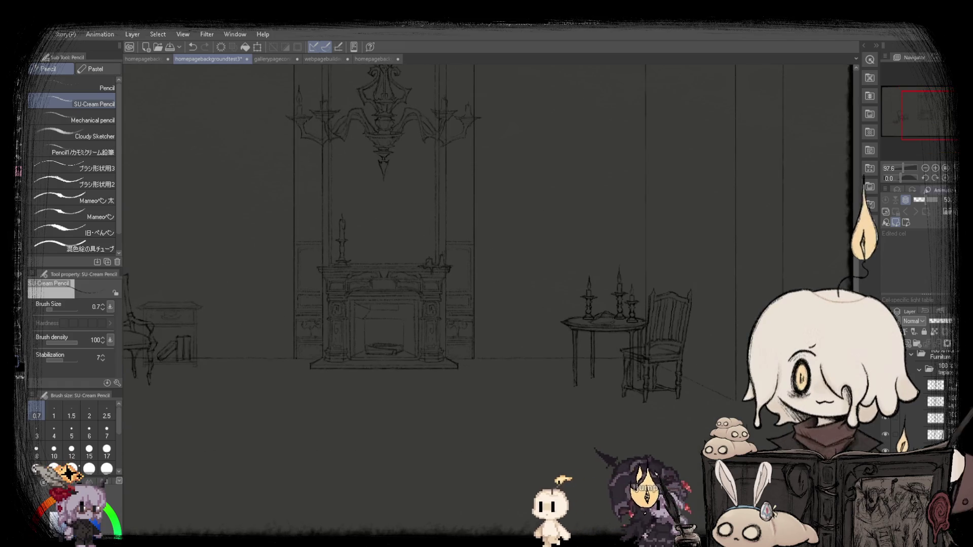
scroll(488, 304, "down", 1)
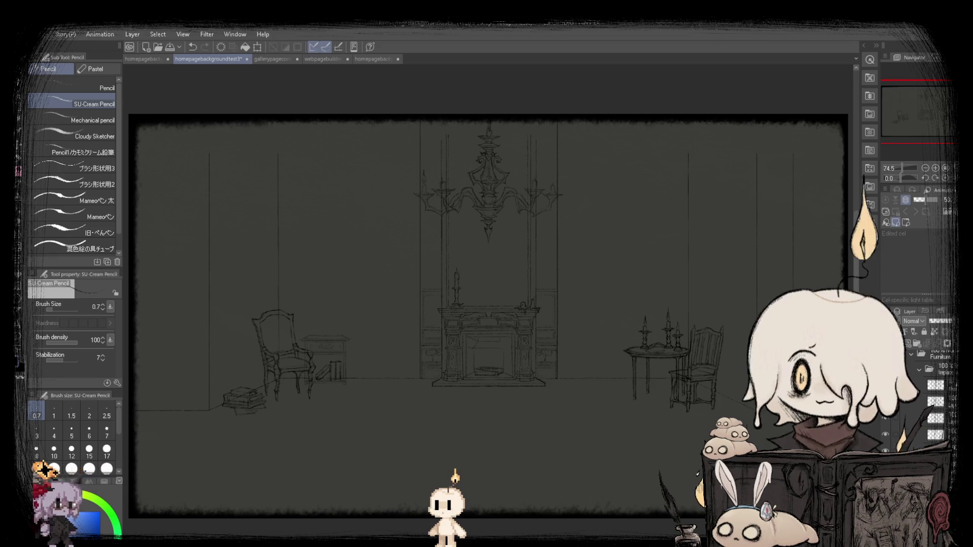
scroll(413, 433, "up", 3)
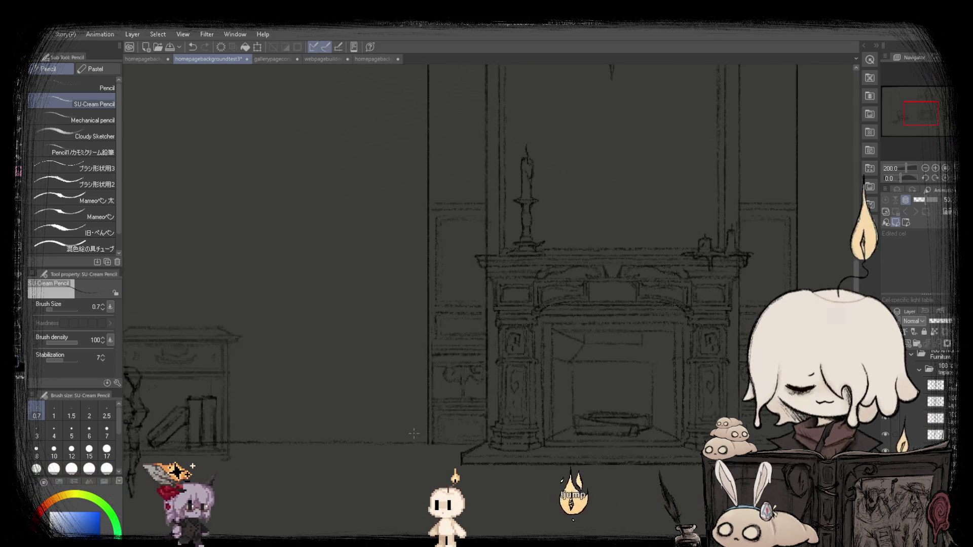
scroll(413, 433, "up", 2)
scroll(419, 445, "up", 2)
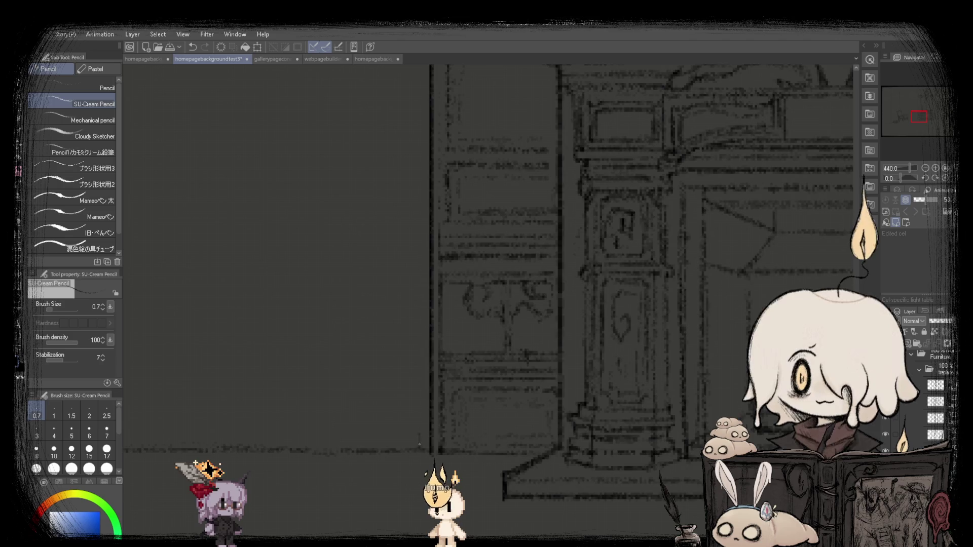
scroll(419, 444, "down", 4)
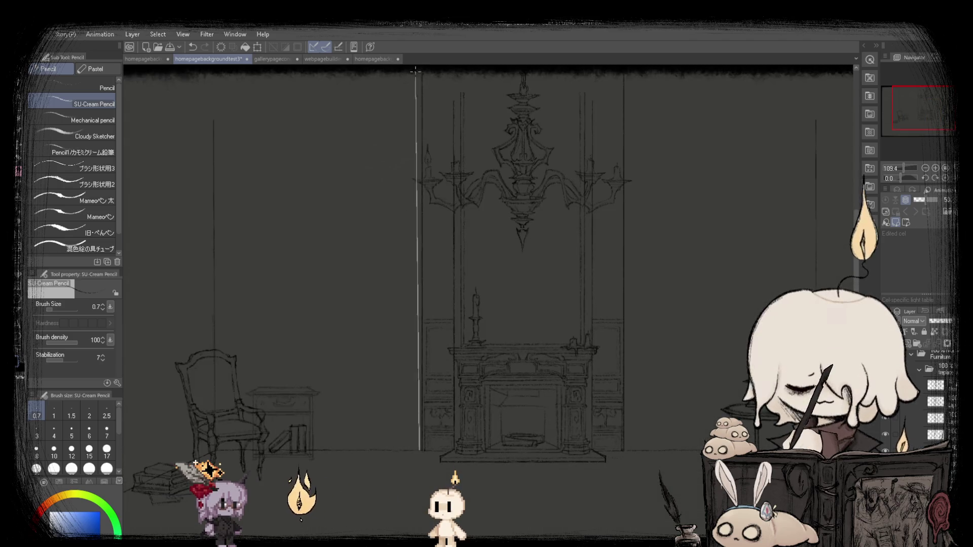
scroll(421, 89, "down", 1)
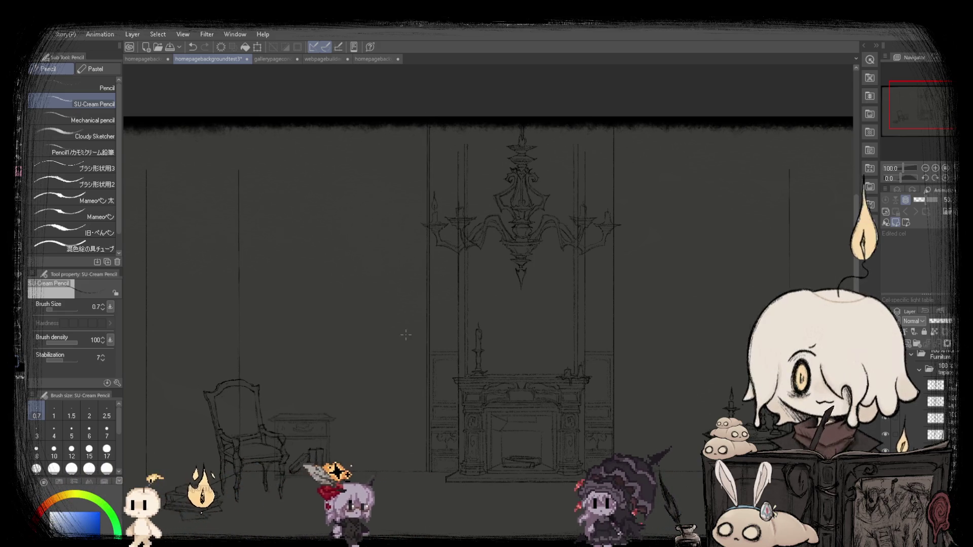
scroll(406, 335, "down", 1)
scroll(406, 334, "down", 1)
key("ctrl+shift+v")
key("ctrl+shift+v")
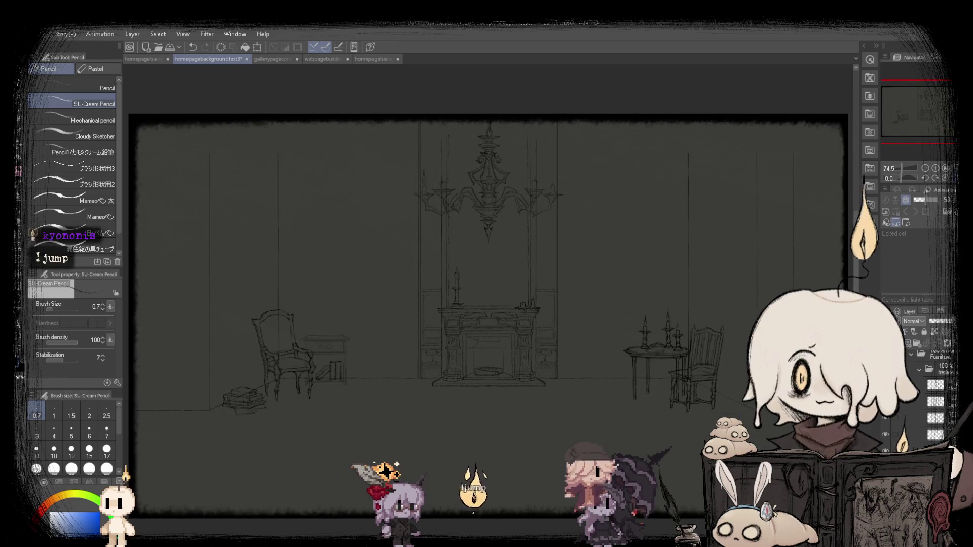
scroll(578, 370, "up", 5)
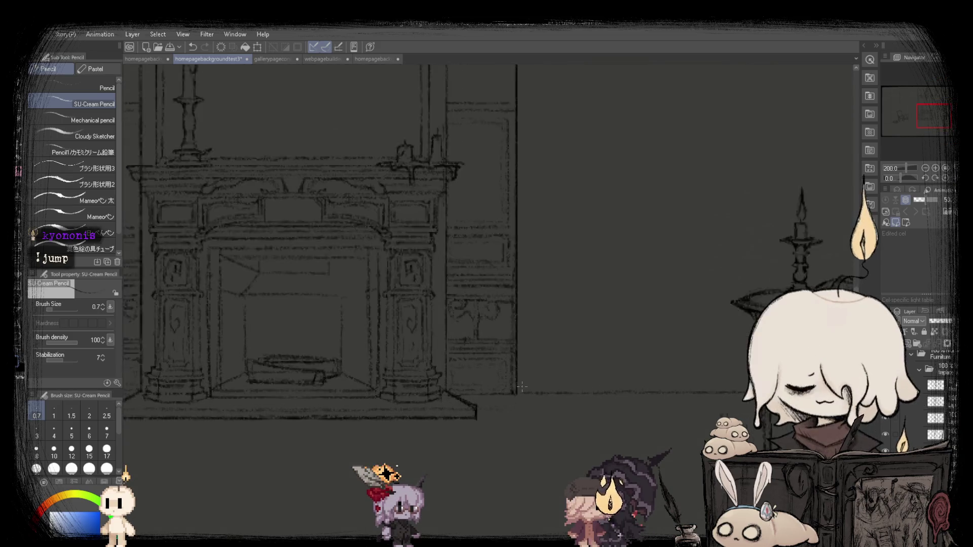
scroll(521, 393, "down", 5)
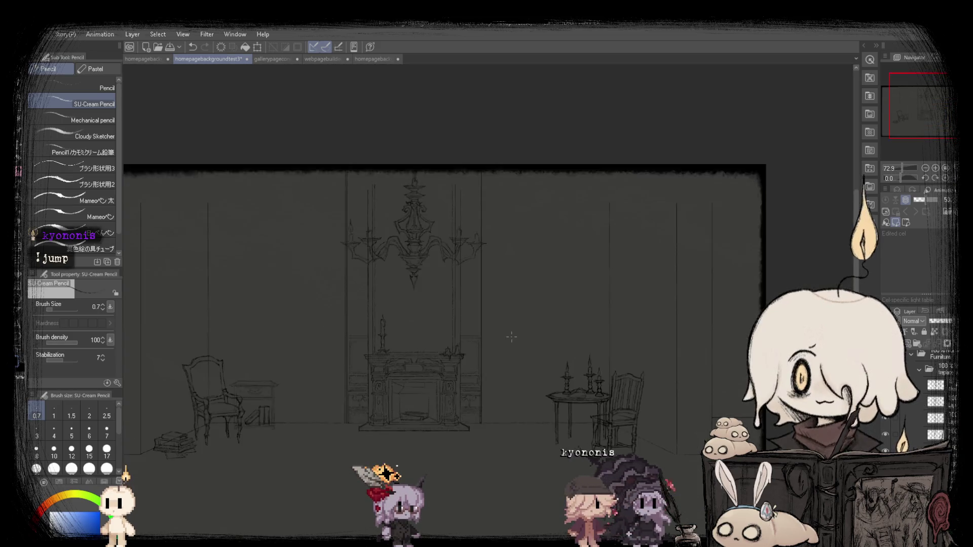
left_click_drag(472, 467, 472, 116)
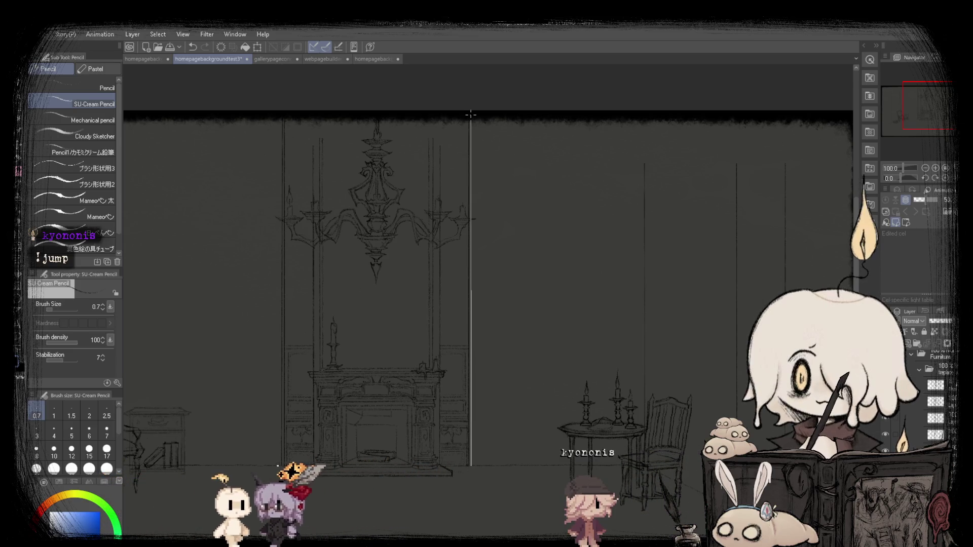
key("ctrl+0")
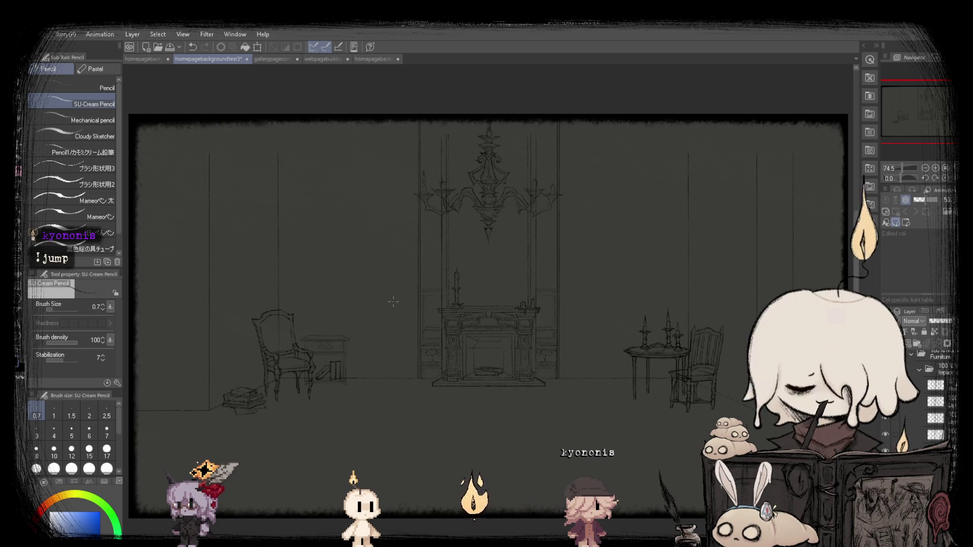
scroll(379, 314, "up", 2)
scroll(362, 308, "down", 2)
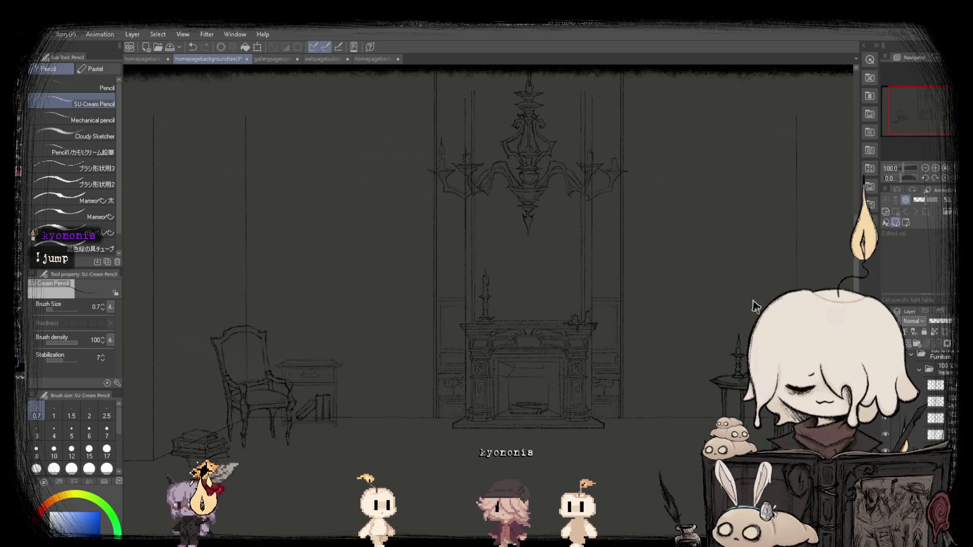
scroll(587, 410, "down", 2)
scroll(588, 410, "up", 2)
scroll(588, 409, "up", 5)
scroll(587, 409, "down", 2)
scroll(595, 401, "up", 1)
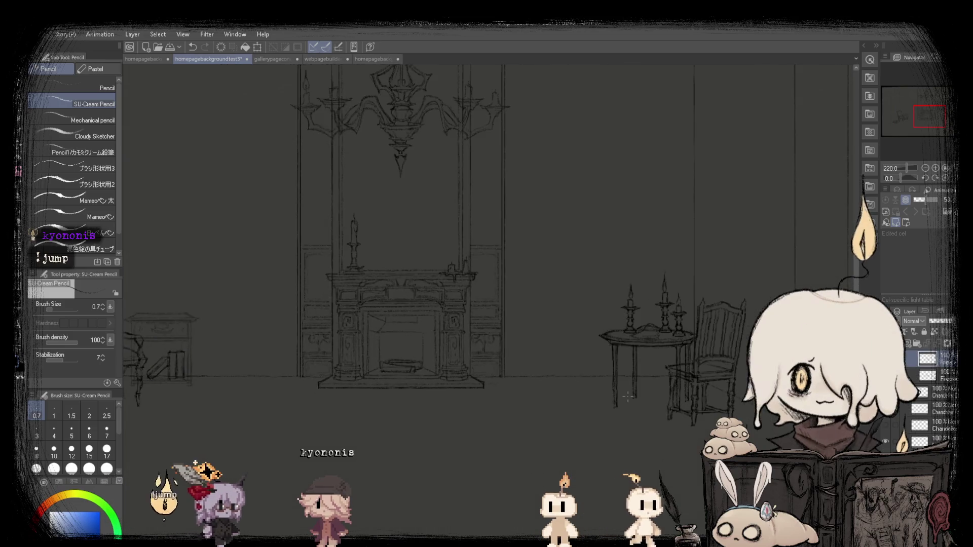
Turn off the vertical view flip with Shift+V and deselect with Ctrl+D.
scroll(595, 401, "down", 3)
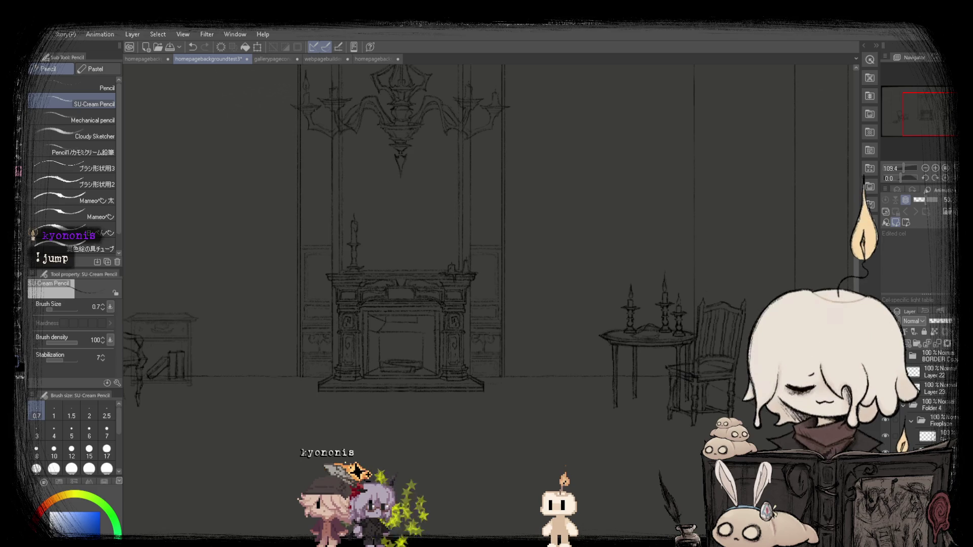
scroll(595, 400, "down", 2)
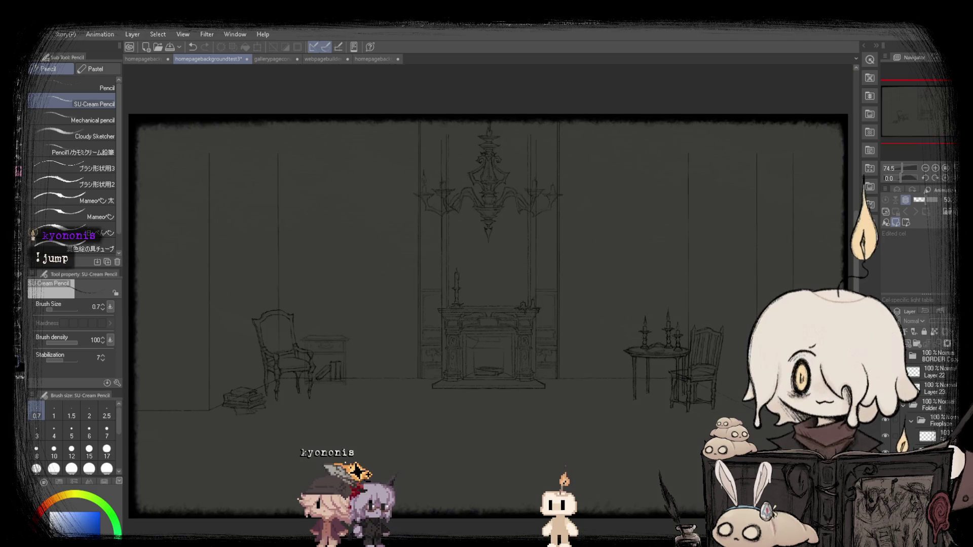
key("shift+v")
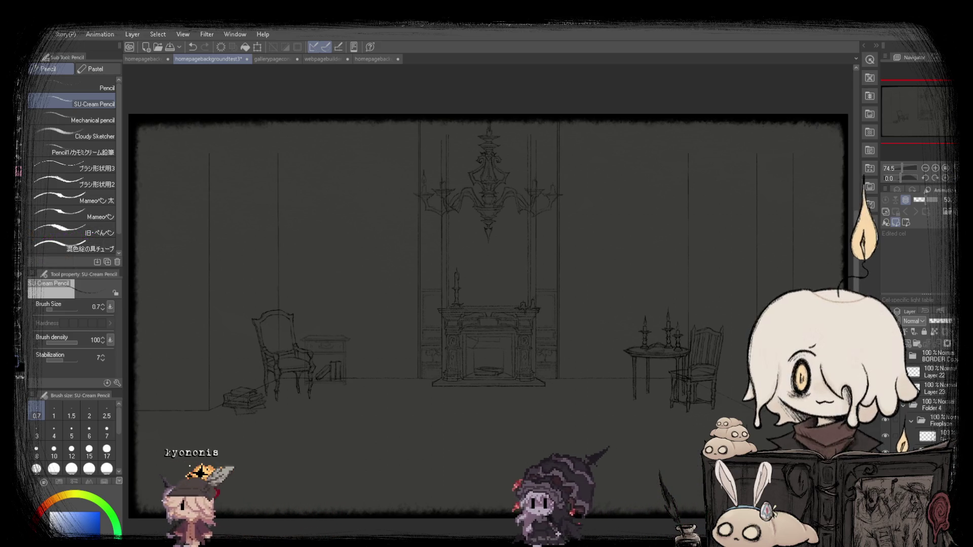
key("ctrl+d")
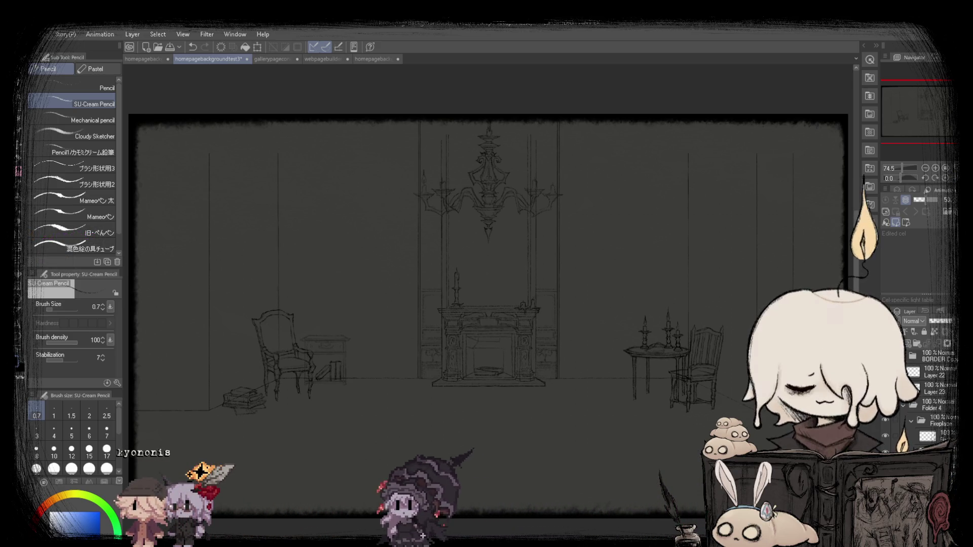
scroll(497, 389, "up", 5)
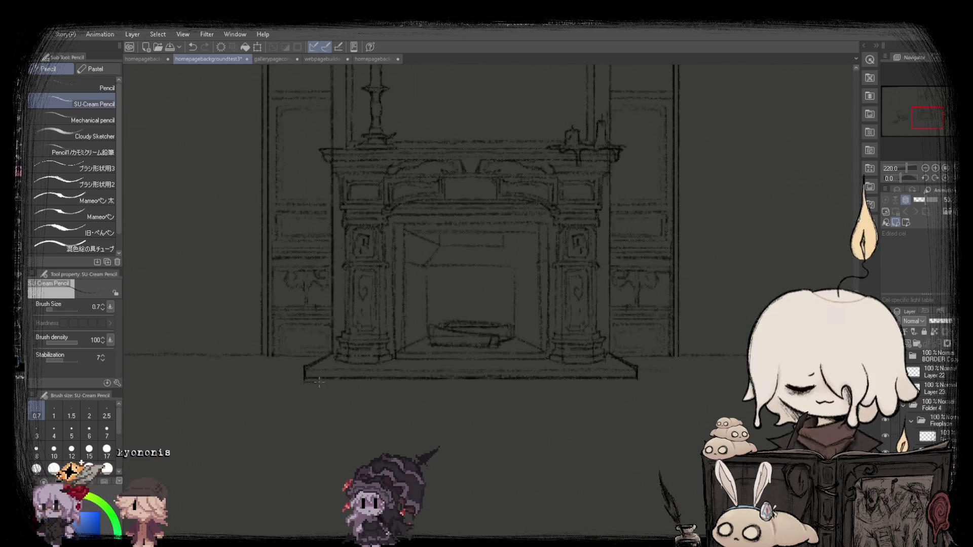
scroll(304, 378, "down", 3)
scroll(301, 335, "up", 3)
scroll(551, 365, "down", 2)
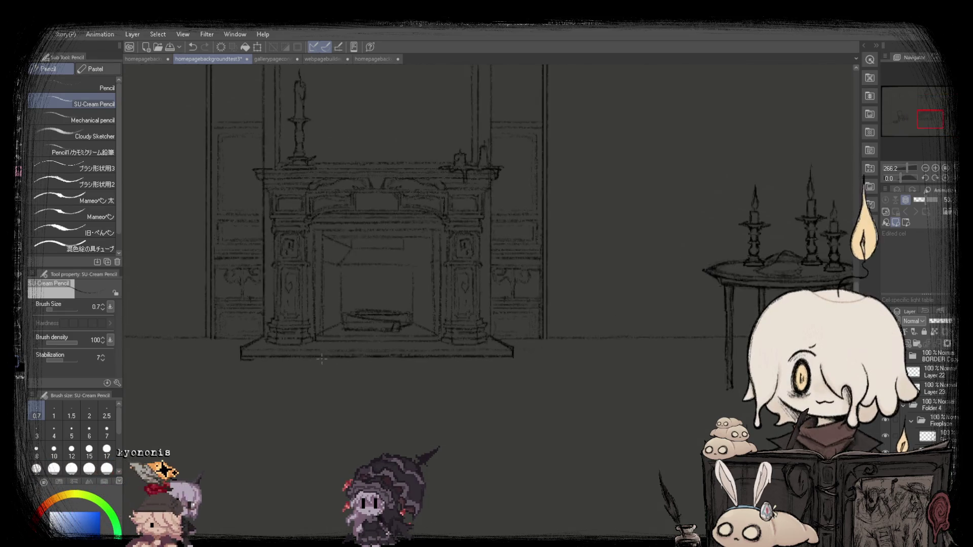
scroll(552, 365, "up", 2)
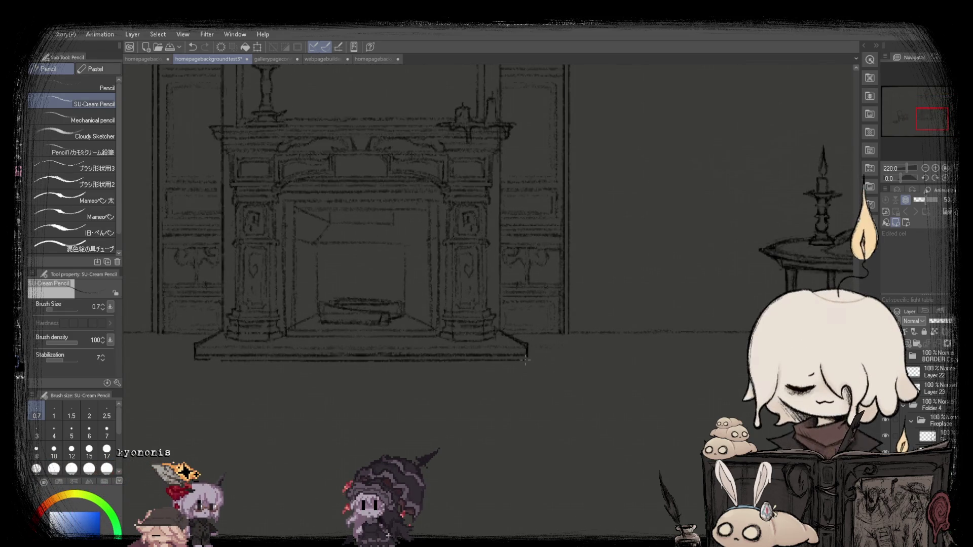
scroll(525, 360, "down", 4)
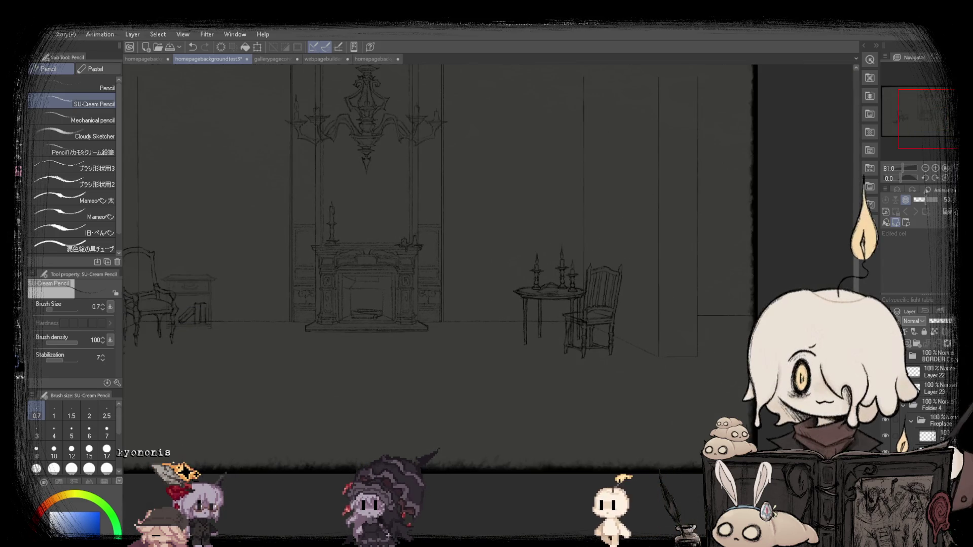
key("ctrl+0")
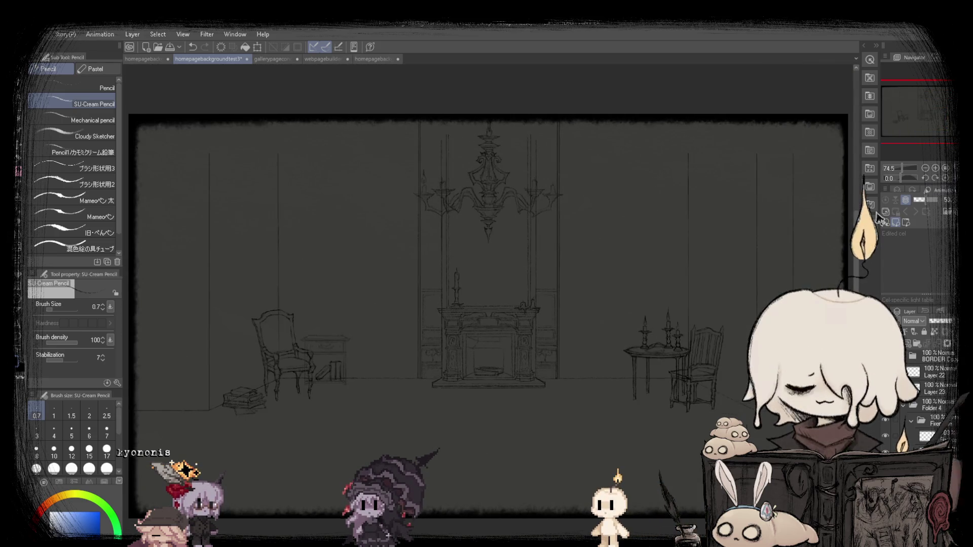
scroll(451, 378, "up", 3)
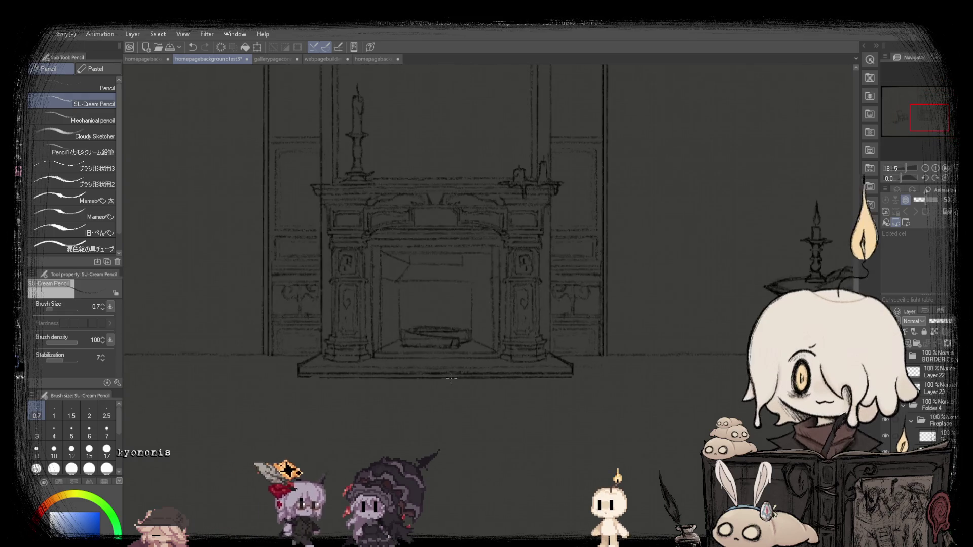
scroll(451, 378, "up", 4)
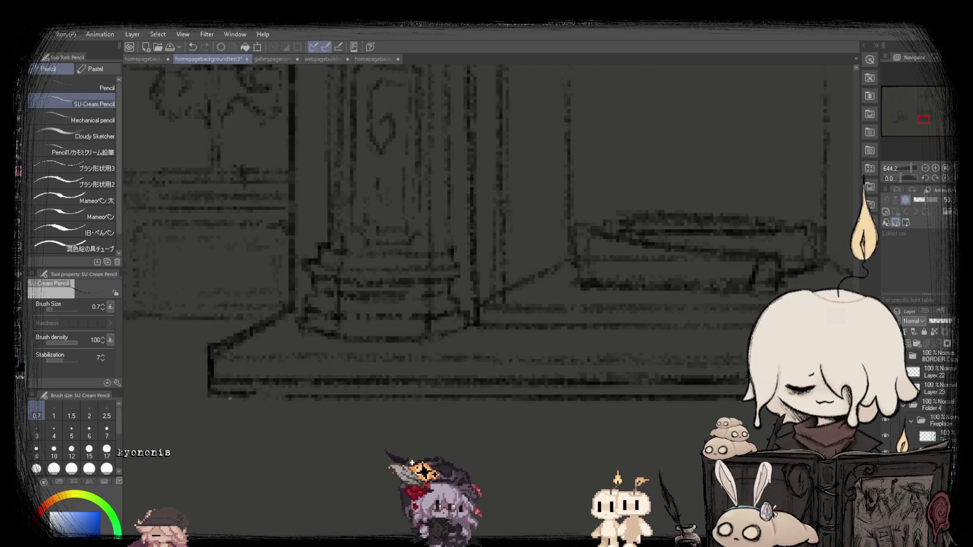
scroll(426, 317, "down", 6)
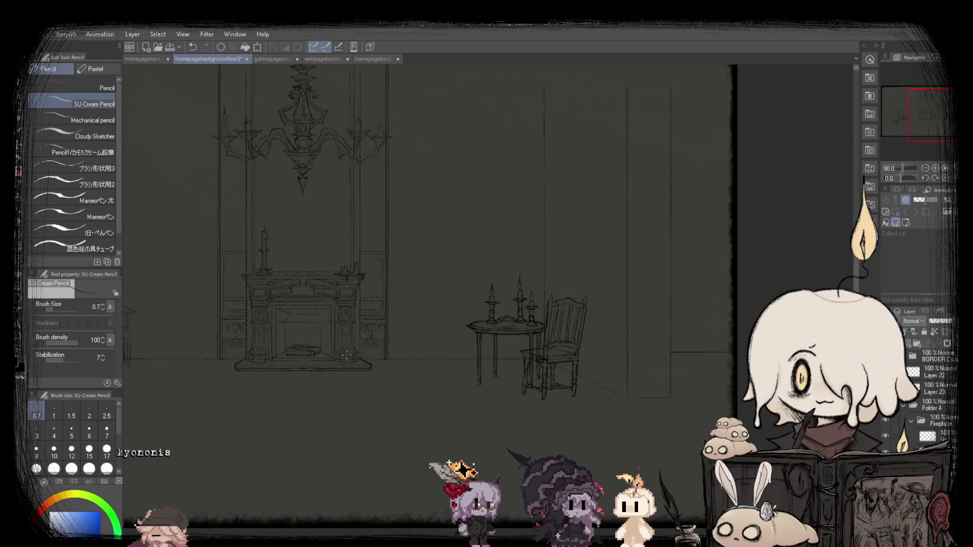
scroll(426, 318, "down", 2)
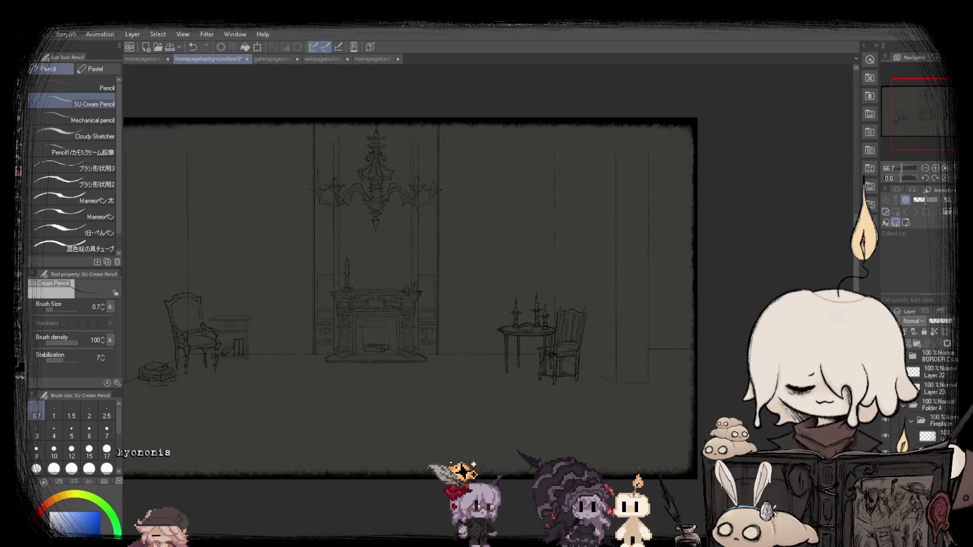
scroll(518, 451, "up", 1)
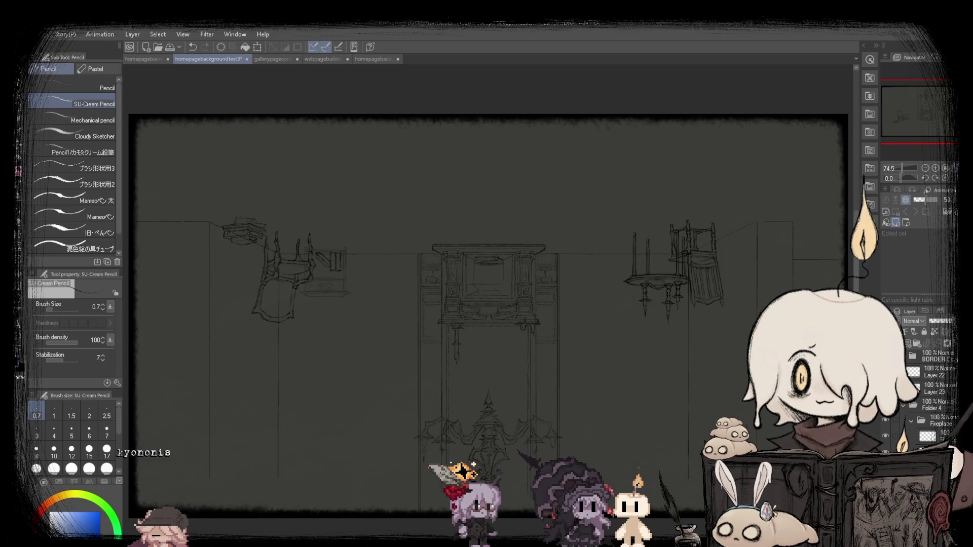
key("h")
key("h")
key("h")
key("h")
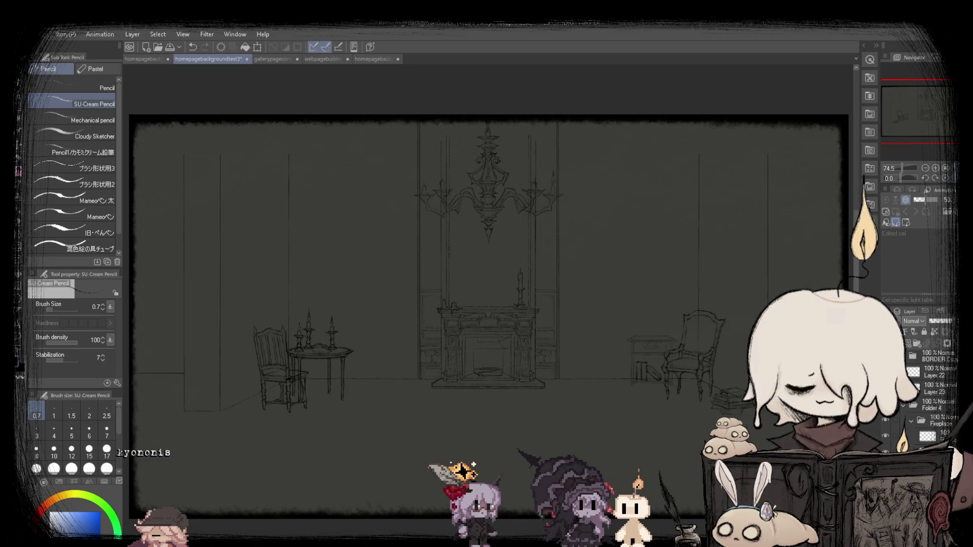
key("h")
key("h")
key("h")
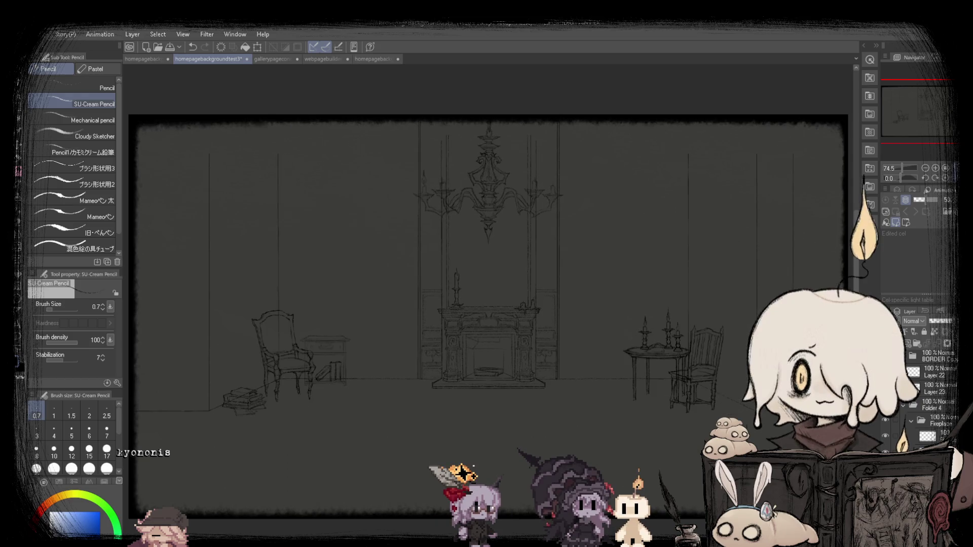
key("h")
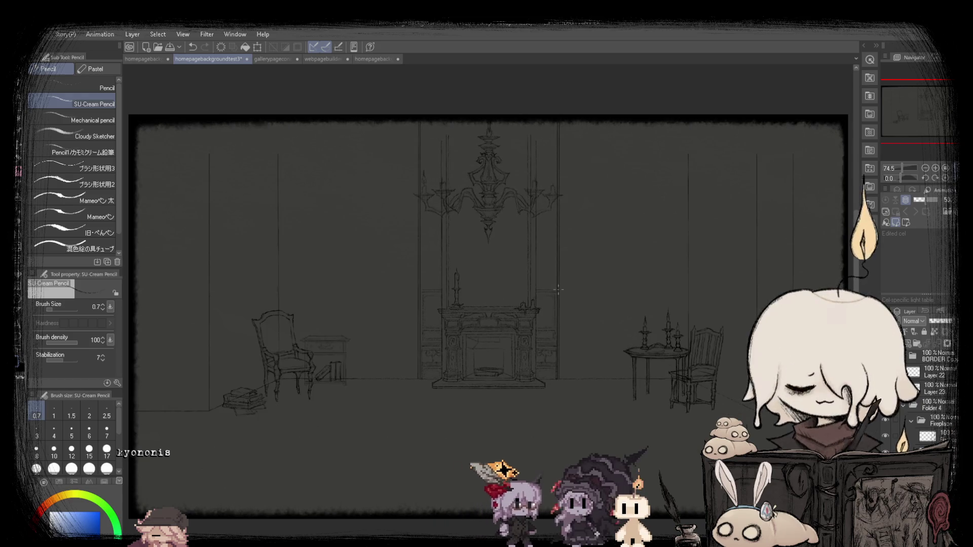
scroll(477, 310, "up", 7)
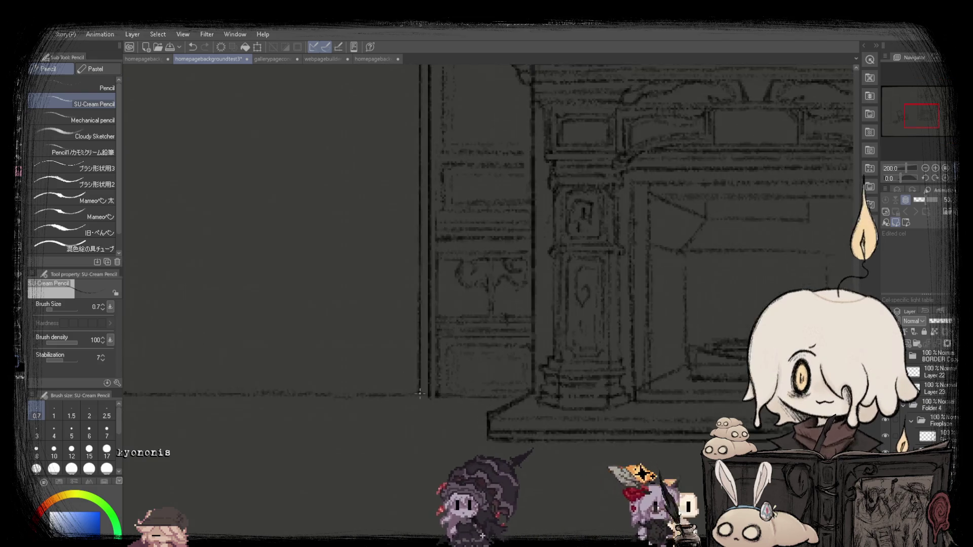
scroll(217, 384, "down", 5)
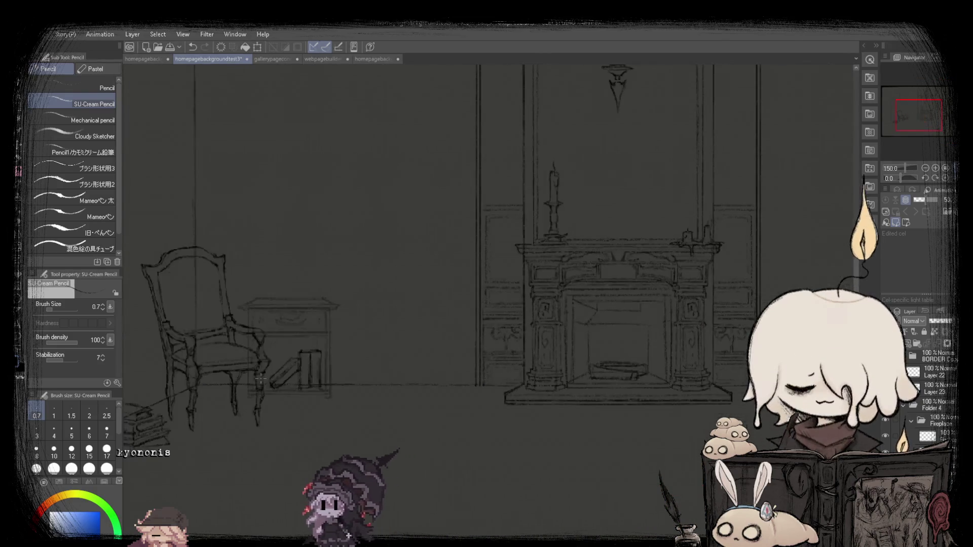
scroll(300, 369, "down", 3)
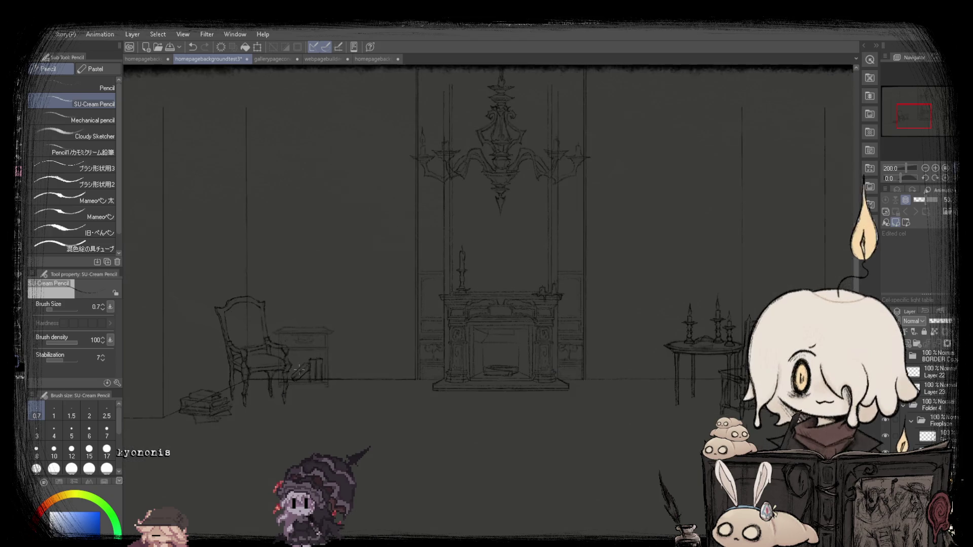
scroll(313, 331, "up", 2)
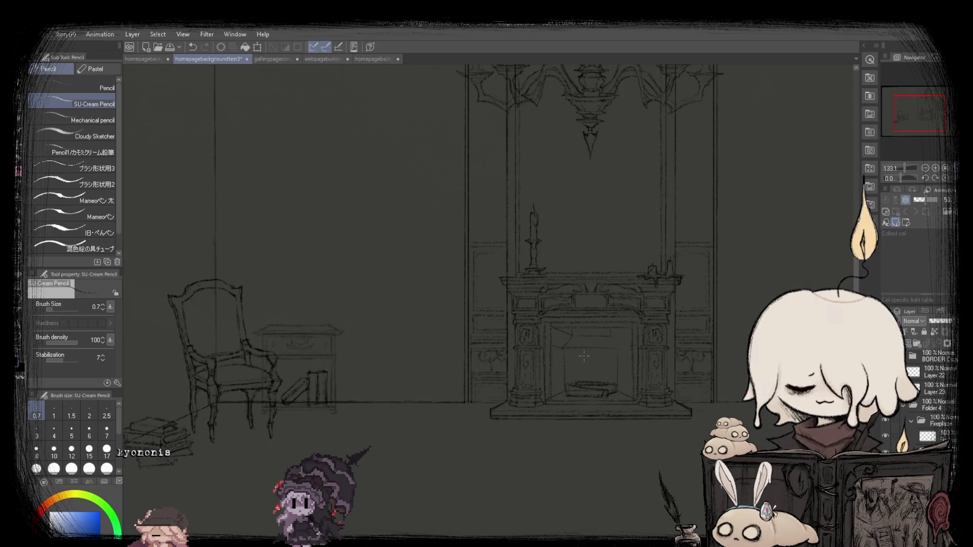
scroll(477, 316, "up", 1)
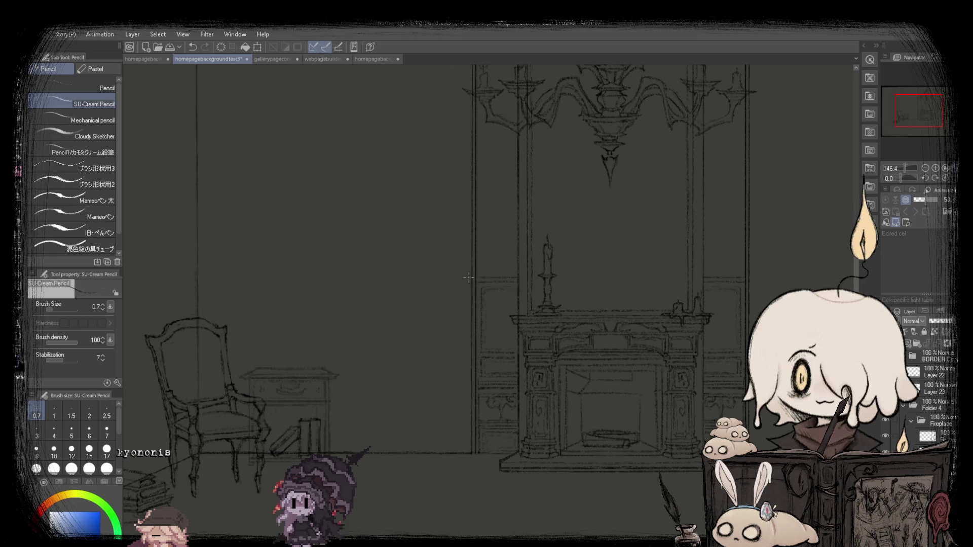
Draw a straight horizontal line across the left wall at mid-height with the SU-Cream Pencil.
scroll(470, 287, "down", 4)
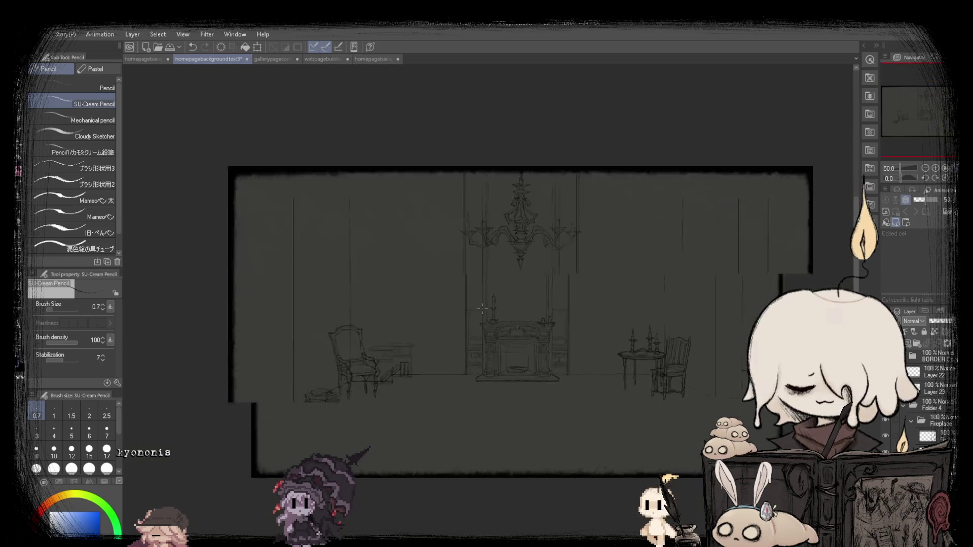
scroll(451, 315, "up", 5)
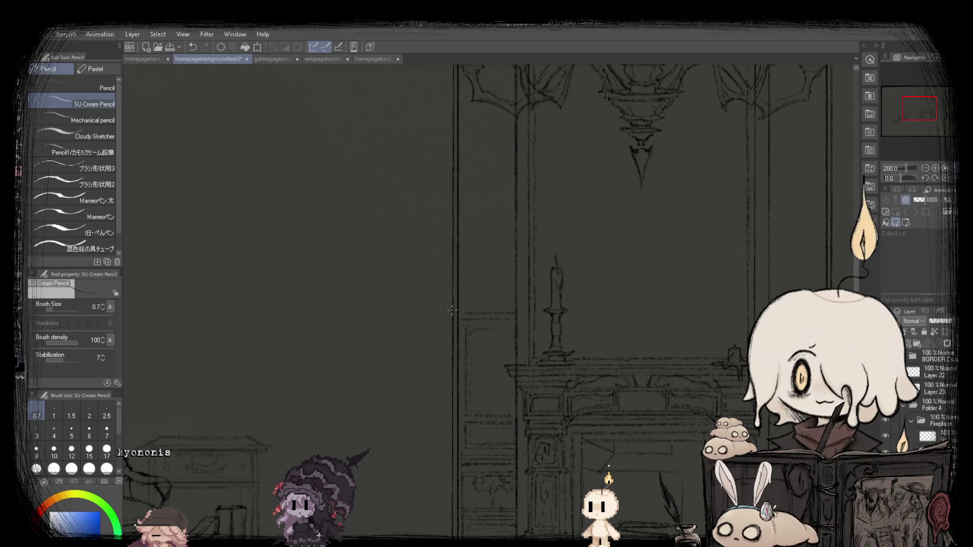
scroll(451, 310, "down", 5)
scroll(282, 303, "up", 2)
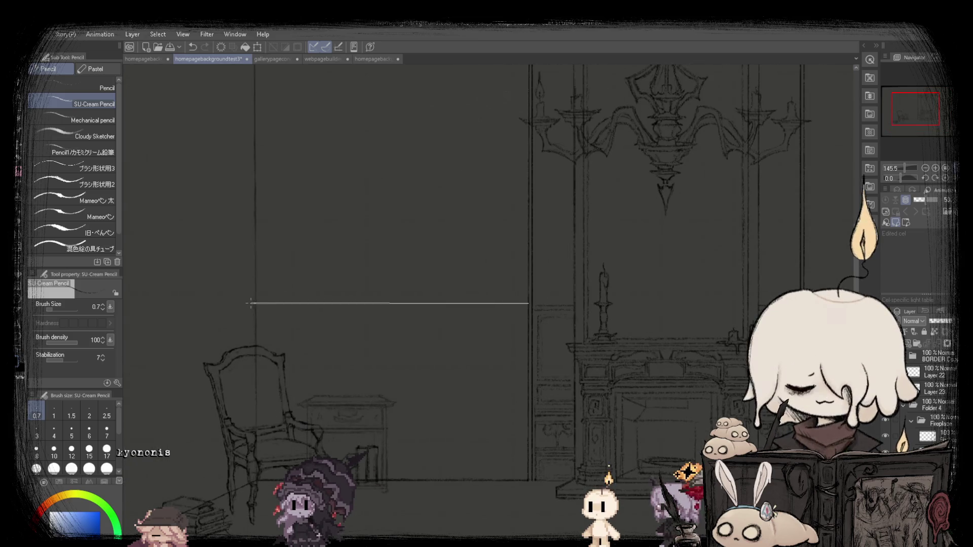
left_click(253, 303, "shift")
scroll(337, 260, "down", 2)
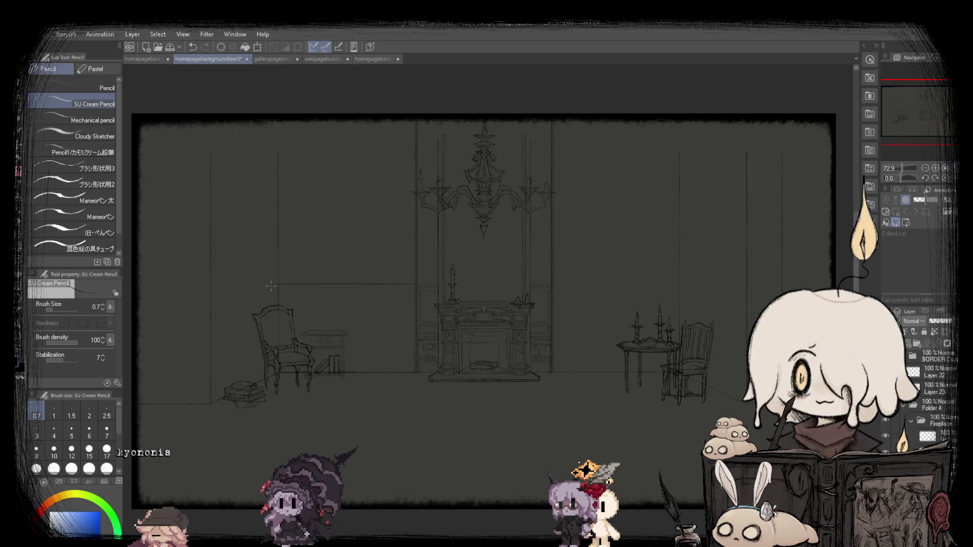
scroll(270, 286, "up", 2)
scroll(534, 280, "up", 2)
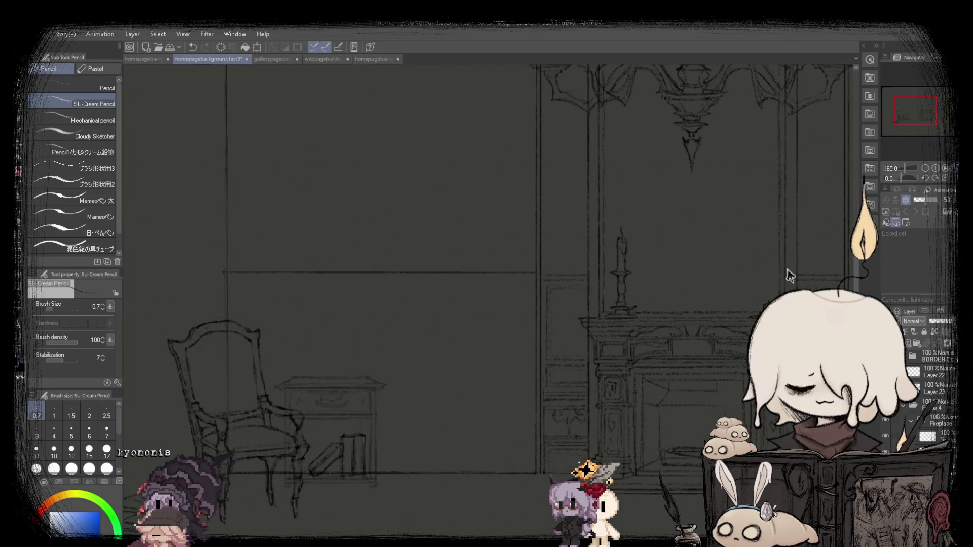
scroll(538, 278, "up", 2)
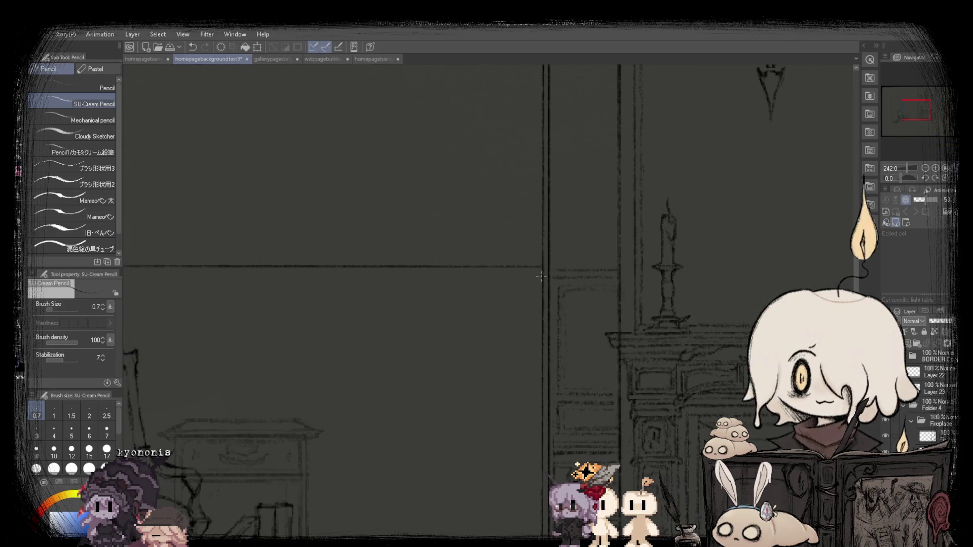
scroll(540, 276, "down", 2)
left_click_drag(545, 274, 240, 274)
scroll(445, 259, "down", 2)
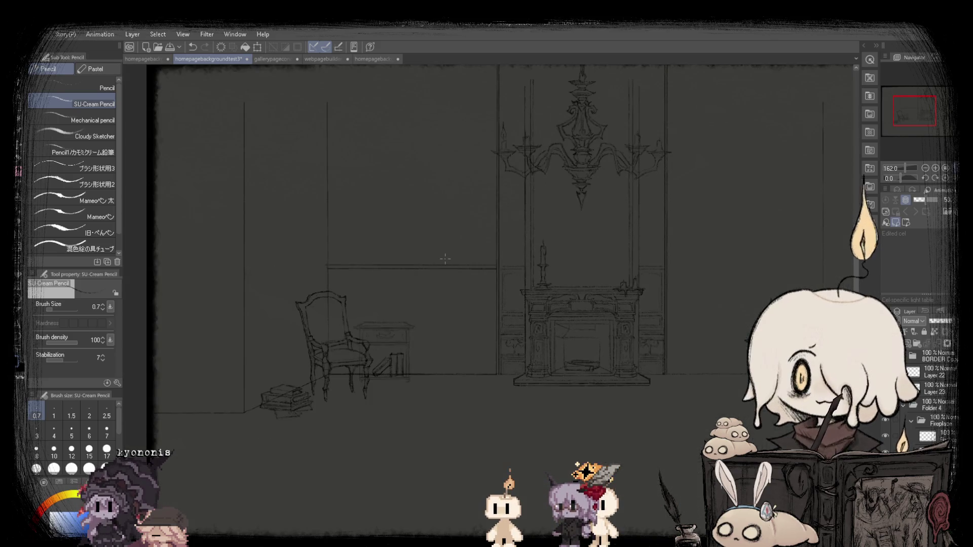
Fit the whole canvas in the window and switch to the Rectangle selection tool.
key("ctrl+0")
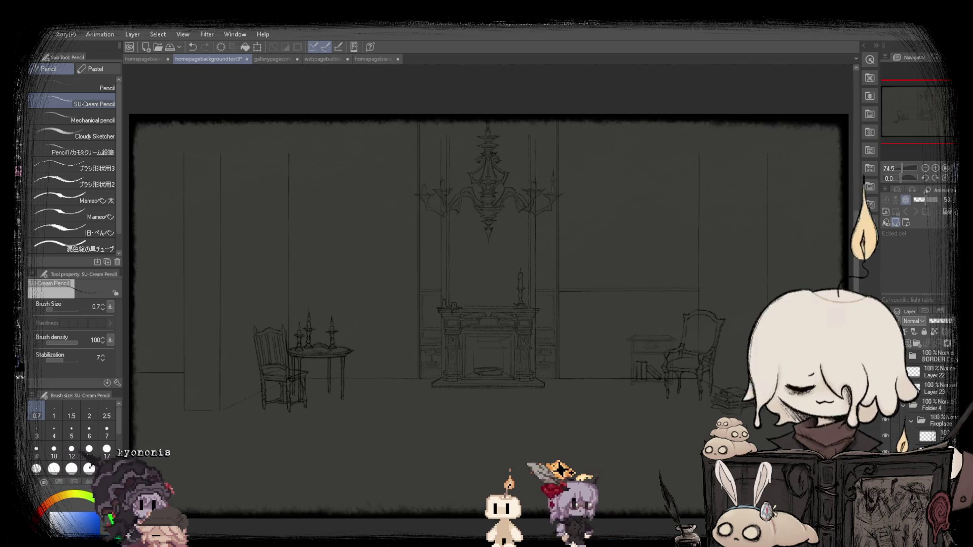
scroll(375, 286, "down", 2)
scroll(375, 286, "up", 4)
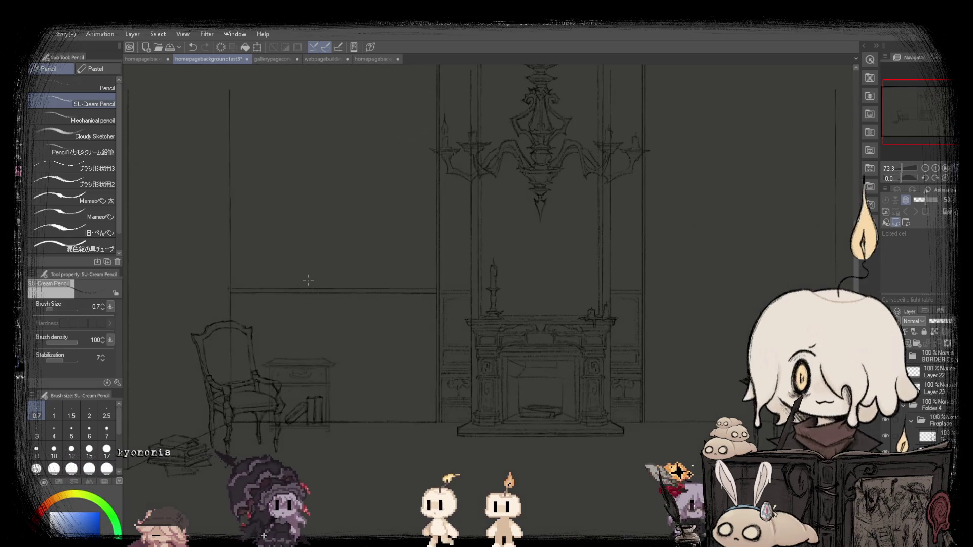
key("m")
scroll(284, 268, "down", 2)
scroll(285, 268, "up", 4)
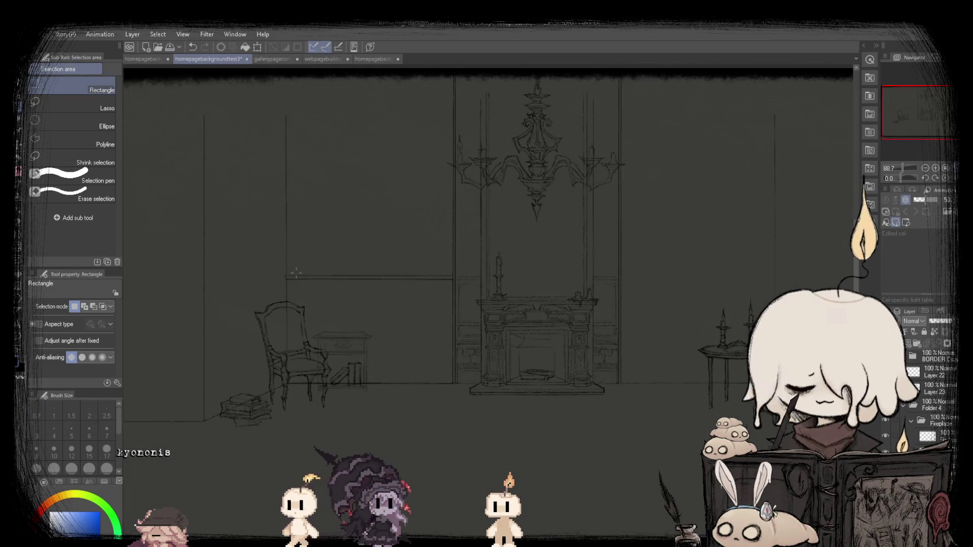
Select the new wall line and move it down to the level of the chair back.
scroll(285, 267, "up", 2)
mouse_move(302, 285)
left_mouse_down()
mouse_move(554, 304)
mouse_move(554, 320)
left_mouse_up()
left_click(440, 336)
left_click_drag(440, 337, 444, 380)
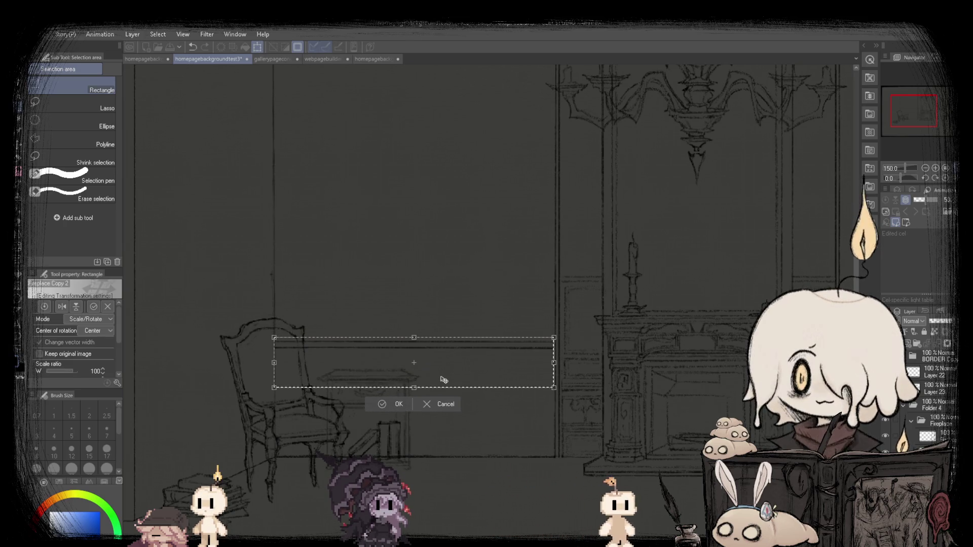
left_click(385, 403)
Fit the canvas, then compare the menu and backup page versions before returning to the room sketch.
key("ctrl+0")
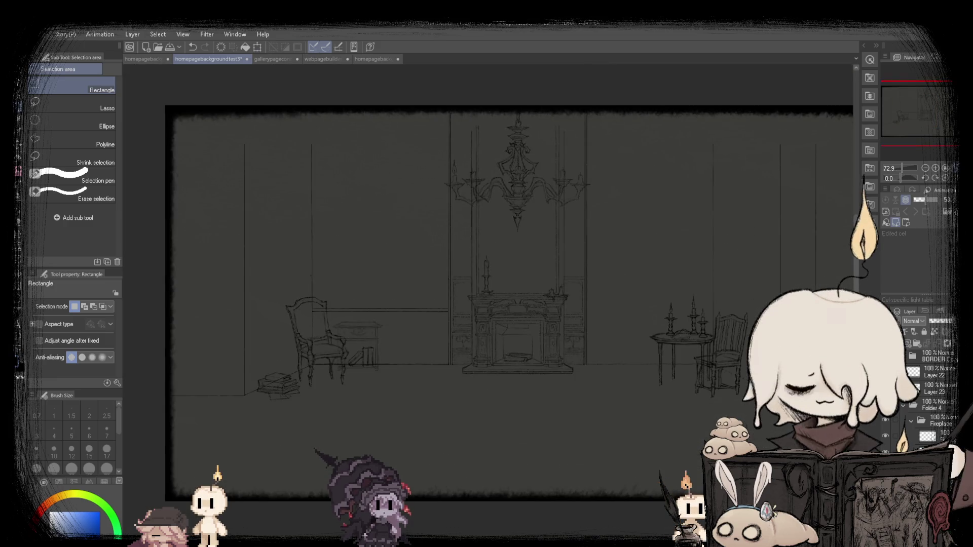
key("ctrl+0")
left_click(368, 59)
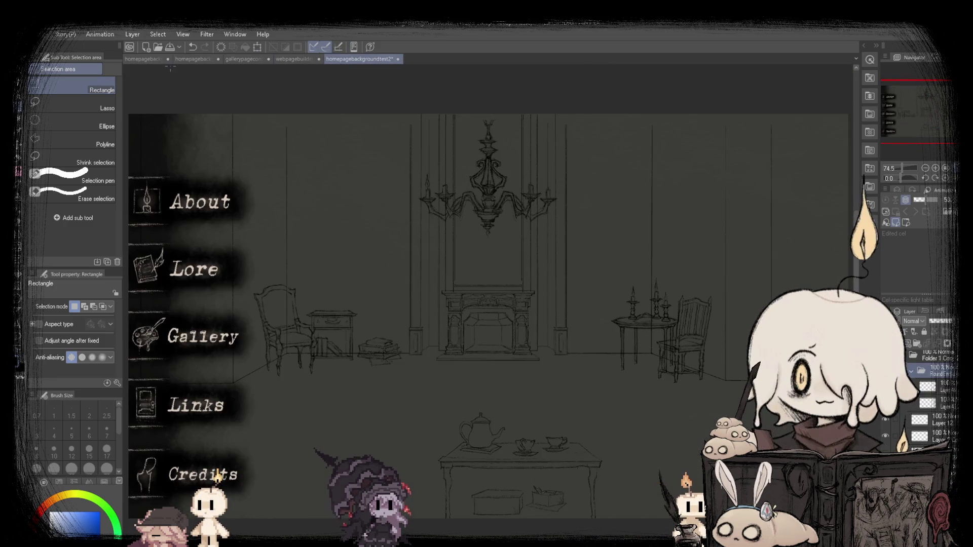
left_click(184, 60)
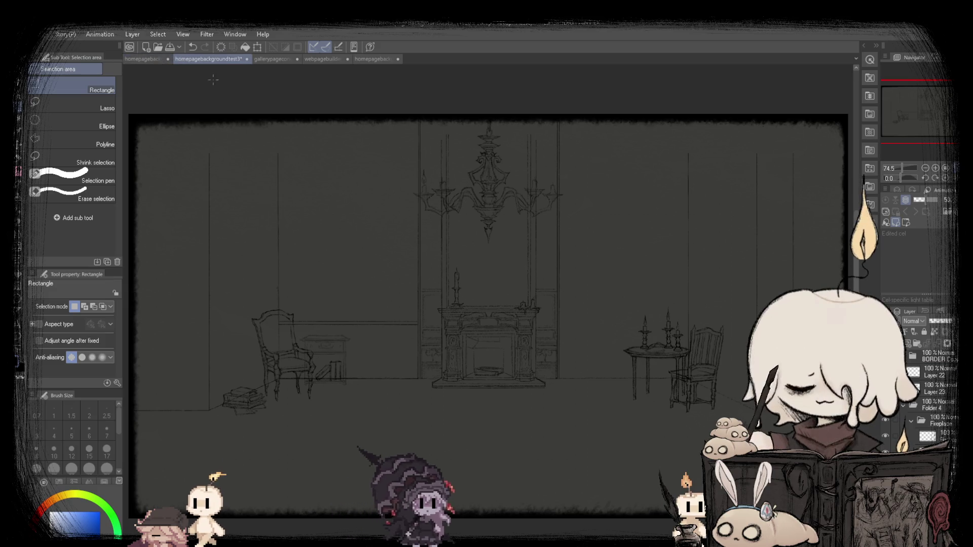
left_click(151, 60)
left_click(226, 60)
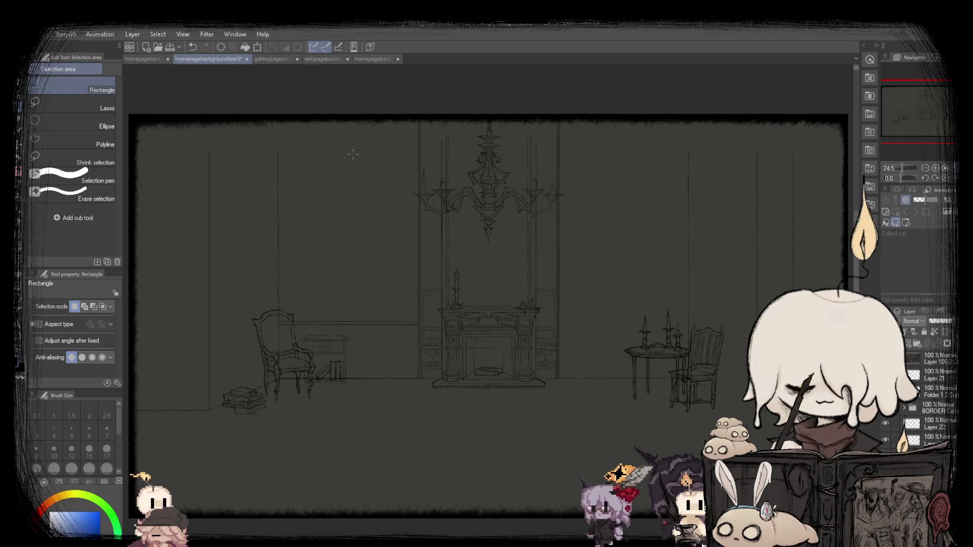
With the pencil, draw a straight horizontal line across the left wall behind the armchair.
key("p")
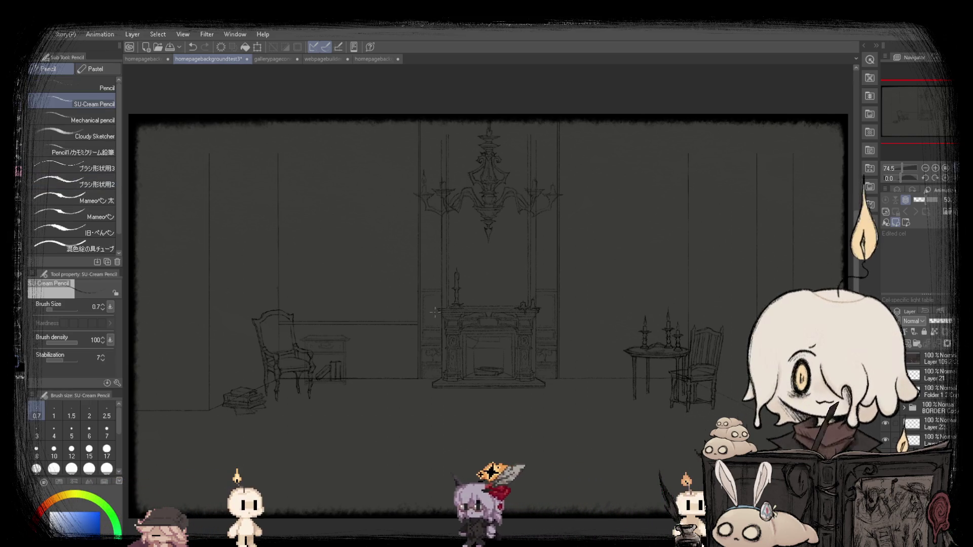
scroll(405, 355, "up", 5)
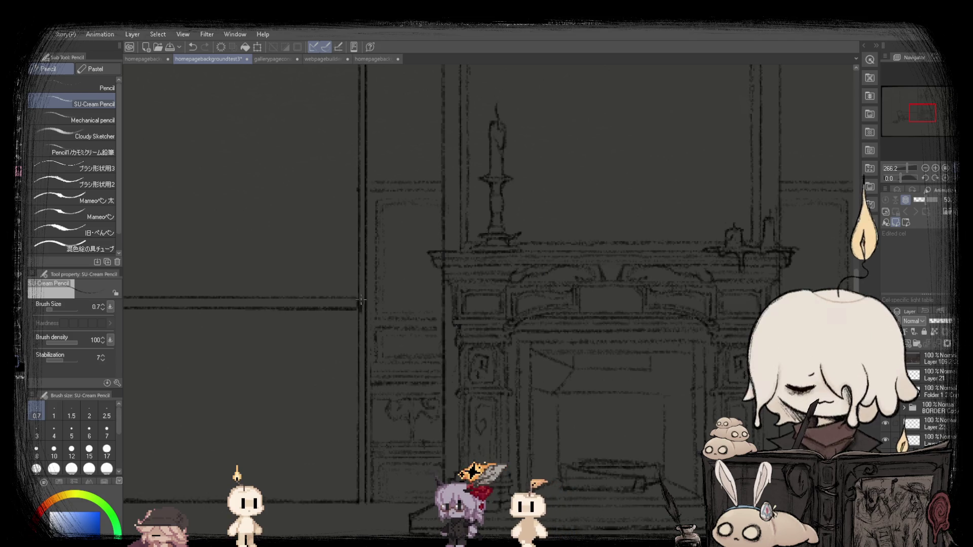
scroll(360, 300, "down", 5)
scroll(263, 196, "up", 1)
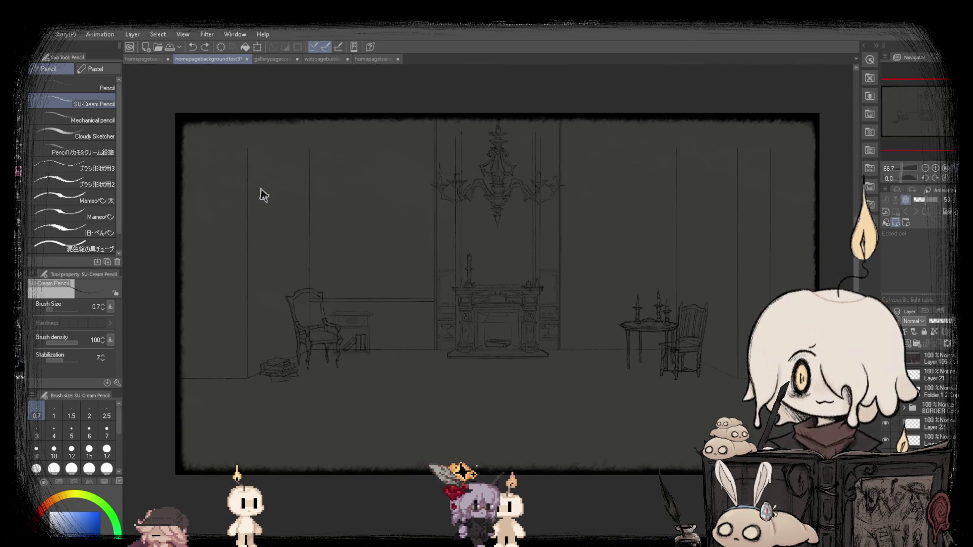
scroll(370, 242, "down", 2)
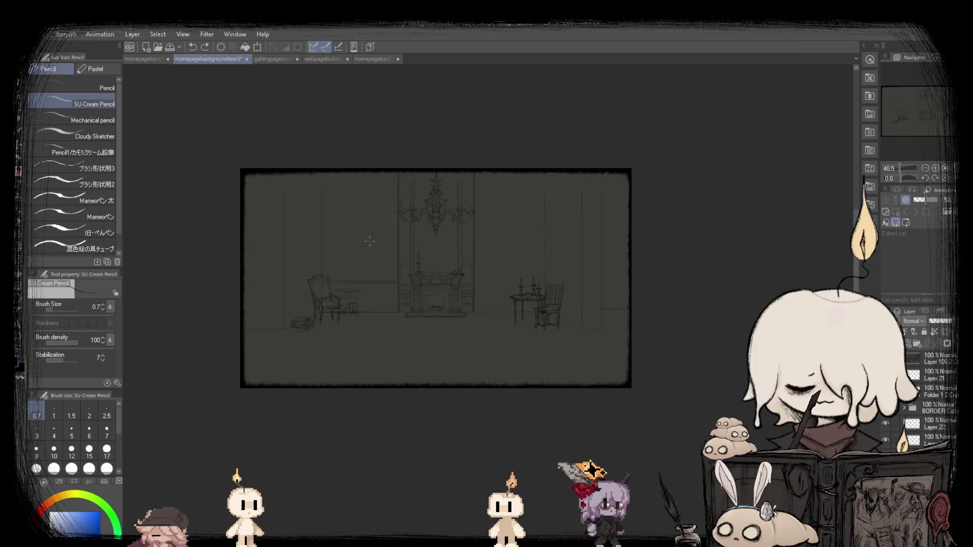
scroll(370, 242, "up", 2)
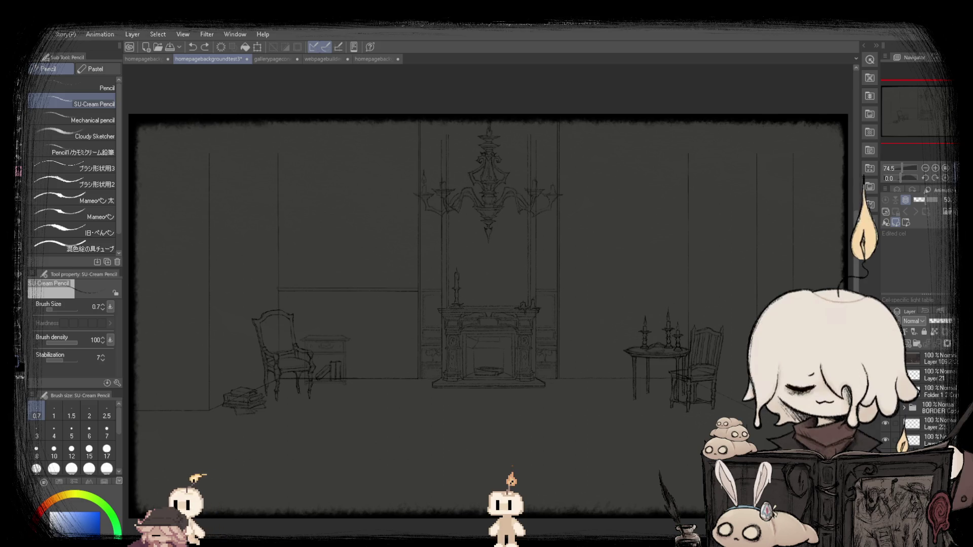
scroll(380, 262, "down", 2)
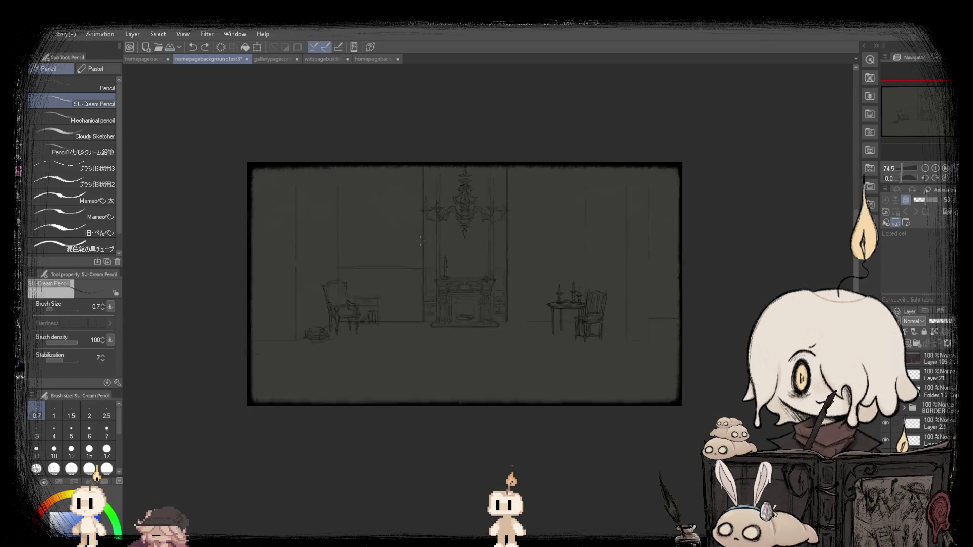
scroll(381, 262, "up", 1)
scroll(380, 262, "up", 3)
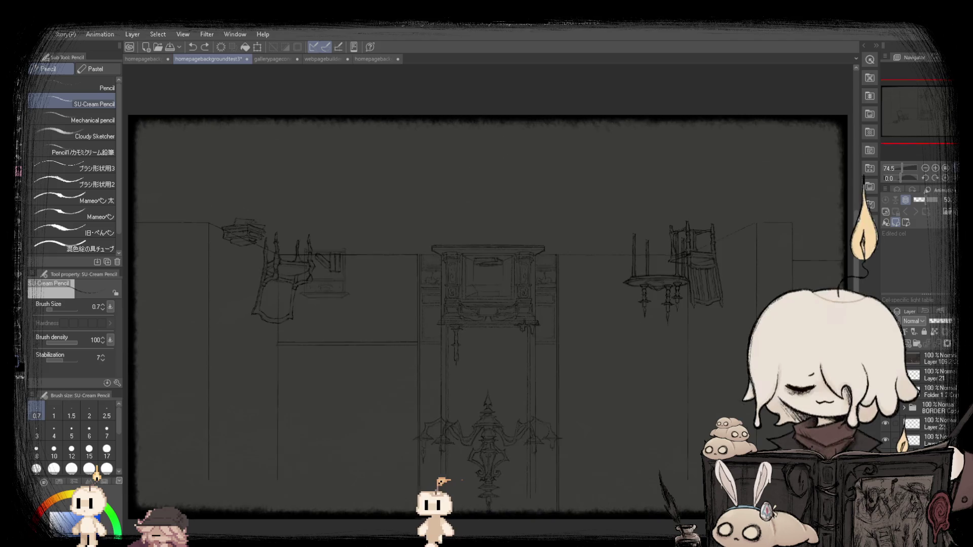
scroll(381, 262, "down", 2)
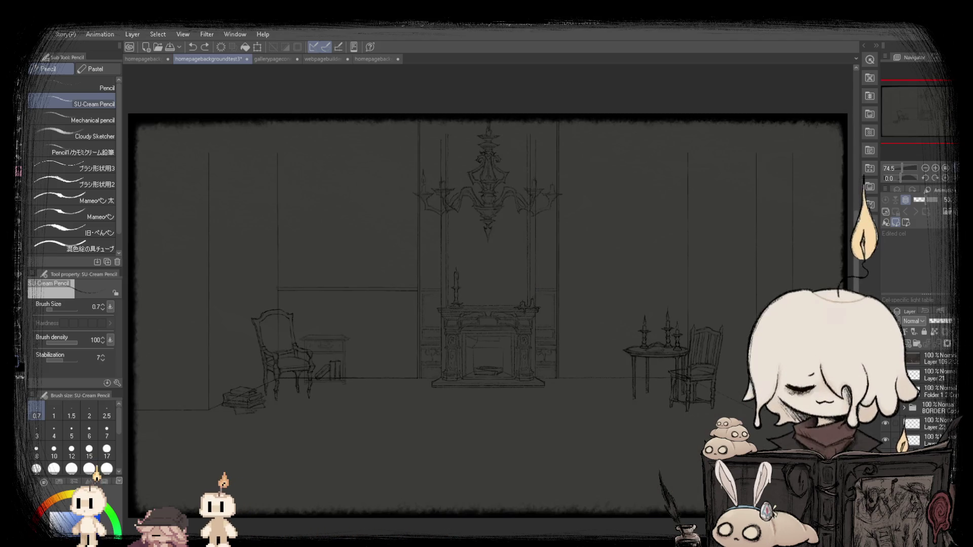
left_click_drag(278, 321, 417, 322)
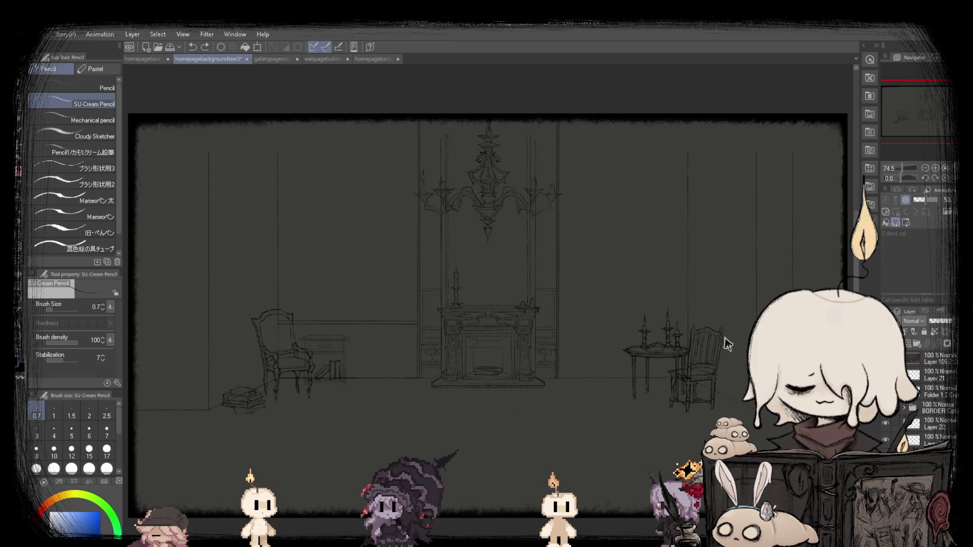
scroll(291, 344, "up", 5)
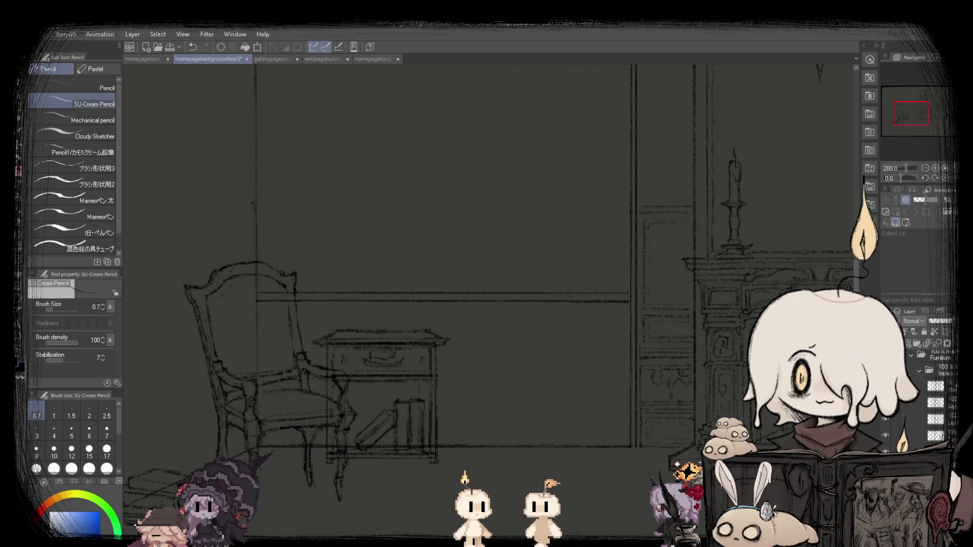
Select the chair and side table, scale them up to 140%, and shift them down slightly.
scroll(375, 284, "down", 2)
key("m")
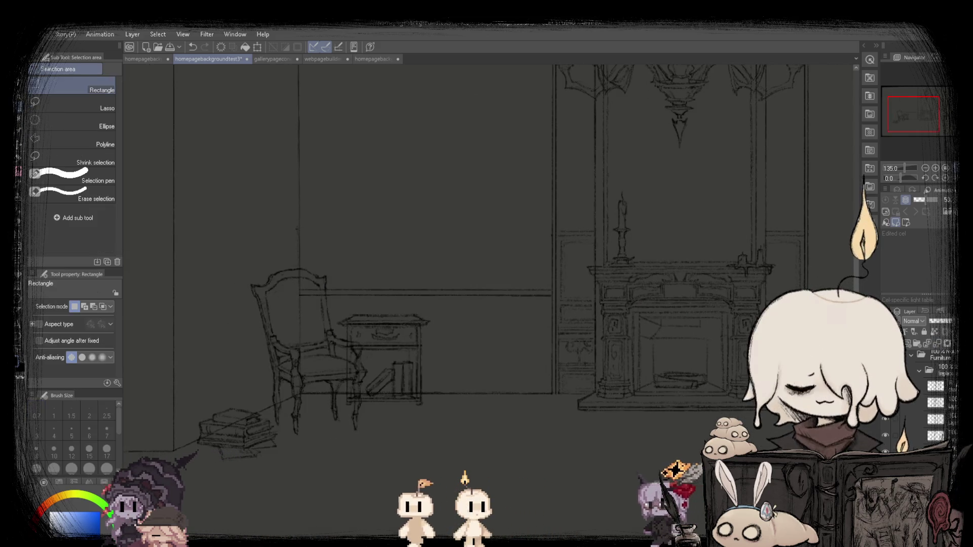
left_click_drag(299, 285, 505, 444)
left_click(428, 460)
left_click_drag(505, 285, 589, 219)
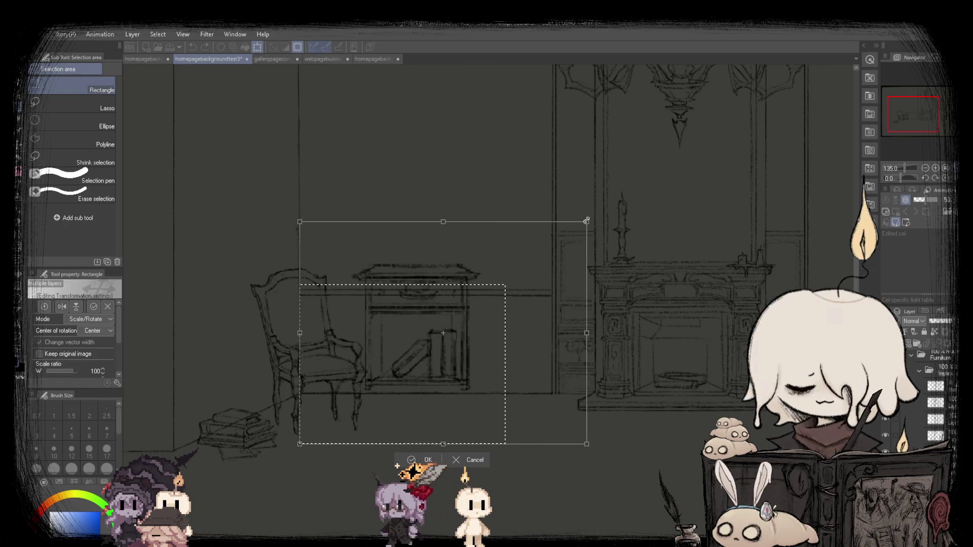
left_click_drag(437, 296, 432, 318)
key("ctrl+0")
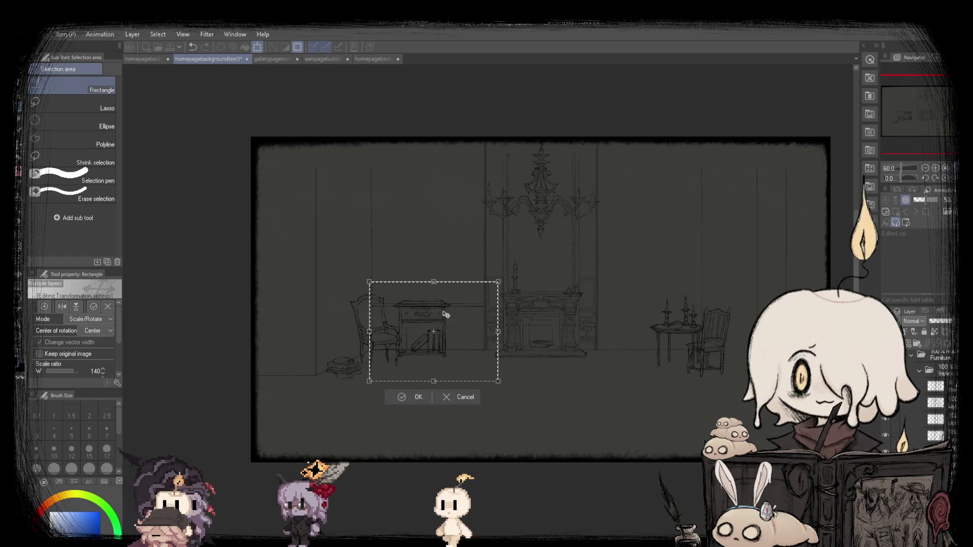
key("ctrl+alt+0")
key("Return")
scroll(405, 284, "up", 1)
Select the side table, shrink it slightly from the top and nudge it right.
mouse_move(350, 275)
left_mouse_down()
mouse_move(502, 283)
mouse_move(492, 289)
left_mouse_up()
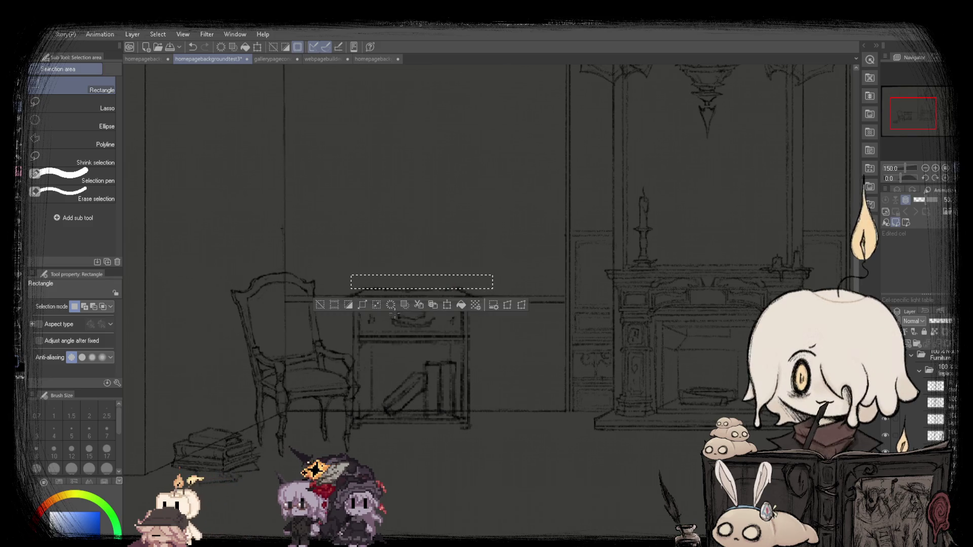
key("ctrl+0")
scroll(362, 251, "down", 3)
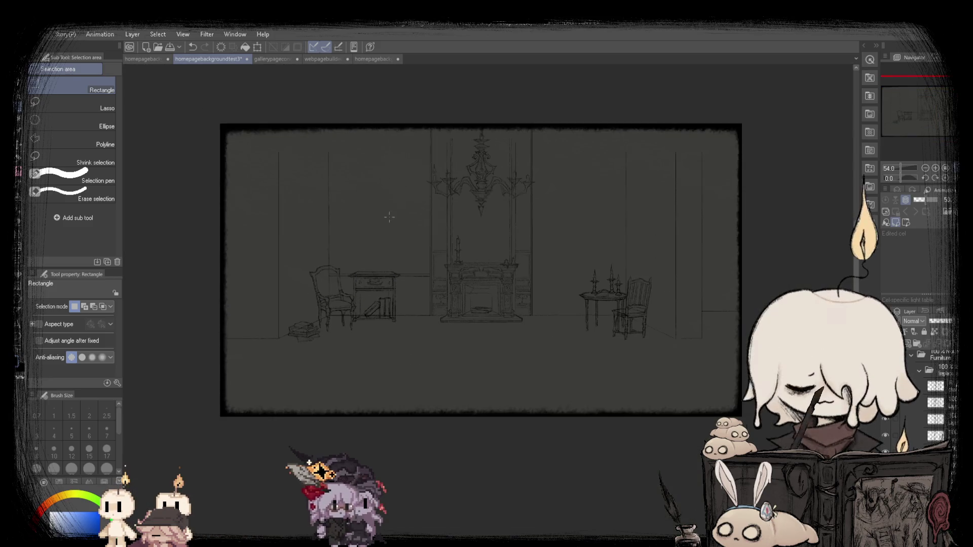
scroll(411, 462, "up", 2)
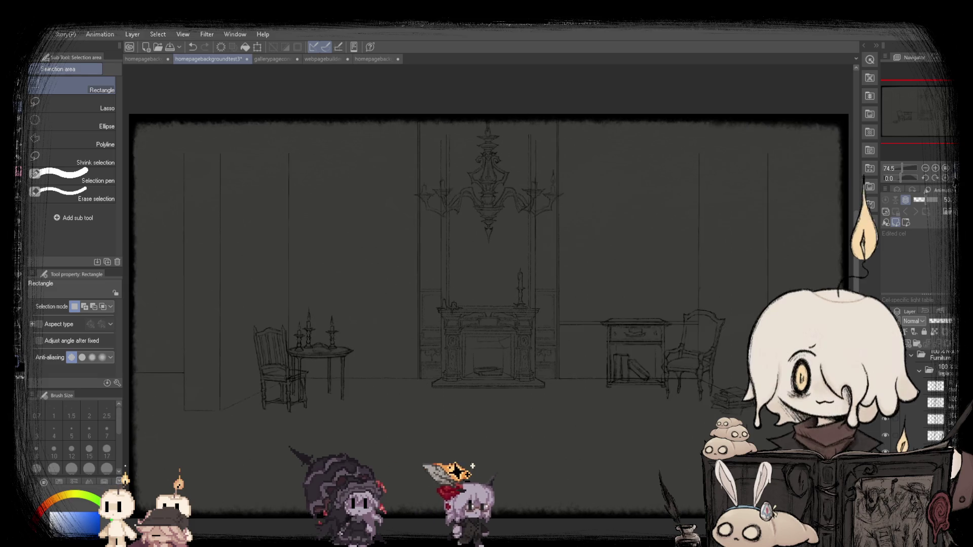
left_click_drag(283, 298, 411, 404)
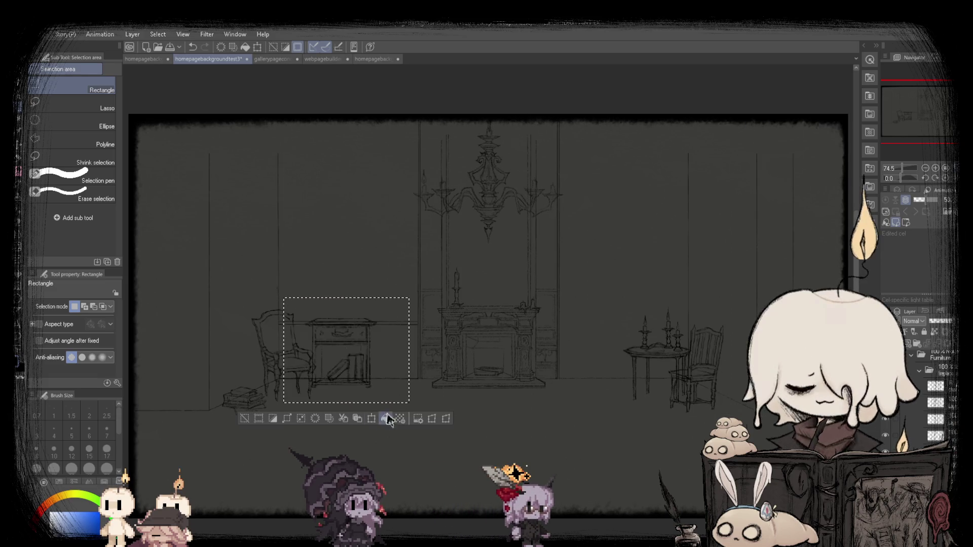
left_click(387, 413)
scroll(357, 335, "up", 2)
left_click_drag(343, 285, 343, 288)
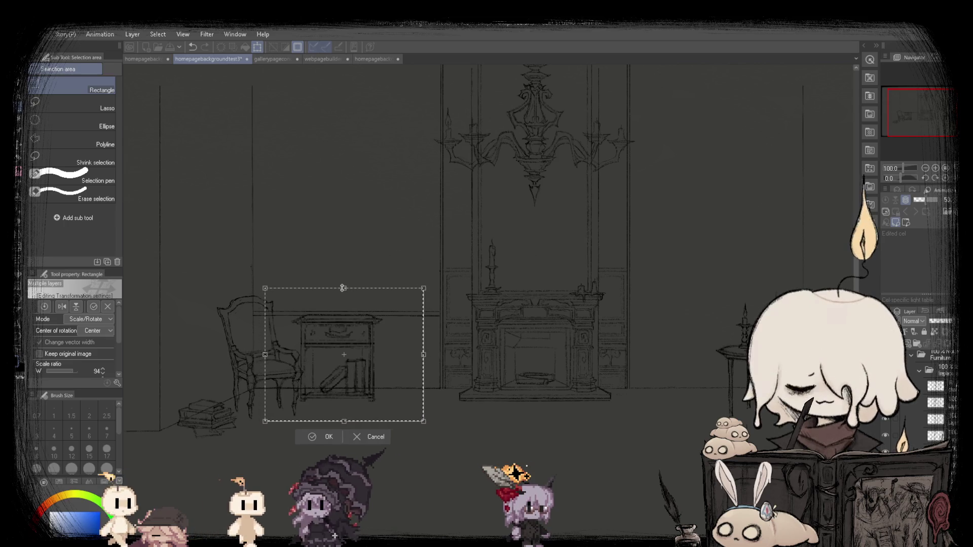
left_click_drag(337, 354, 341, 356)
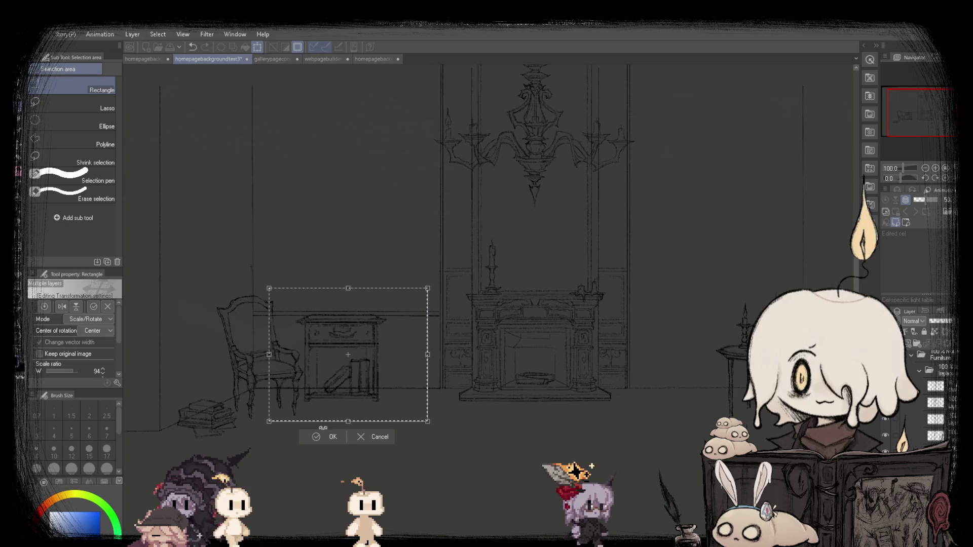
left_click(329, 437)
scroll(369, 357, "down", 5)
scroll(376, 340, "up", 5)
Reselect the side table and enlarge it to about 113%, nudging it down slightly.
left_click_drag(311, 312, 382, 318)
key("ctrl+z")
key("ctrl+z")
key("ctrl+z")
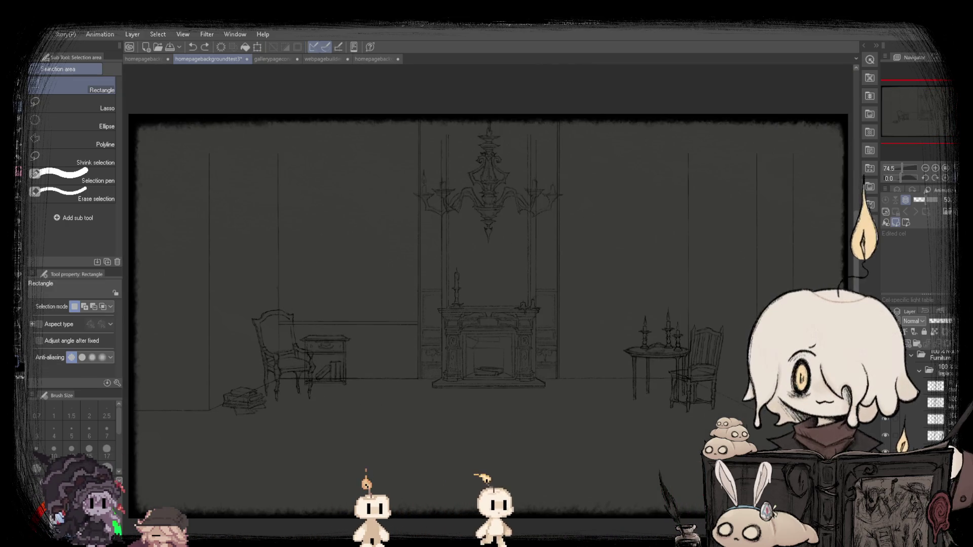
scroll(497, 302, "down", 2)
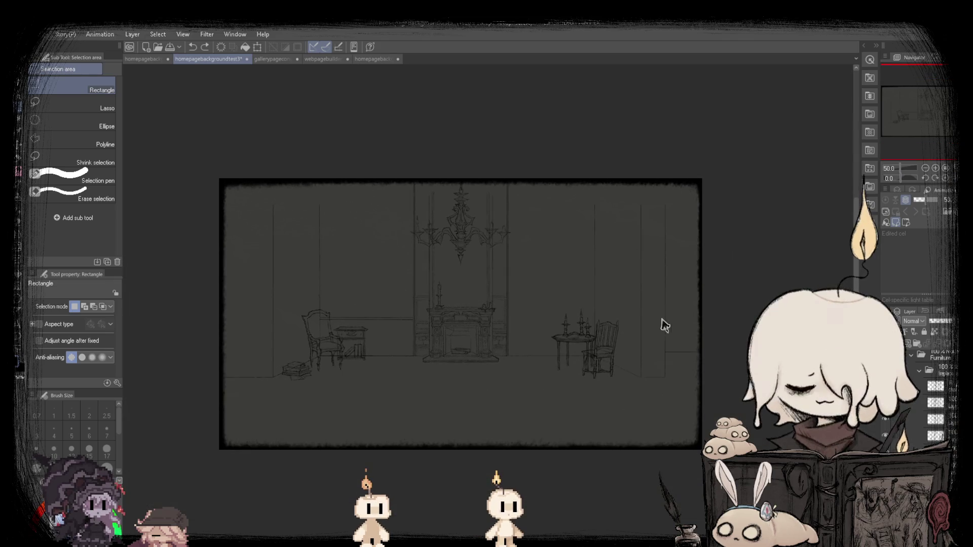
key("ctrl+y")
mouse_move(336, 310)
left_mouse_down()
mouse_move(390, 313)
mouse_move(398, 368)
left_mouse_up()
scroll(342, 326, "up", 3)
left_click(398, 431)
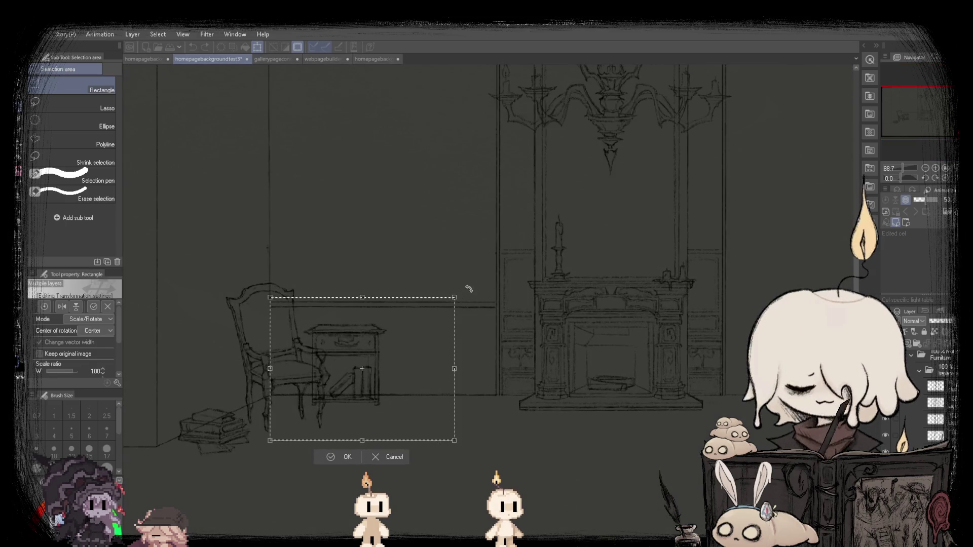
left_click_drag(456, 297, 478, 281)
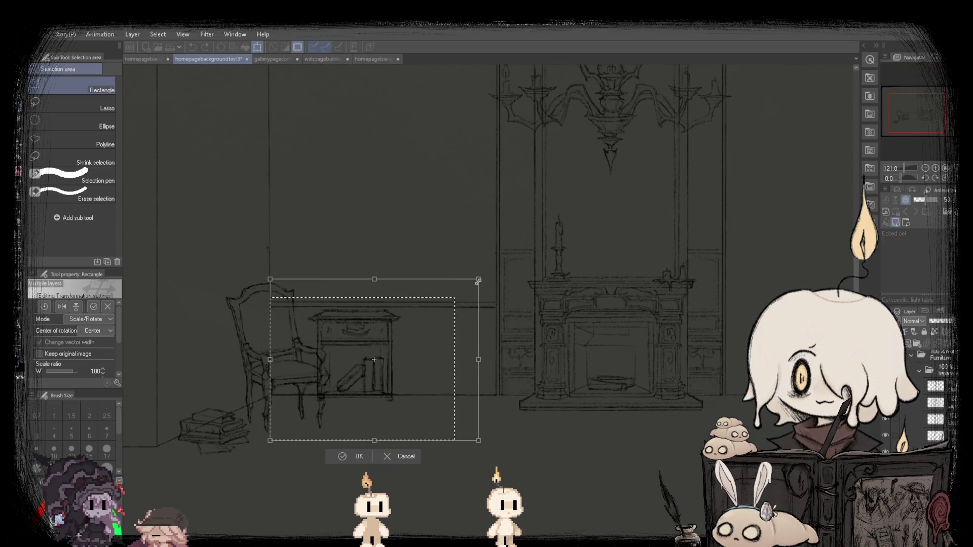
left_click_drag(388, 348, 389, 351)
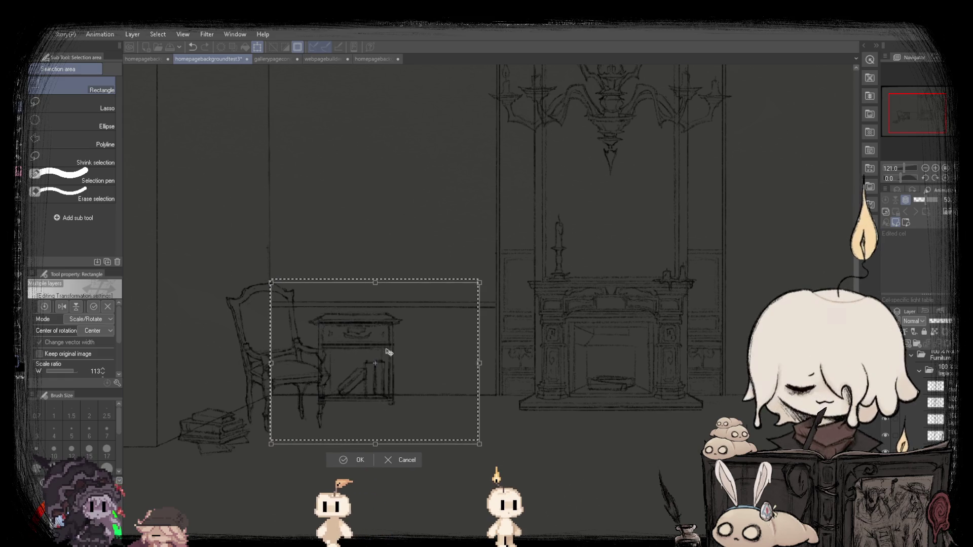
left_click(358, 468)
Select the area around the desk top, then clear the selection.
scroll(332, 289, "up", 2)
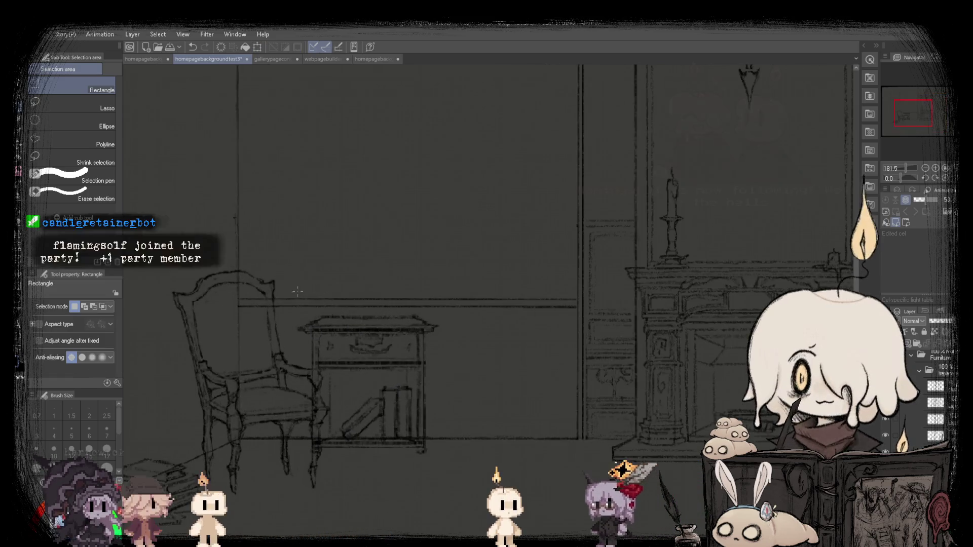
left_click_drag(297, 292, 454, 318)
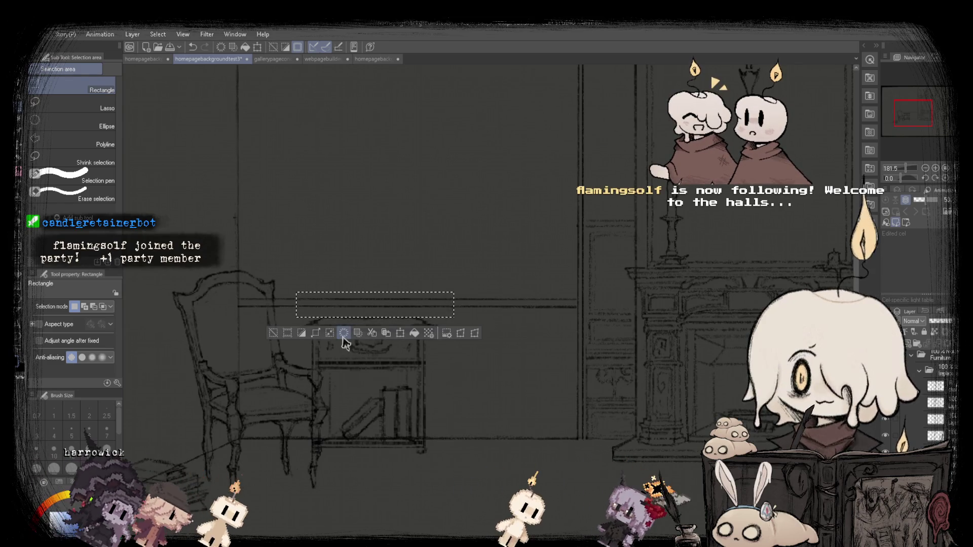
left_click(344, 332)
scroll(313, 323, "up", 2)
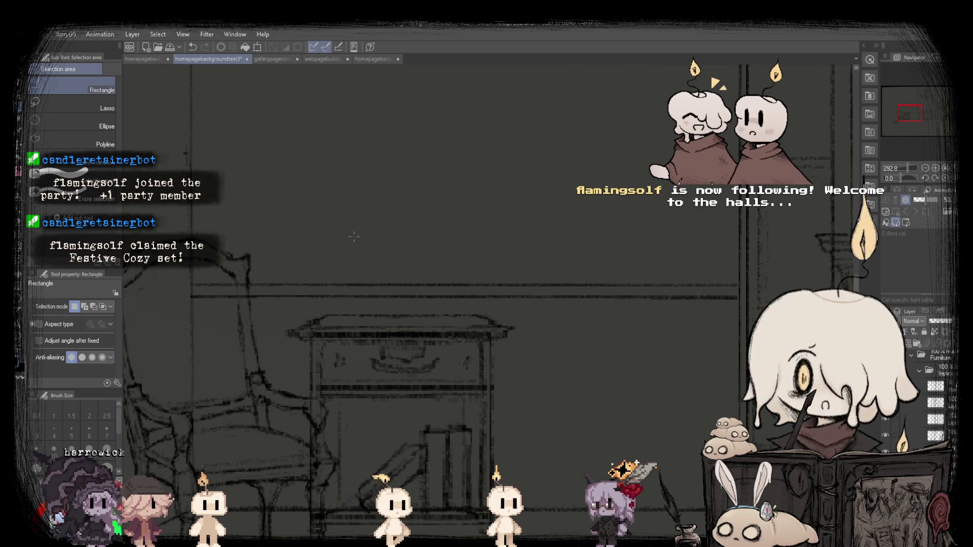
Scale the chair, side table and book stack together to 105%, then deselect.
scroll(347, 249, "down", 2)
scroll(347, 250, "up", 3)
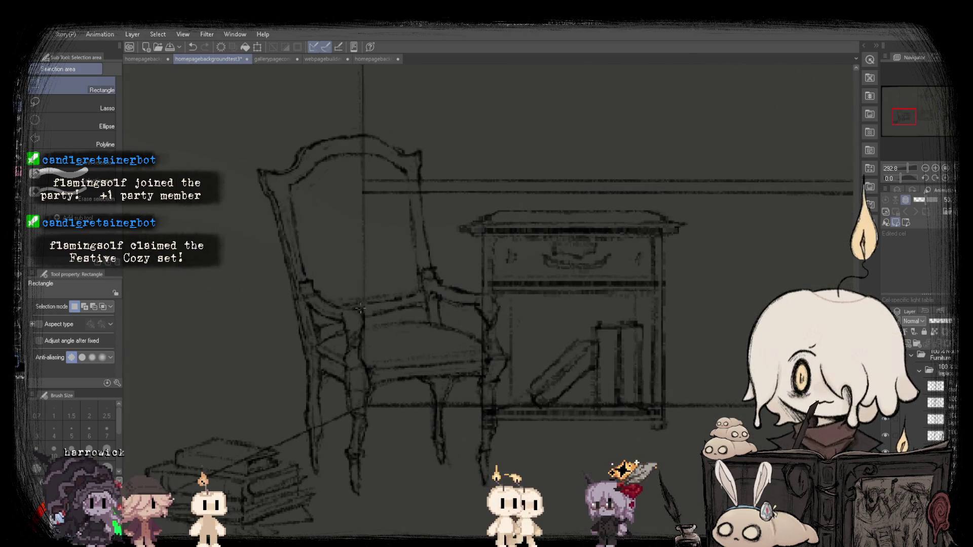
scroll(360, 313, "down", 3)
left_click_drag(279, 218, 517, 415)
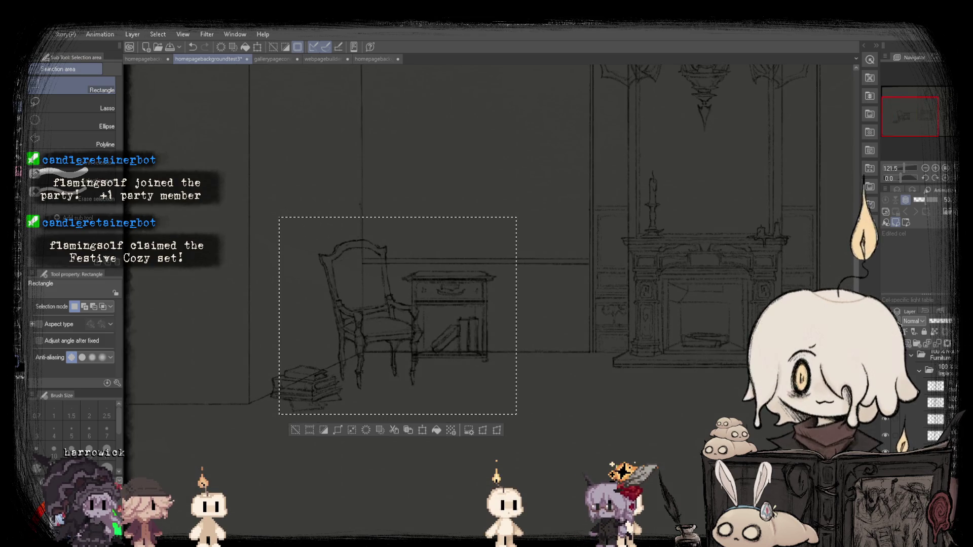
left_click(422, 431)
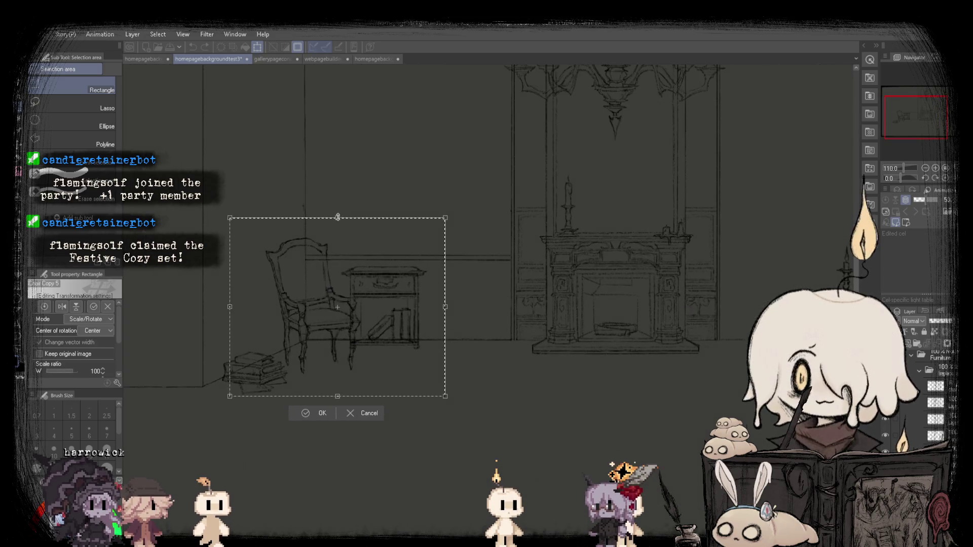
left_click_drag(338, 216, 336, 209)
scroll(336, 209, "down", 4)
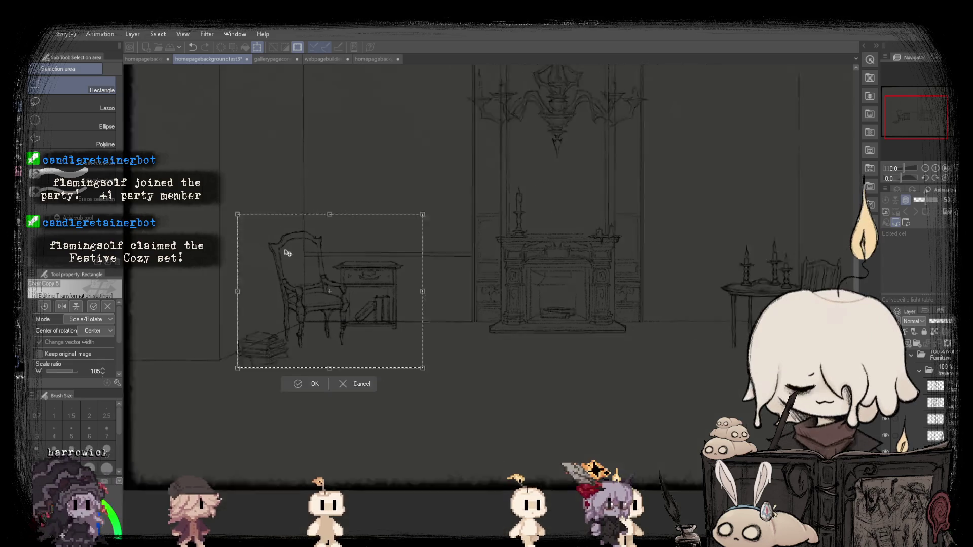
scroll(250, 271, "up", 4)
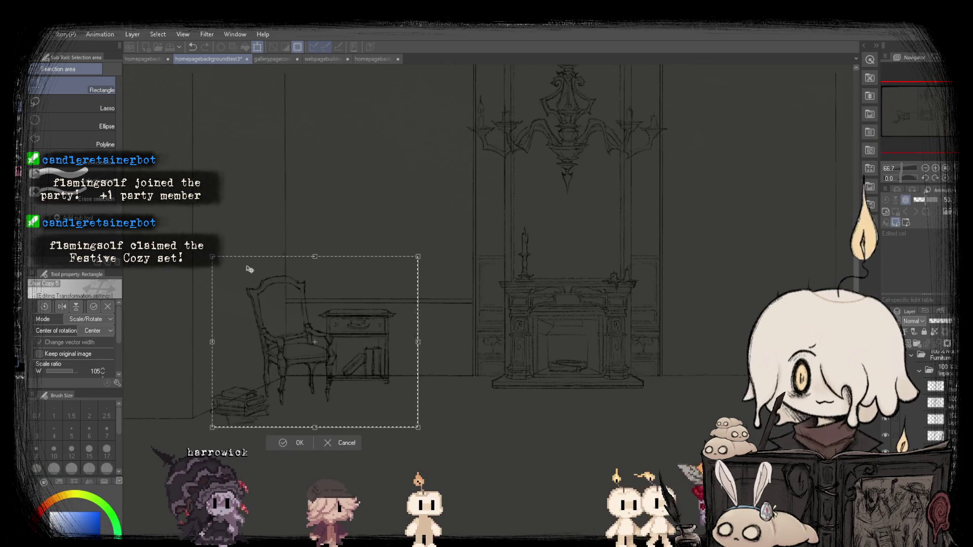
key("Return")
scroll(411, 278, "down", 3)
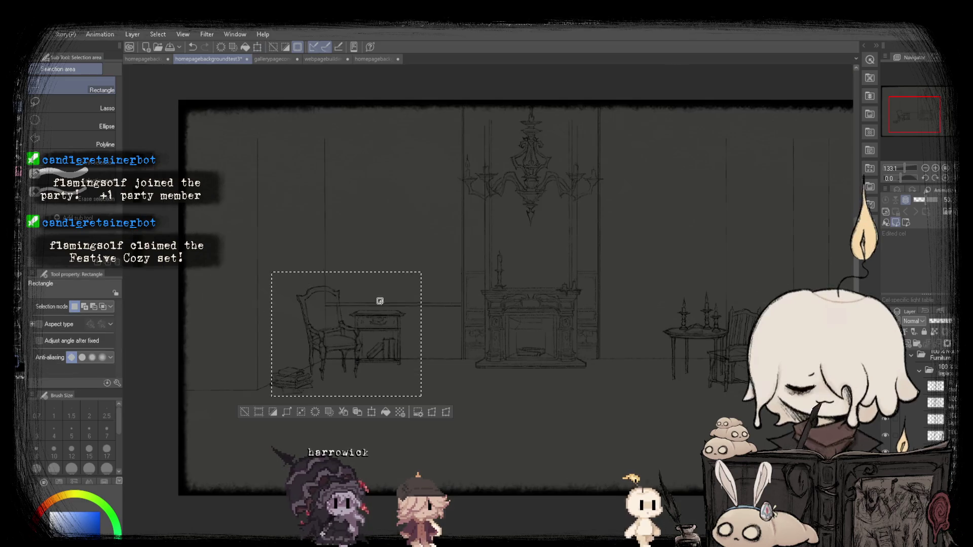
key("ctrl+d")
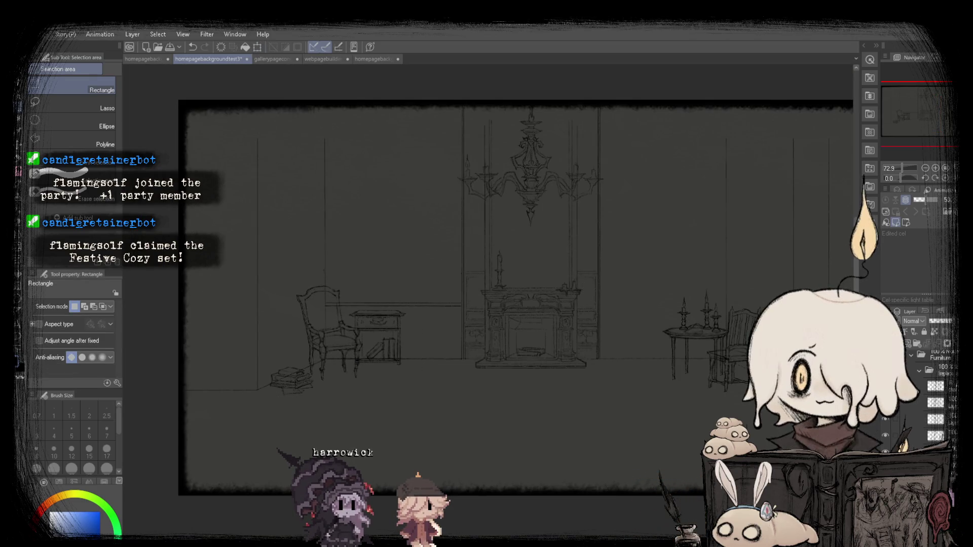
key("ctrl+0")
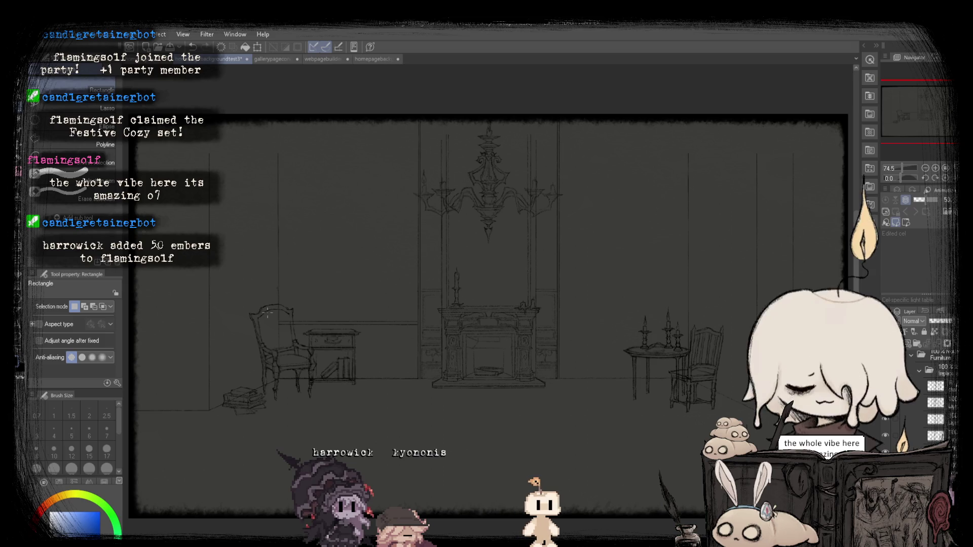
Toggle the Fireplace layer's visibility on and off to compare, leaving it visible.
scroll(456, 385, "up", 6)
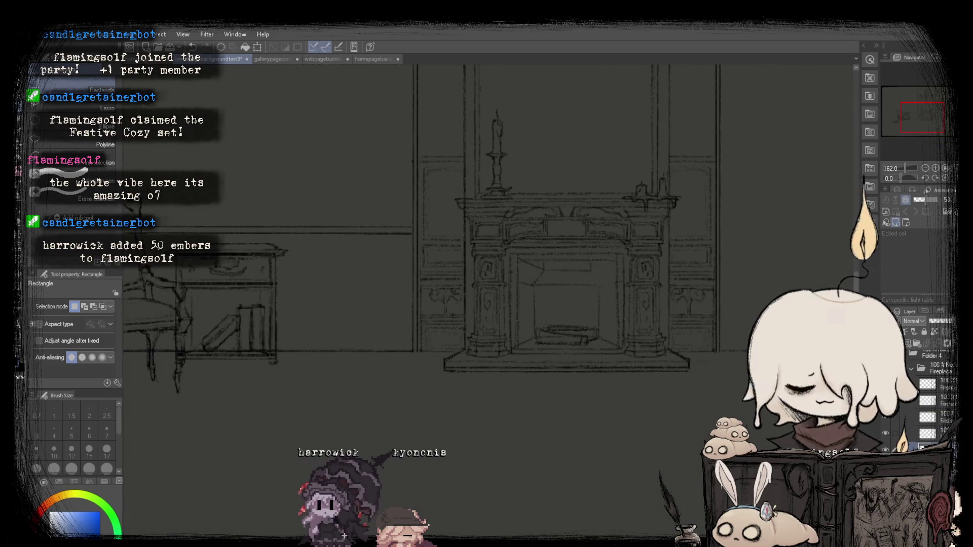
left_click(885, 368)
left_click(885, 368)
left_click(885, 367)
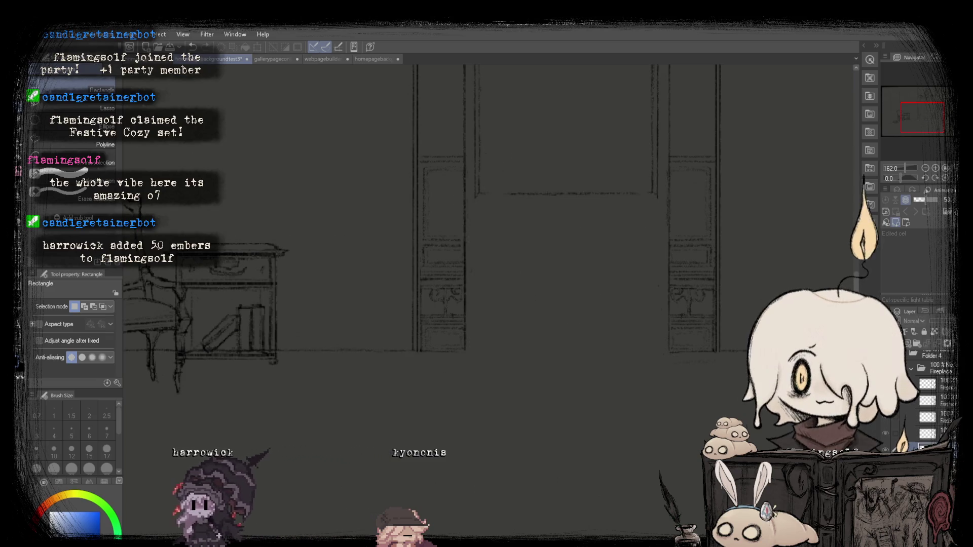
left_click(885, 368)
left_click(884, 368)
left_click(885, 368)
left_click(885, 385)
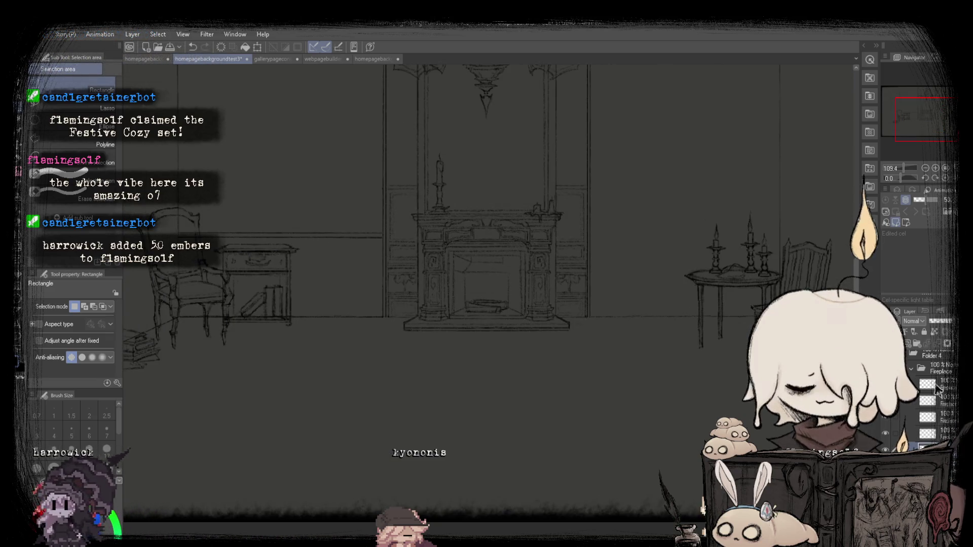
scroll(698, 325, "down", 5)
scroll(415, 253, "up", 4)
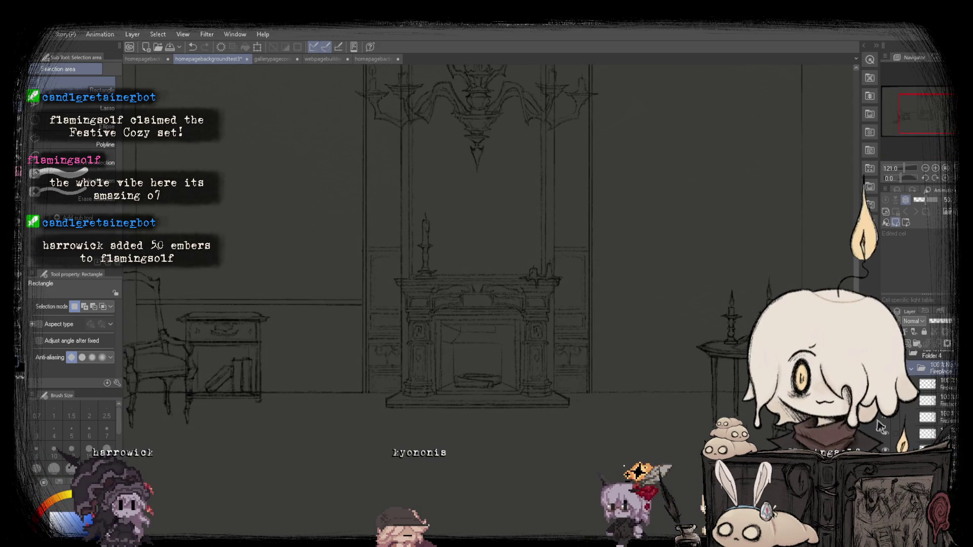
left_click(885, 368)
left_click(885, 368)
left_click(885, 368)
left_click(885, 368)
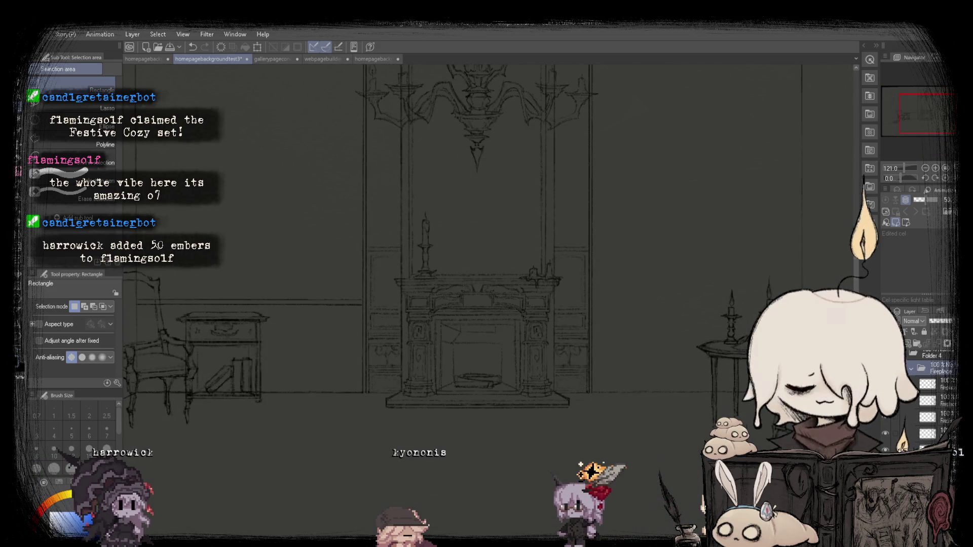
Select the fireplace and stretch it to 105% taller with its base fixed on the floor line.
left_click_drag(573, 420, 577, 416)
left_click(373, 201)
left_click(500, 431)
left_click_drag(474, 201, 473, 189)
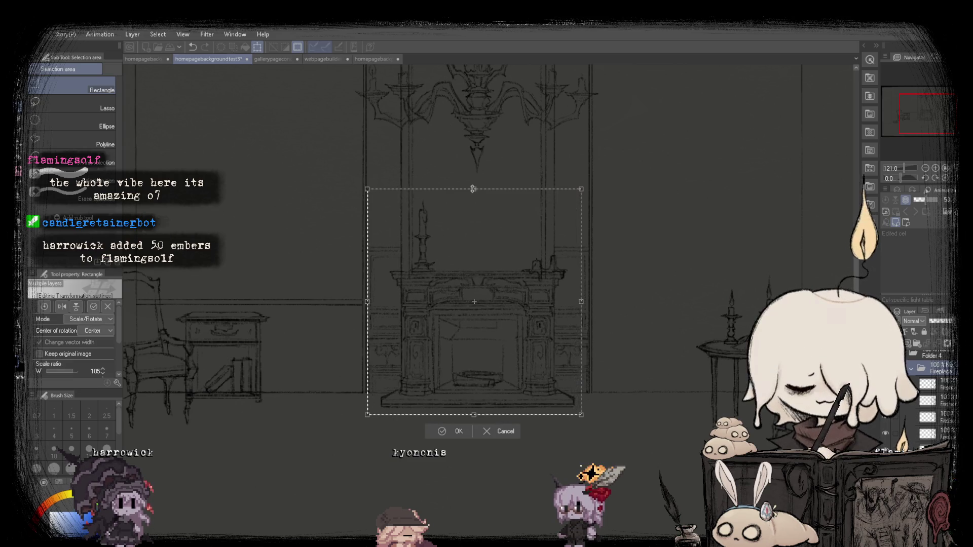
key("Return")
scroll(479, 314, "down", 3)
left_click(528, 241)
key("h")
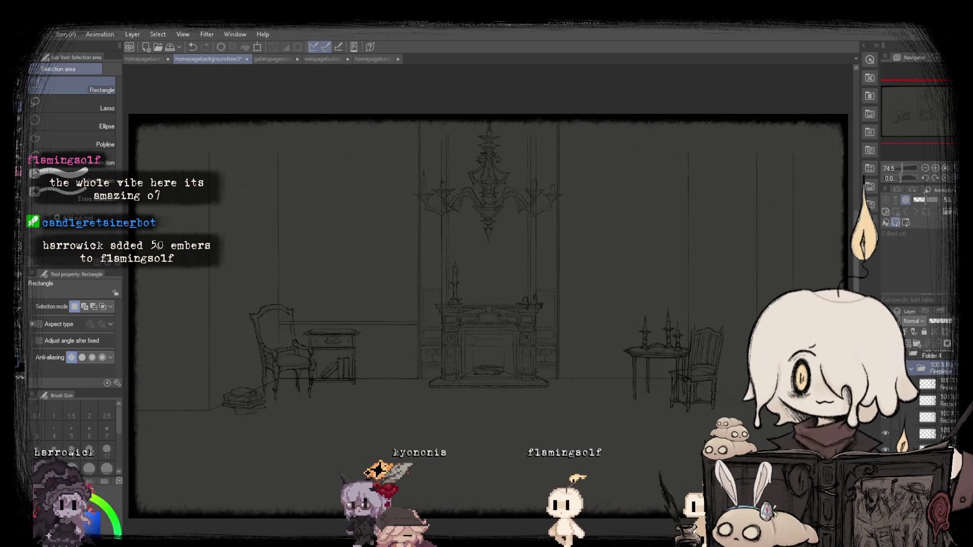
Undo and redo the fireplace enlargement to compare, keeping the enlarged version.
key("ctrl+z")
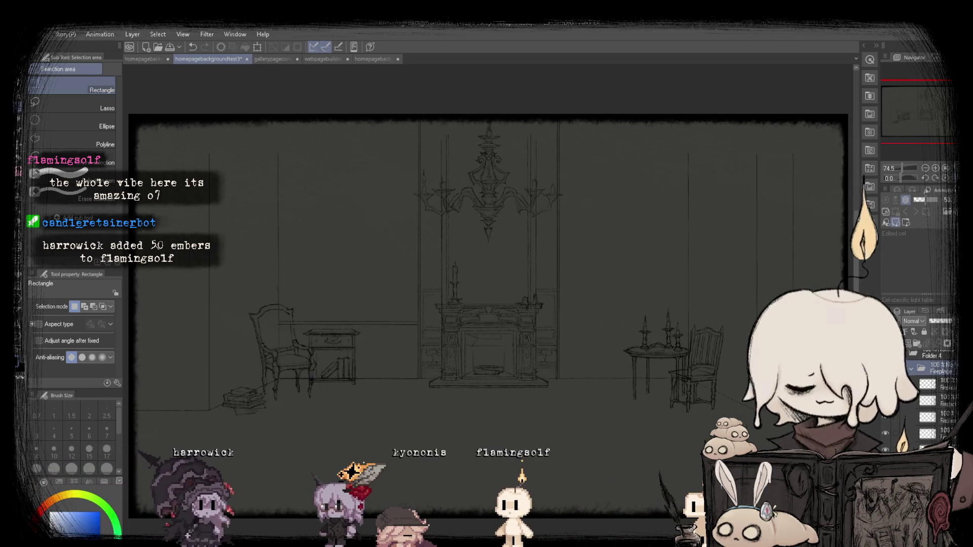
key("ctrl+y")
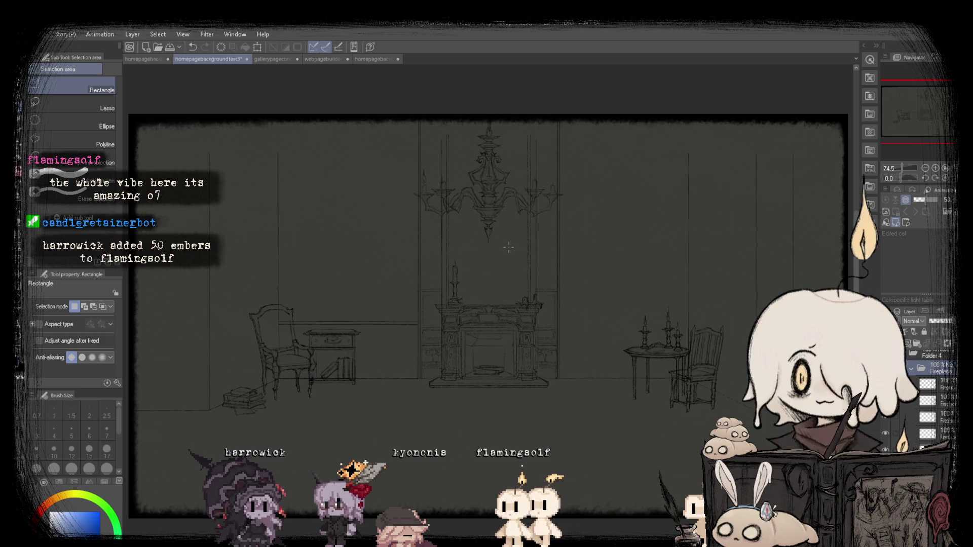
scroll(509, 247, "up", 5)
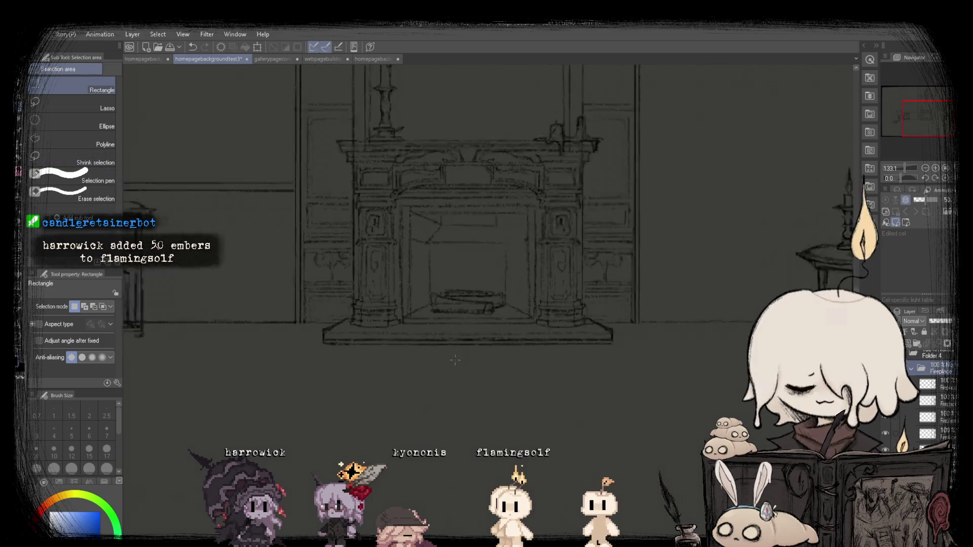
scroll(455, 360, "up", 3)
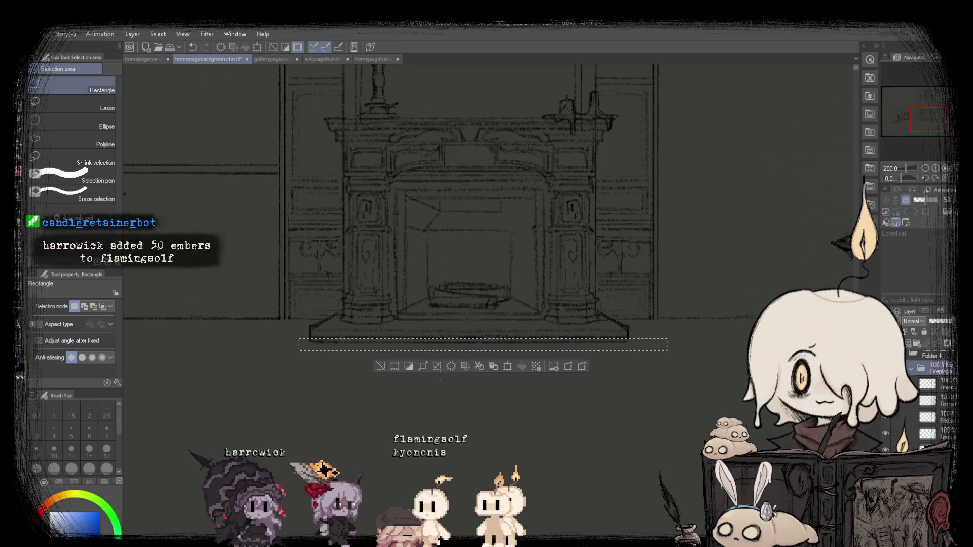
scroll(467, 298, "down", 4)
scroll(626, 350, "down", 1)
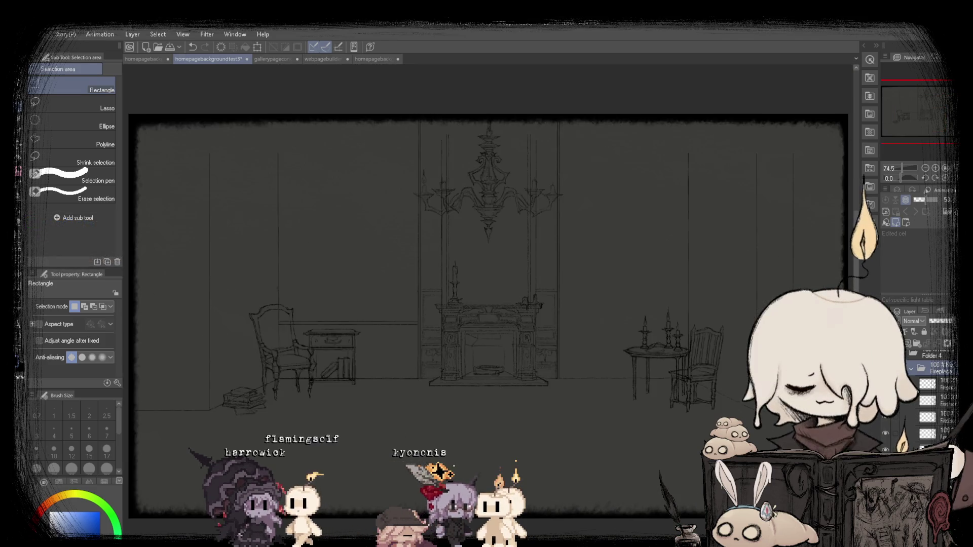
key("ctrl+z")
key("ctrl+z")
key("ctrl+z")
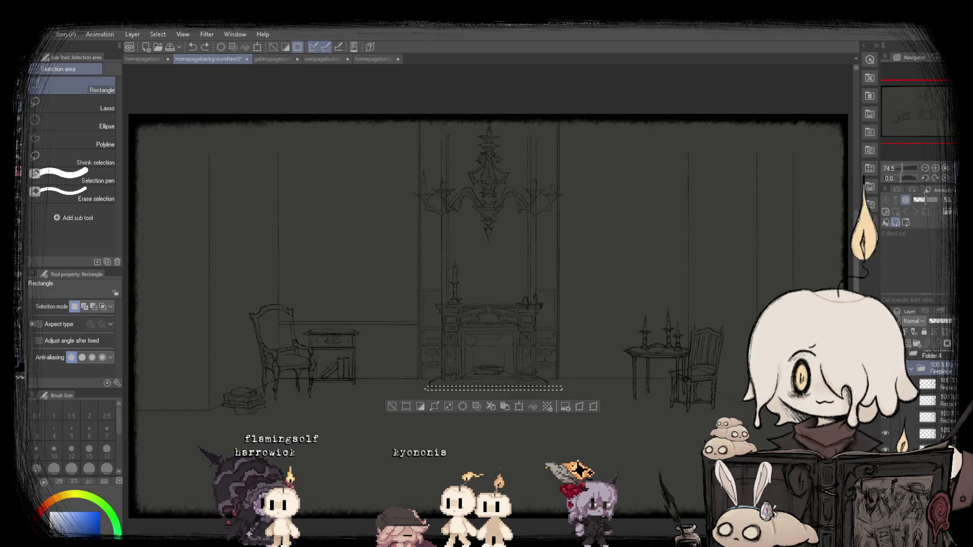
left_click(660, 463)
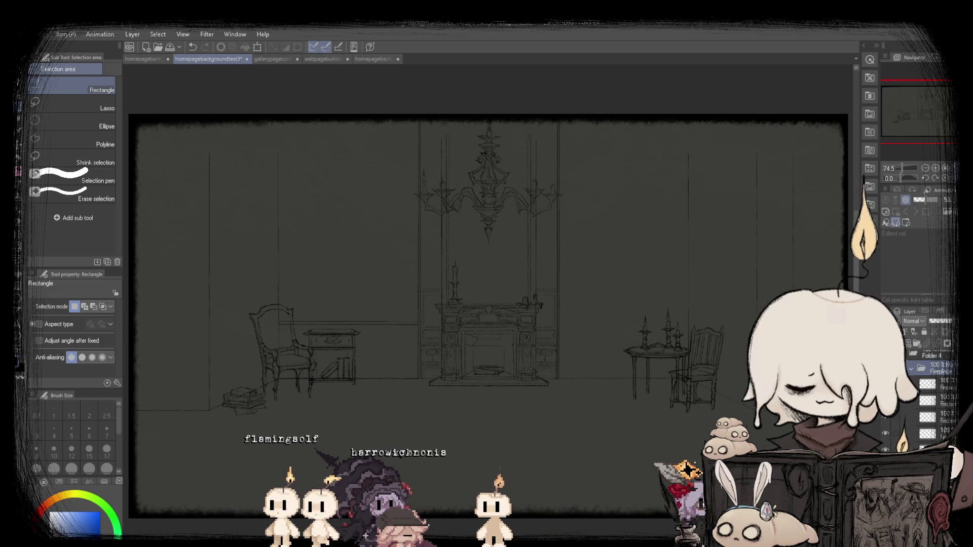
Flip between the earlier and current versions again and collapse the Fireplace folder, ending on the enlarged fireplace.
key("ctrl+z")
key("ctrl+y")
key("ctrl+z")
key("ctrl+y")
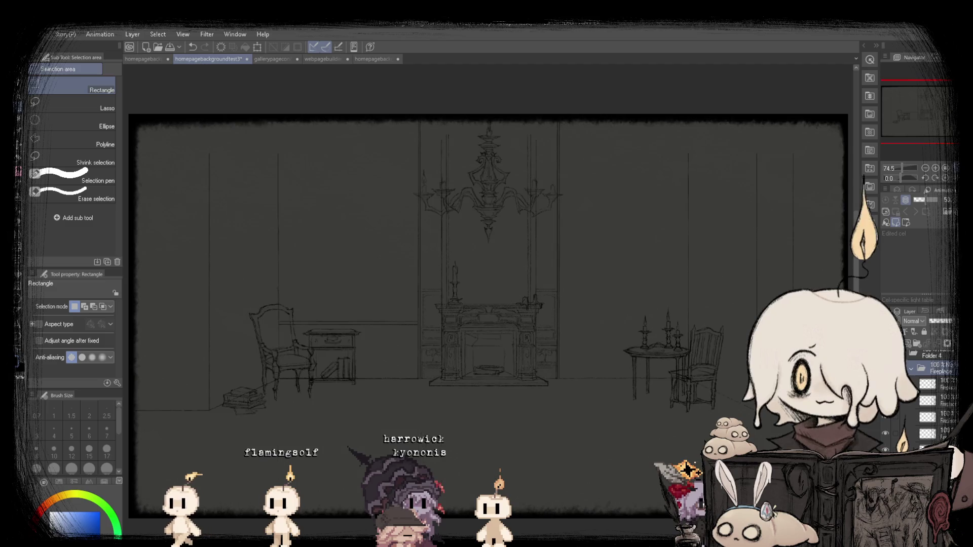
key("ctrl+z")
key("ctrl+y")
key("ctrl+z")
key("ctrl+y")
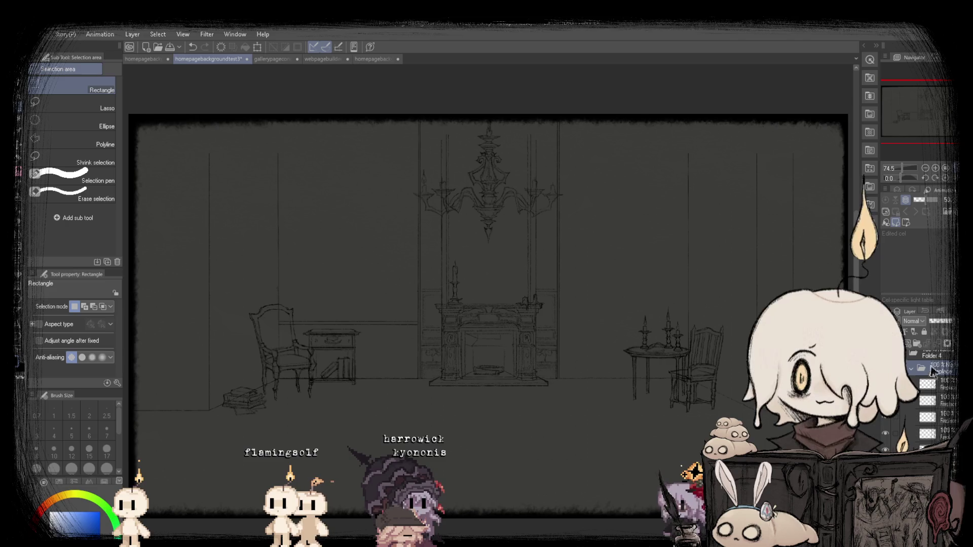
left_click(912, 367)
key("ctrl+z")
key("ctrl+y")
key("ctrl+z")
key("ctrl+y")
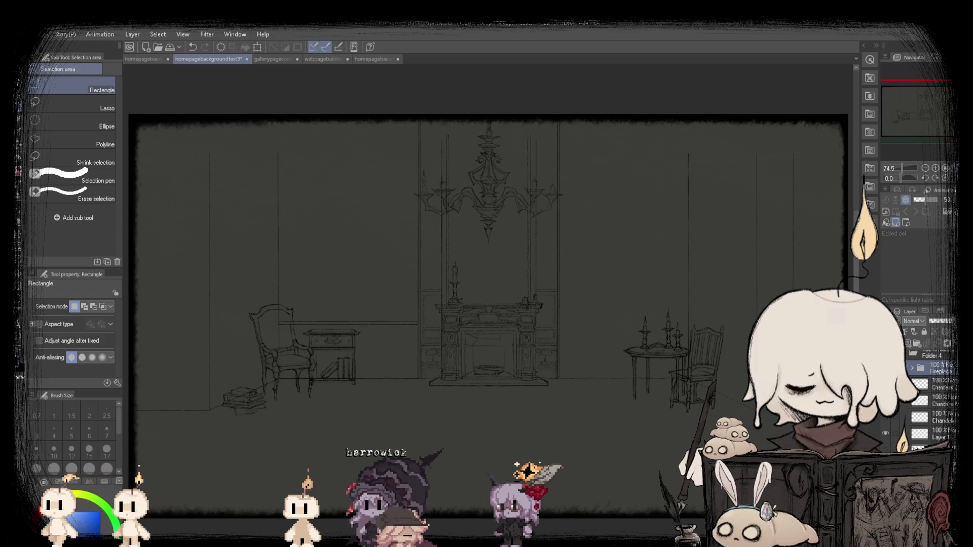
Marquee the left chair and side table, then copy and paste them onto a new layer.
left_click(21, 179)
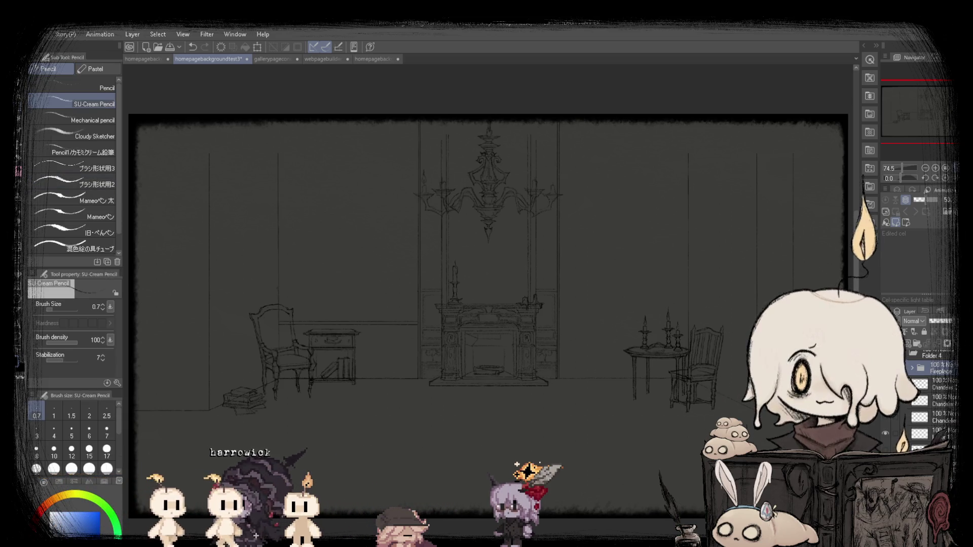
scroll(408, 324, "up", 8)
scroll(410, 318, "down", 4)
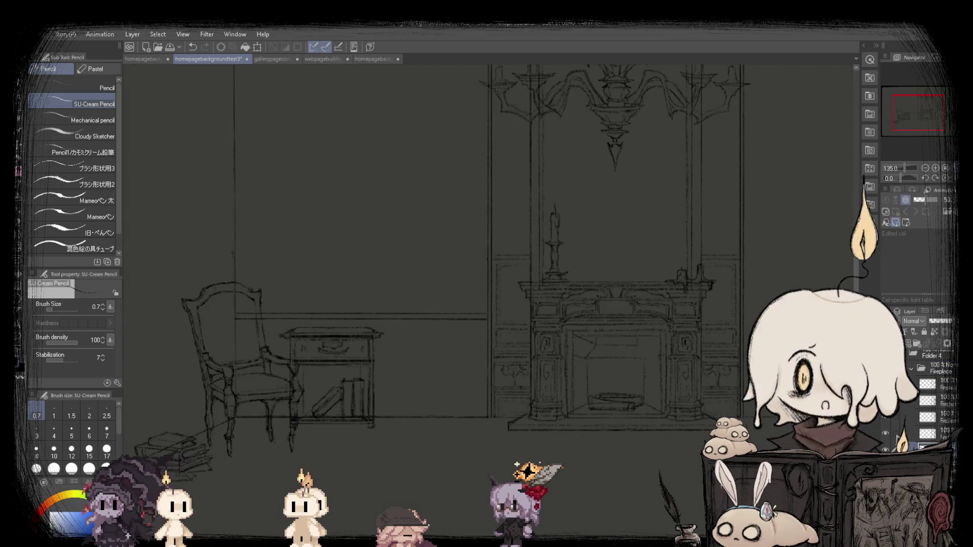
scroll(396, 198, "down", 1)
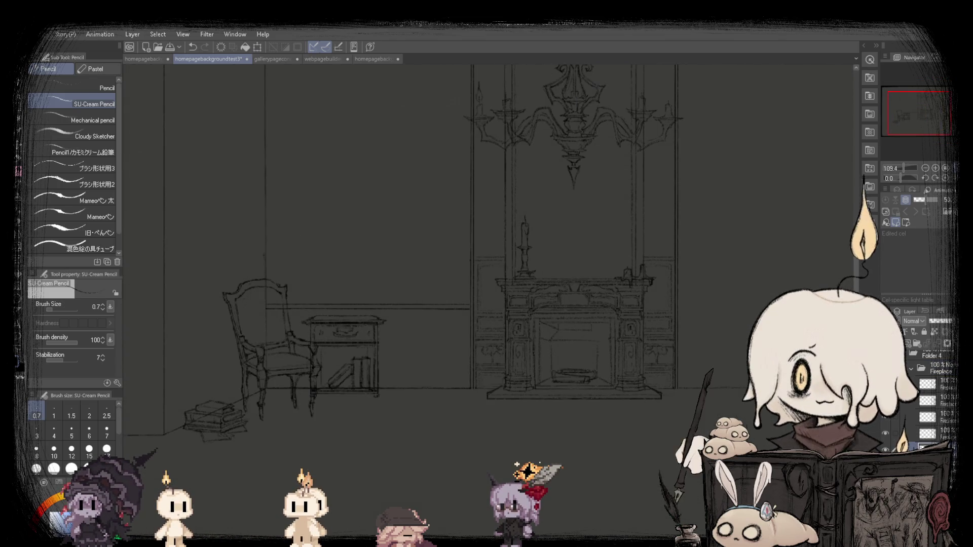
key("m")
mouse_move(180, 205)
left_mouse_down()
mouse_move(434, 412)
mouse_move(476, 404)
left_mouse_up()
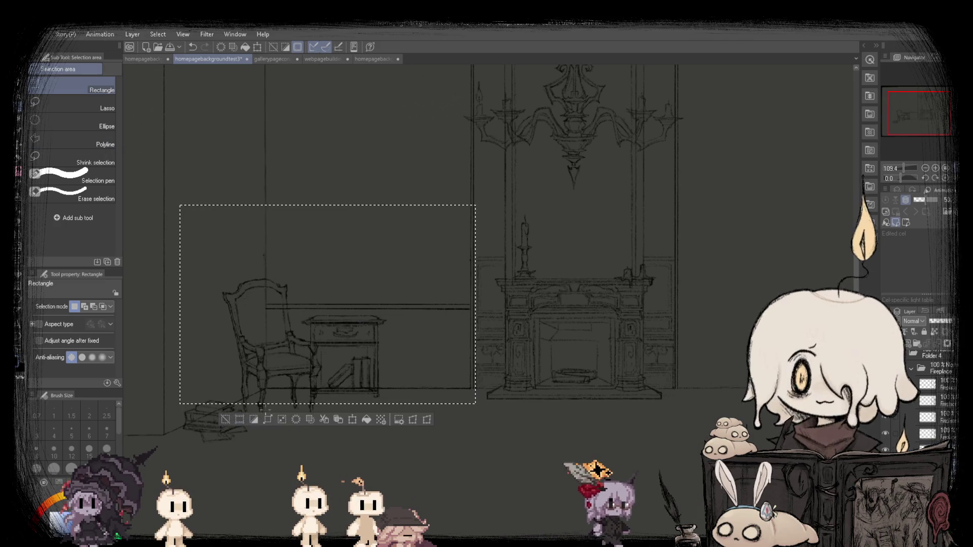
key("ctrl+c")
key("ctrl+v")
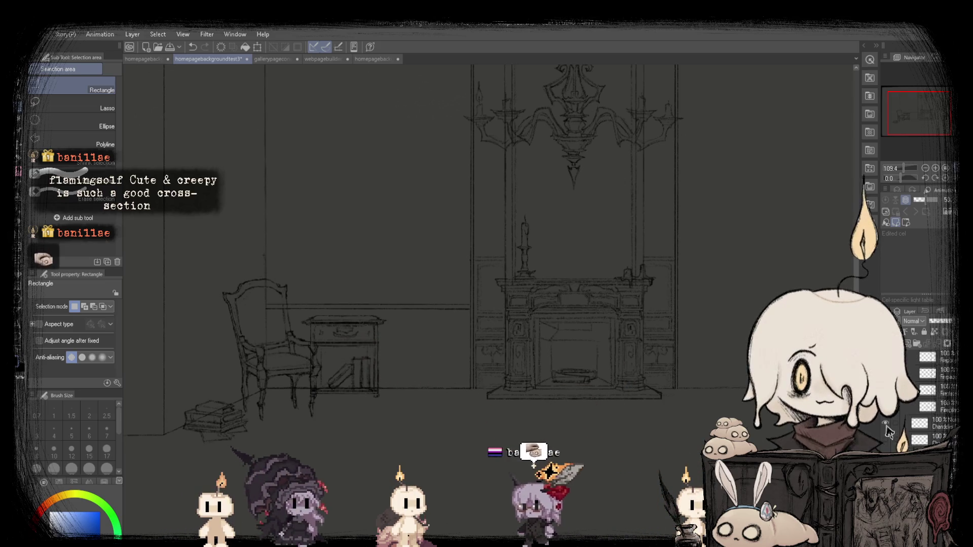
scroll(461, 404, "up", 3)
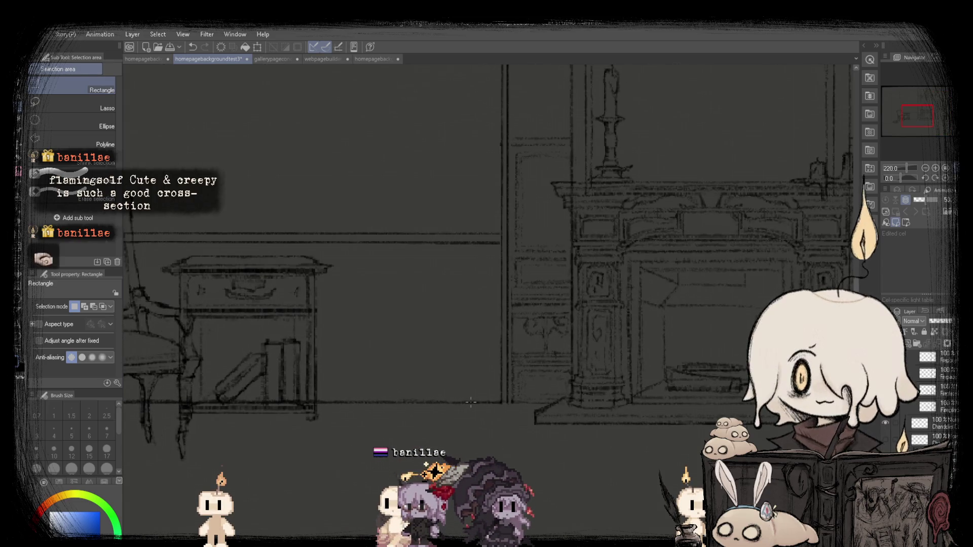
scroll(471, 402, "down", 5)
scroll(370, 306, "up", 3)
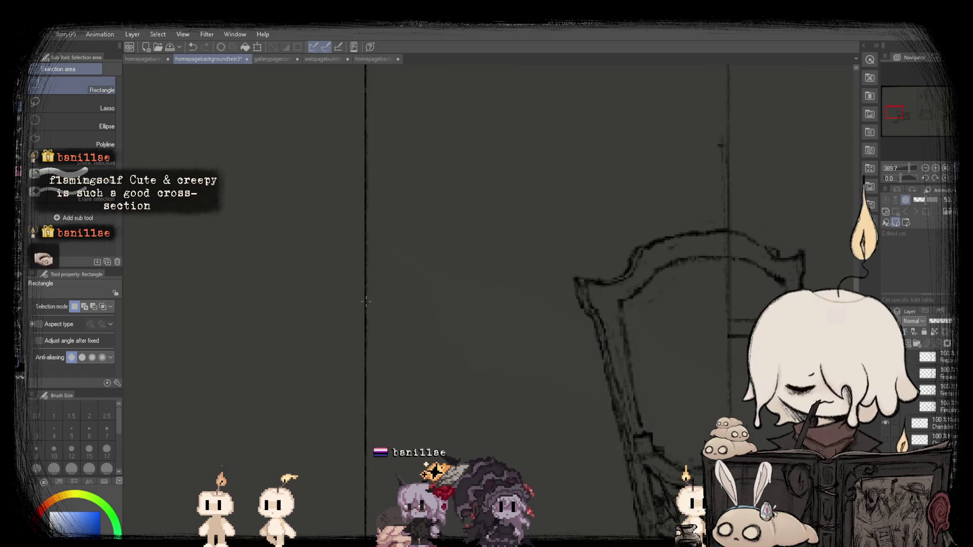
scroll(365, 302, "down", 5)
scroll(887, 442, "down", 2)
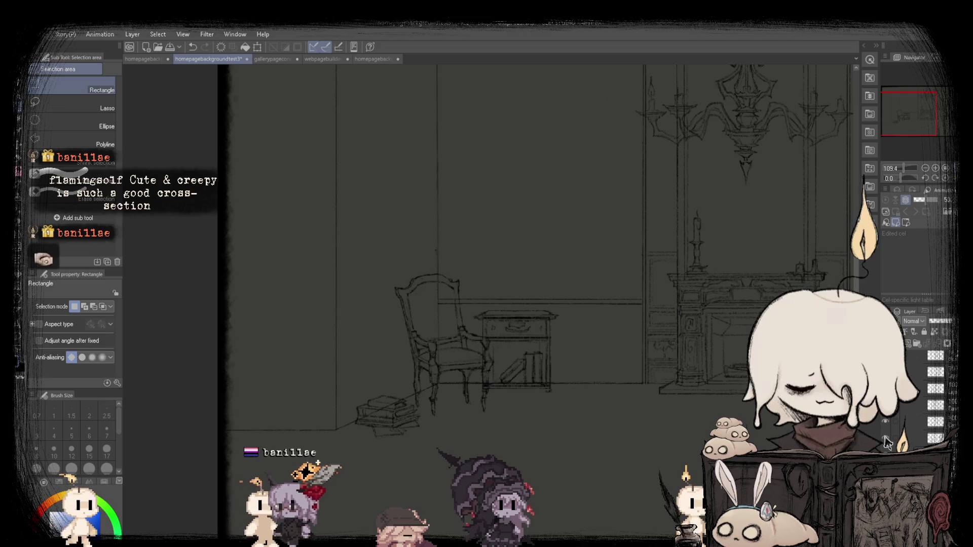
scroll(892, 445, "up", 2)
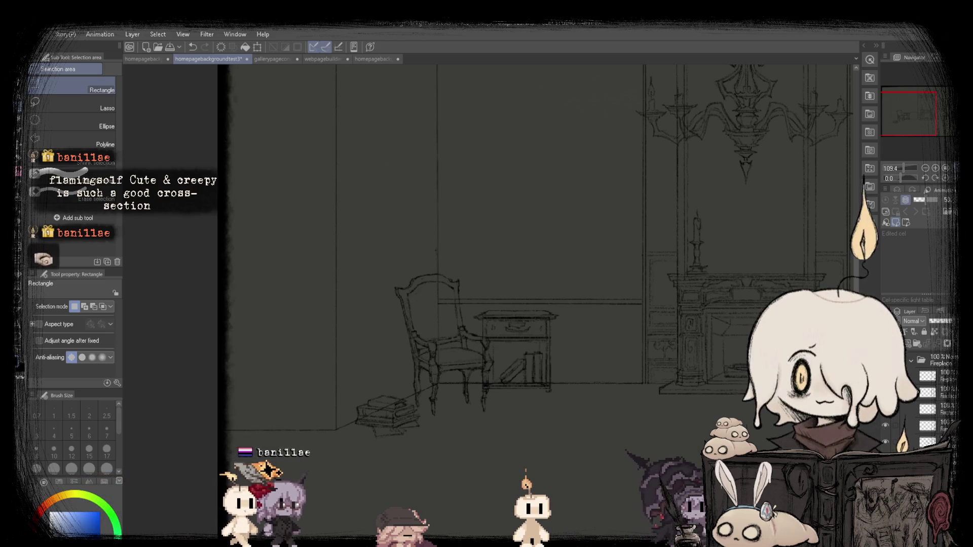
scroll(589, 297, "up", 5)
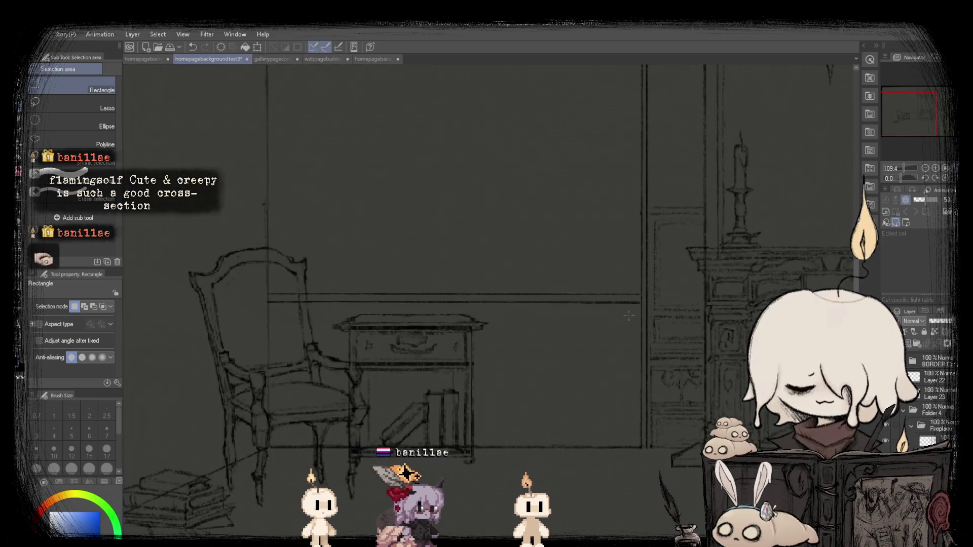
scroll(583, 299, "down", 4)
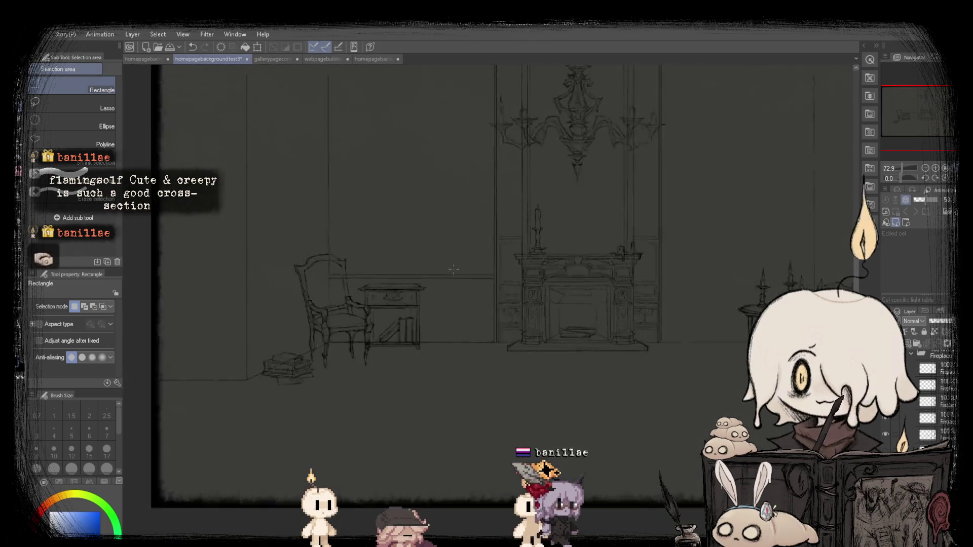
scroll(930, 396, "down", 3)
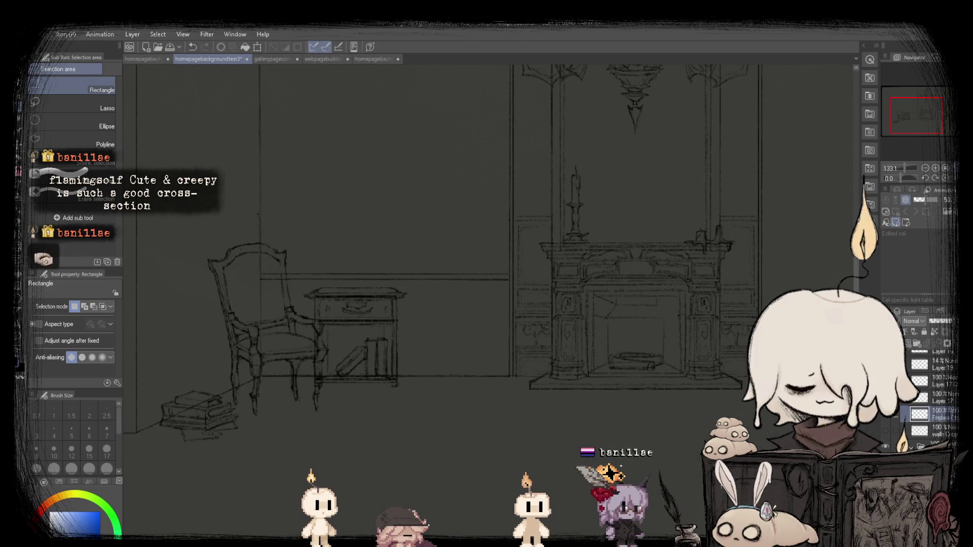